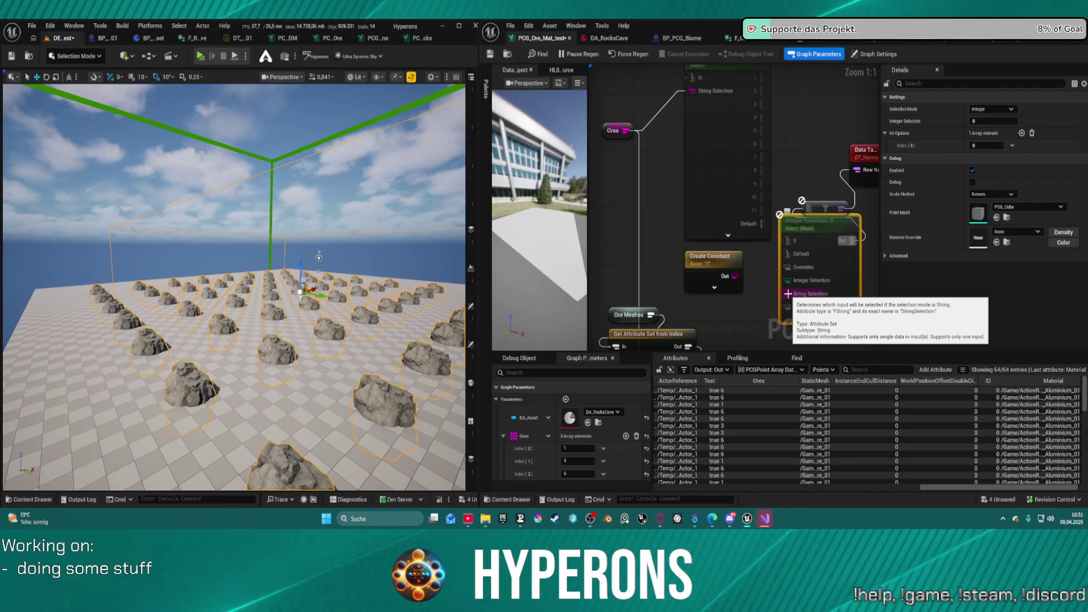
Wire Ores into String Selection, delete the tall switch node, and line up Create Constant beside Integer Selection
left_click_drag(788, 294, 625, 130)
left_click(716, 147)
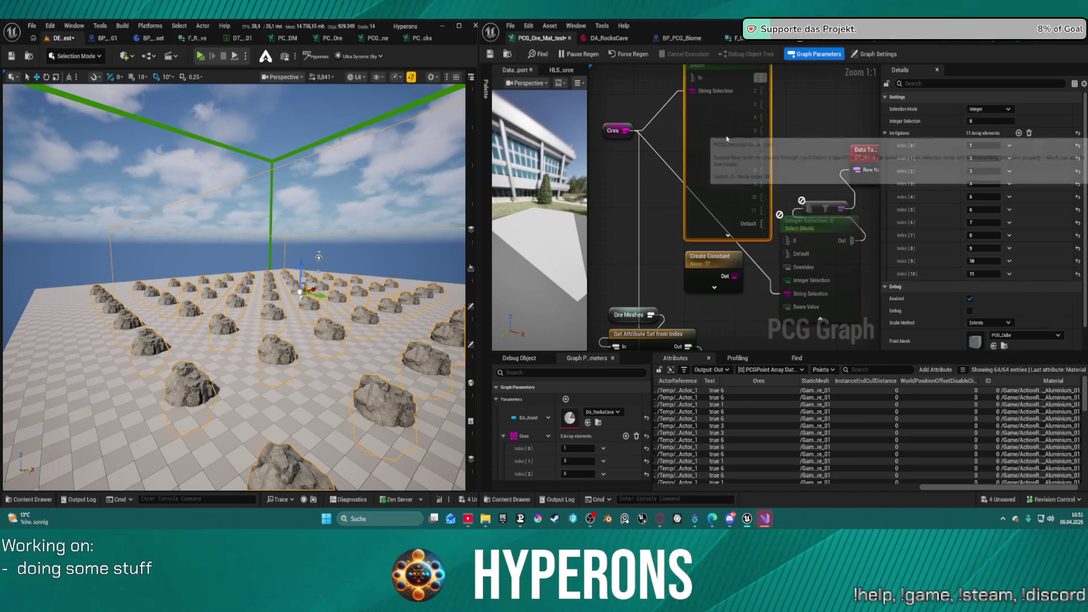
mouse_move(799, 218)
left_mouse_down()
mouse_move(776, 139)
mouse_move(776, 73)
mouse_move(734, 194)
left_mouse_up()
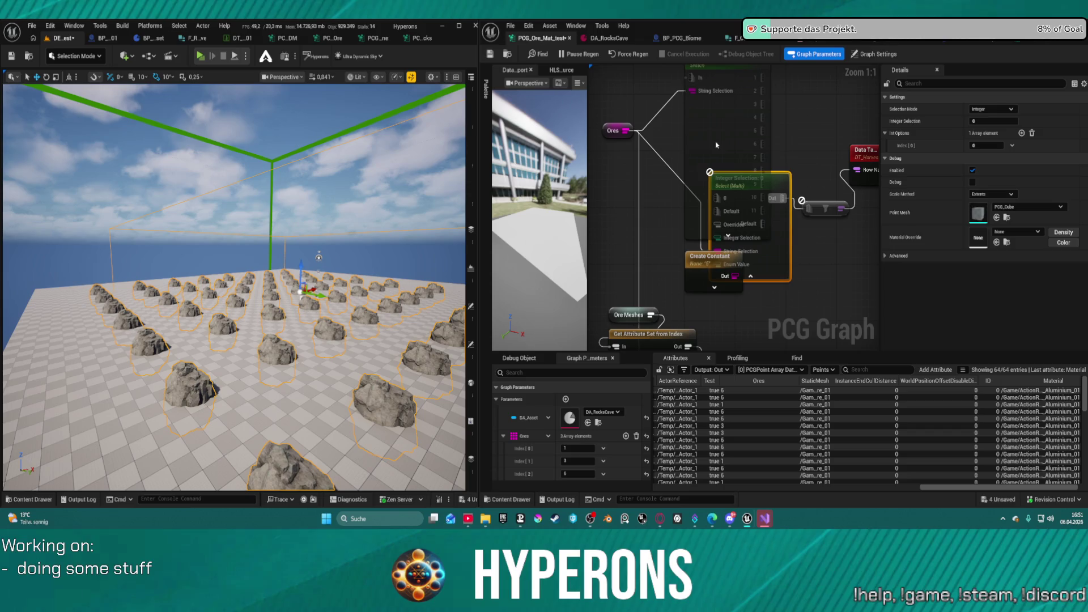
left_click(740, 127)
key("Delete")
mouse_move(706, 304)
left_mouse_down()
mouse_move(697, 200)
mouse_move(647, 89)
left_mouse_up()
left_click_drag(757, 234, 748, 127)
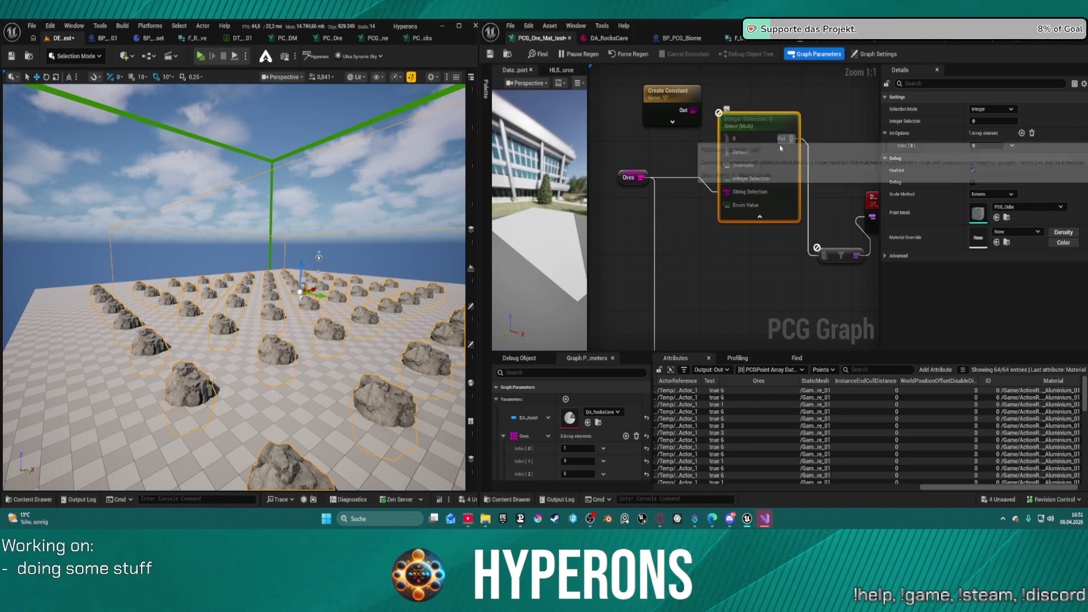
Add Int Options entries with values 1, 2 and 3, and start wiring the constant into option 1
left_click(1022, 133)
left_click(1022, 133)
left_click(986, 146)
type("1")
left_click(987, 159)
type("2")
left_click(988, 171)
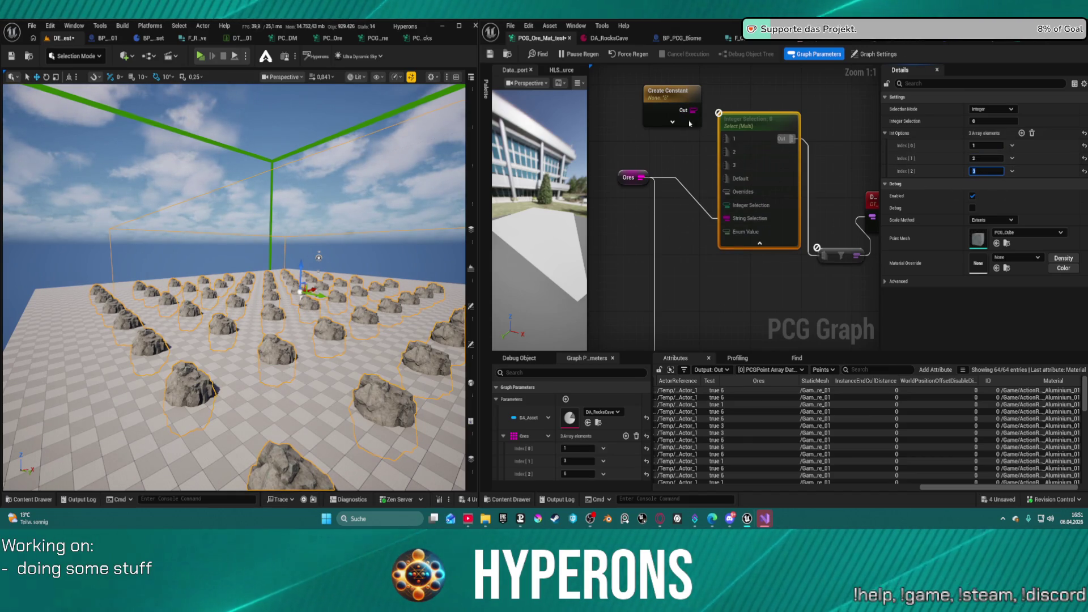
left_click(672, 99)
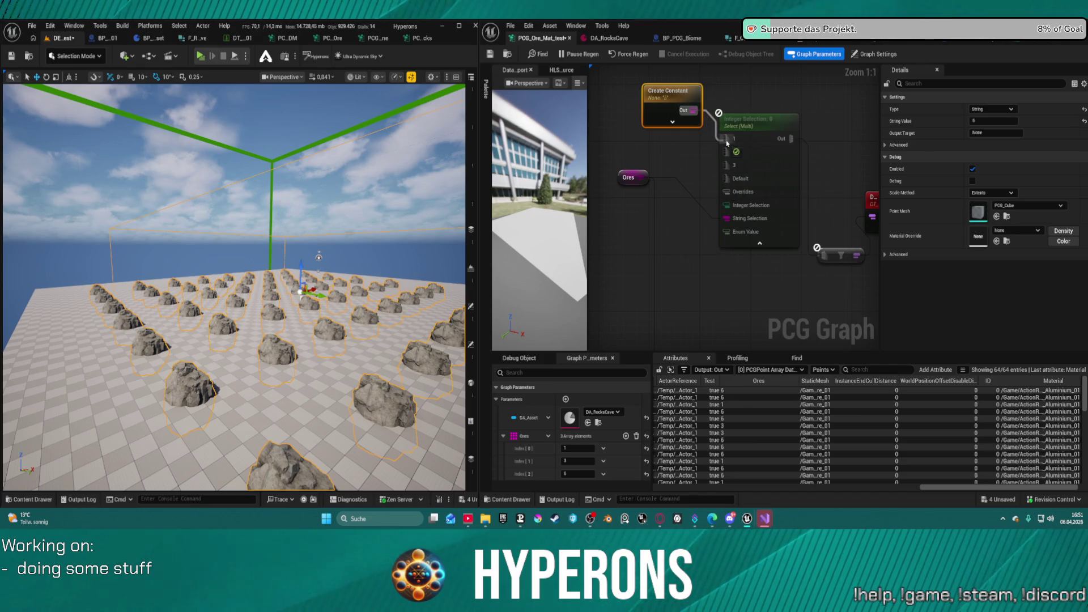
mouse_move(676, 90)
left_mouse_down()
mouse_move(632, 89)
mouse_move(649, 128)
left_mouse_up()
Link the Create Constant '5' to Integer Selection option 1 and bring the ore mesh nodes into view
mouse_move(760, 250)
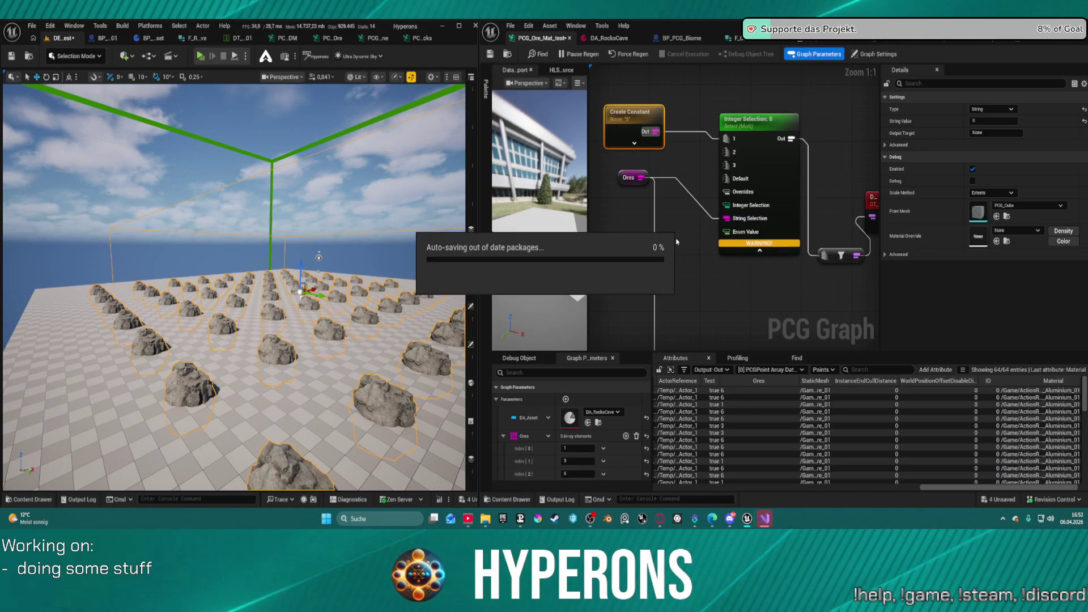
left_click_drag(701, 295, 763, 120)
Try adding a Copy Attributes node from Match And Set Attributes' output, then undo it
left_click(747, 201)
left_click_drag(747, 201, 704, 217)
left_click_drag(634, 268, 641, 184)
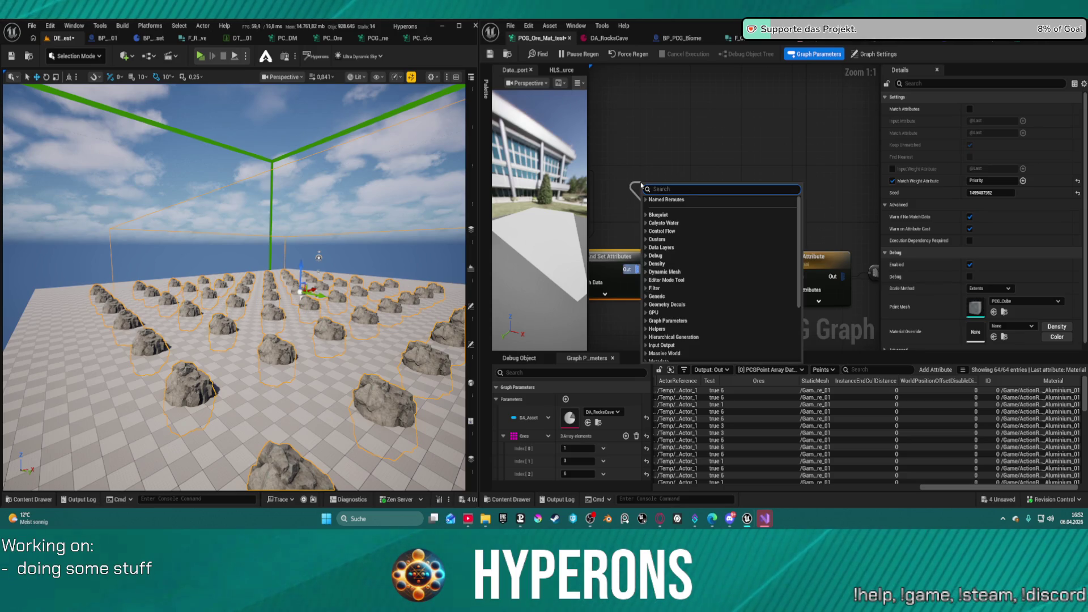
type("attrib")
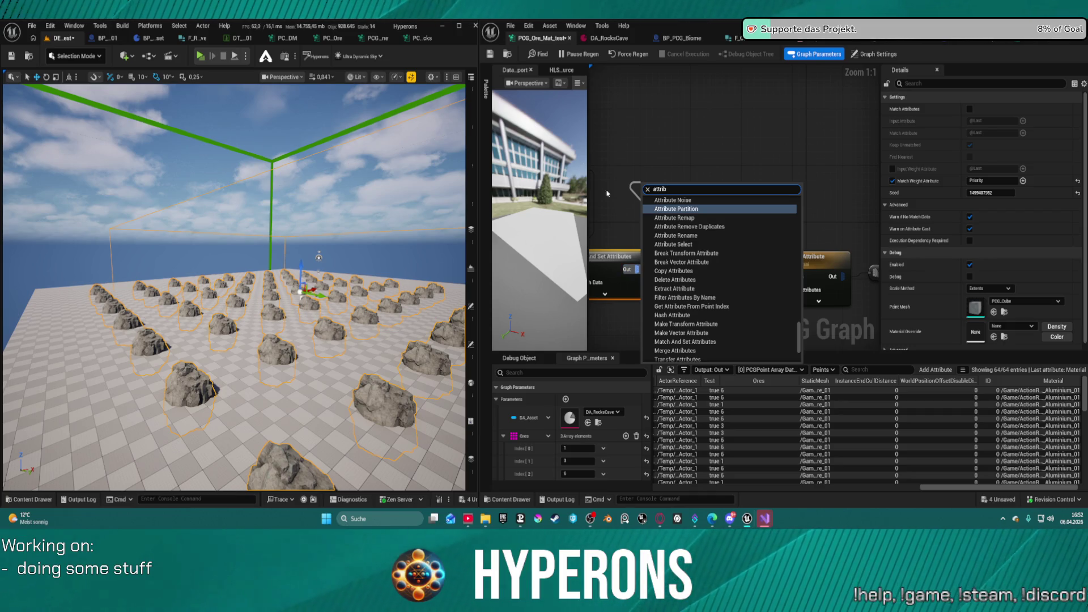
scroll(701, 214, "up", 2)
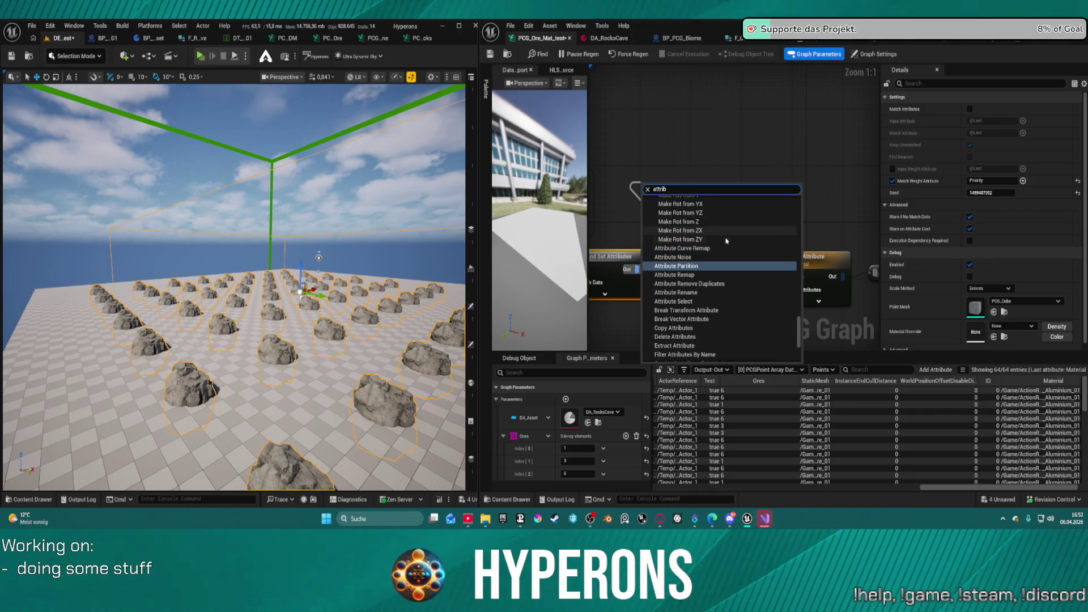
scroll(727, 243, "down", 2)
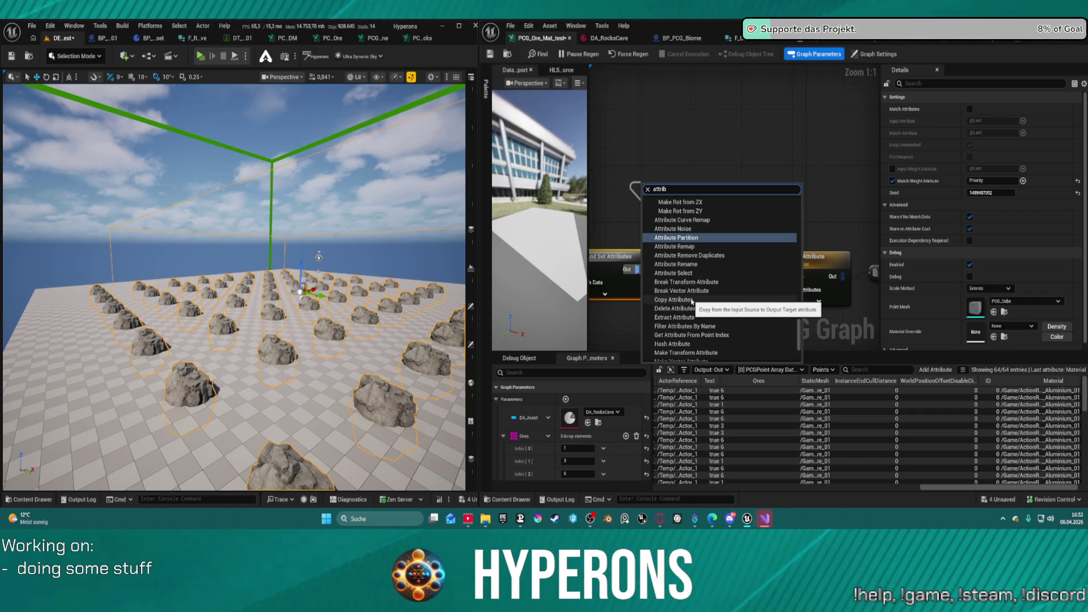
left_click(680, 300)
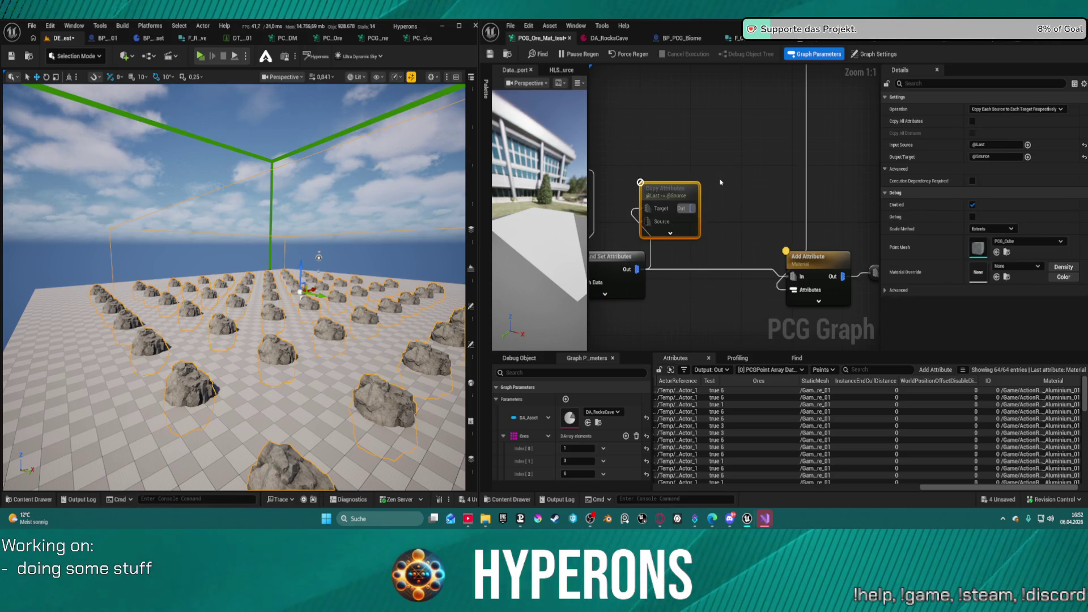
key("ctrl+z")
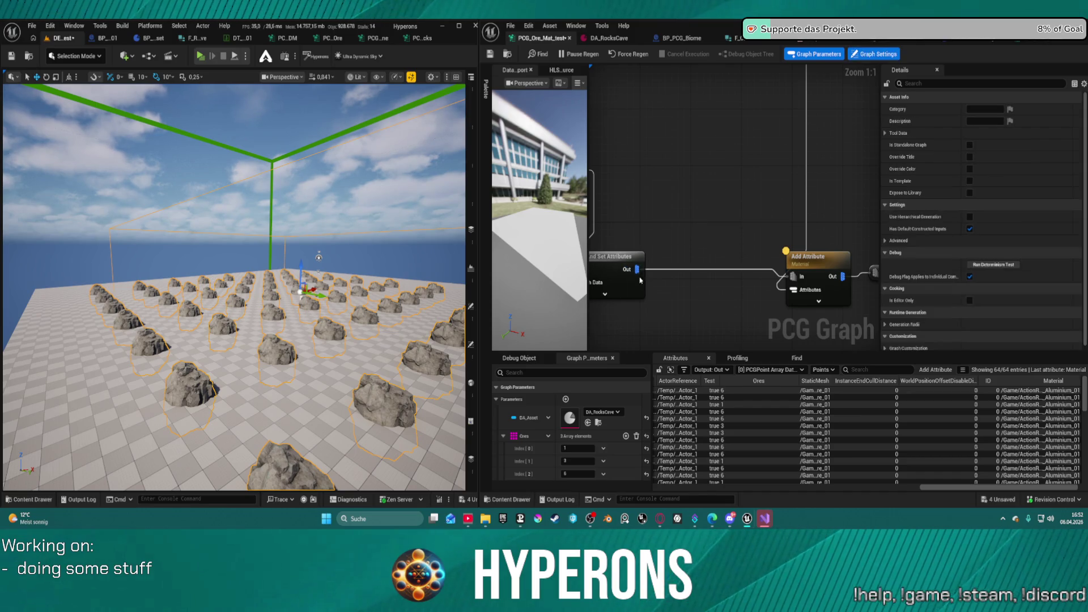
Add an Extract Attribute node from the matching node's output via an 'extr' search and position it
left_click_drag(637, 270, 669, 211)
type("extr")
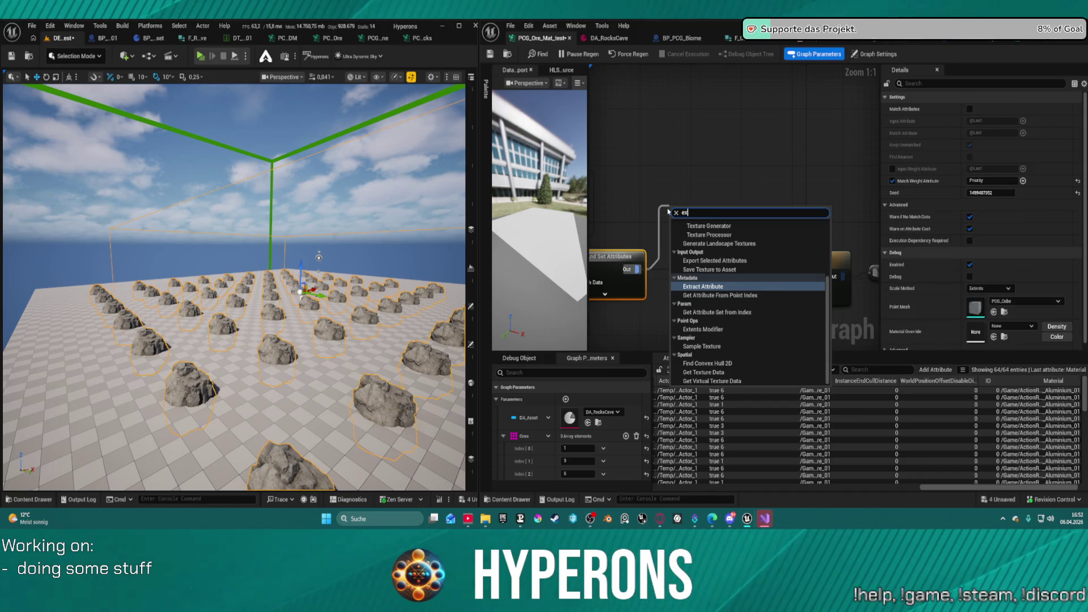
left_click(711, 237)
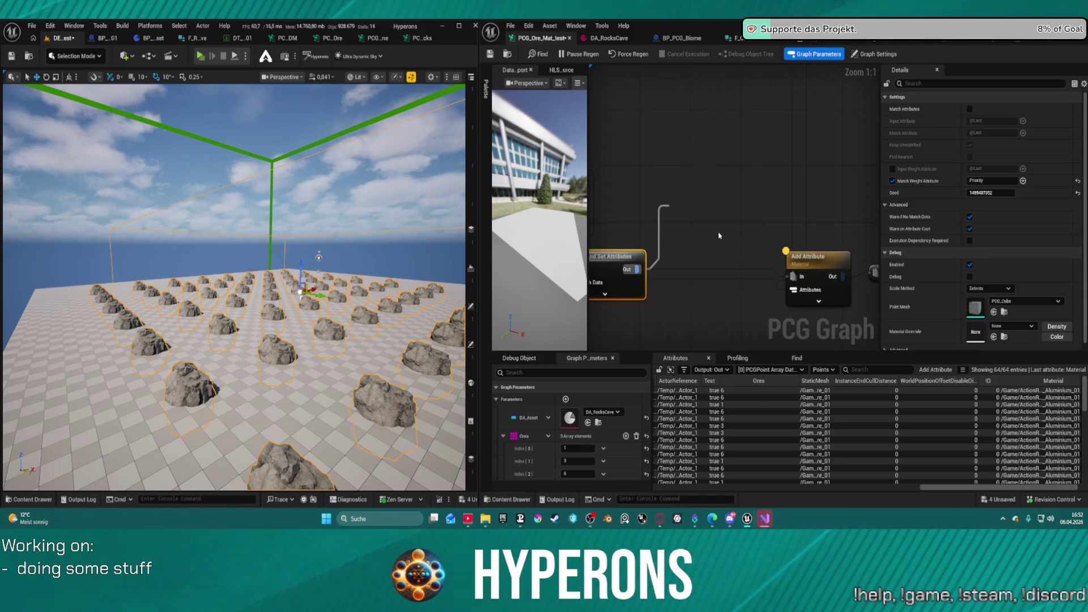
mouse_move(729, 222)
left_mouse_down()
mouse_move(668, 171)
mouse_move(669, 132)
mouse_move(835, 193)
mouse_move(810, 241)
mouse_move(759, 221)
mouse_move(747, 152)
mouse_move(740, 172)
mouse_move(766, 238)
left_mouse_up()
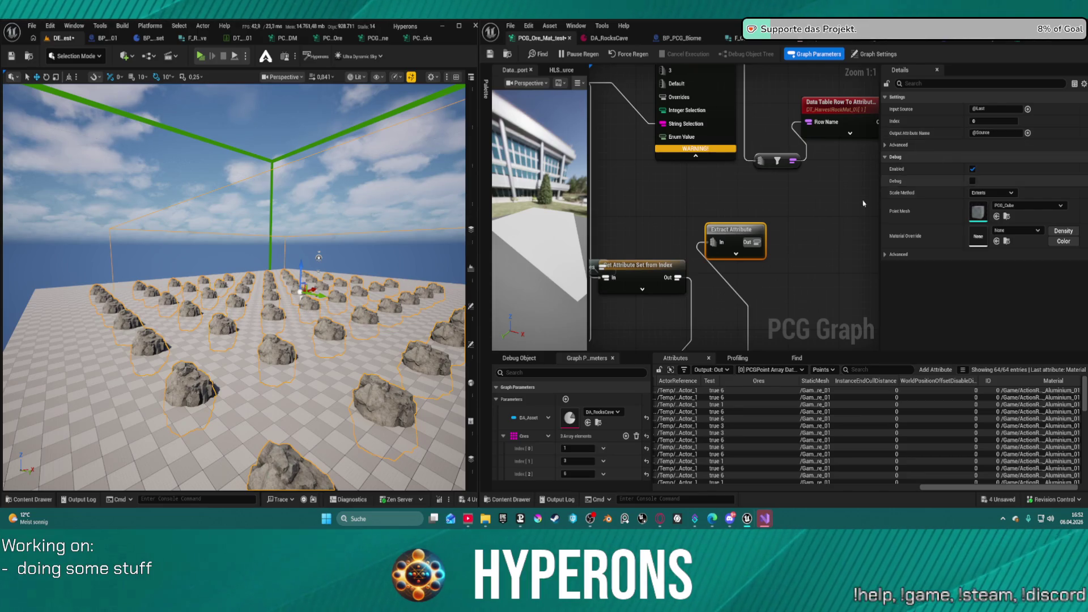
Set Extract Attribute's Input Source and Output Attribute Name to Ores and wire its output toward Integer Selection
left_click(977, 133)
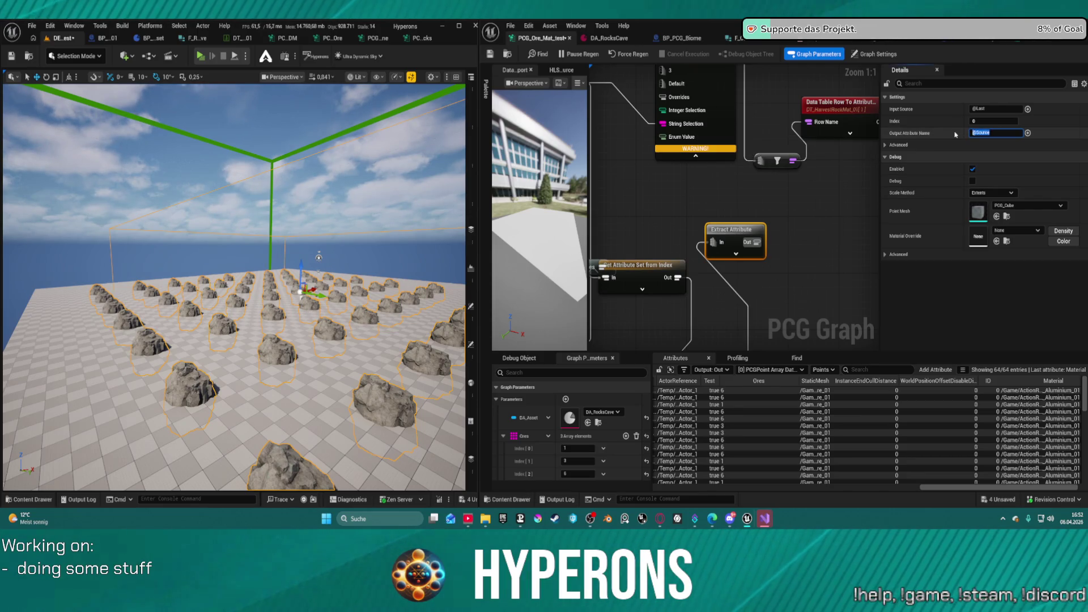
type("O")
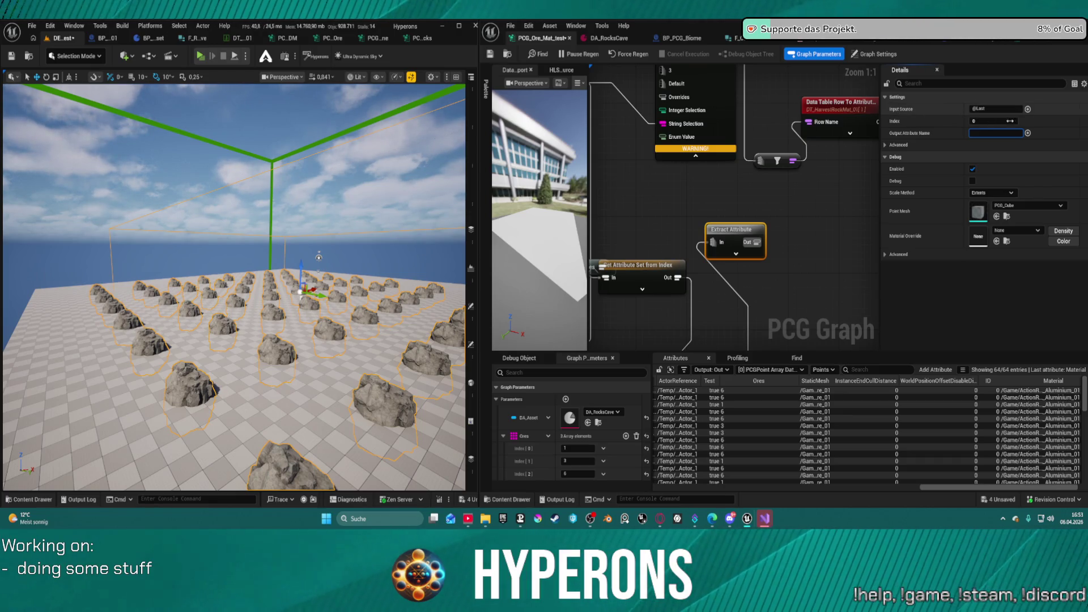
left_click(850, 175)
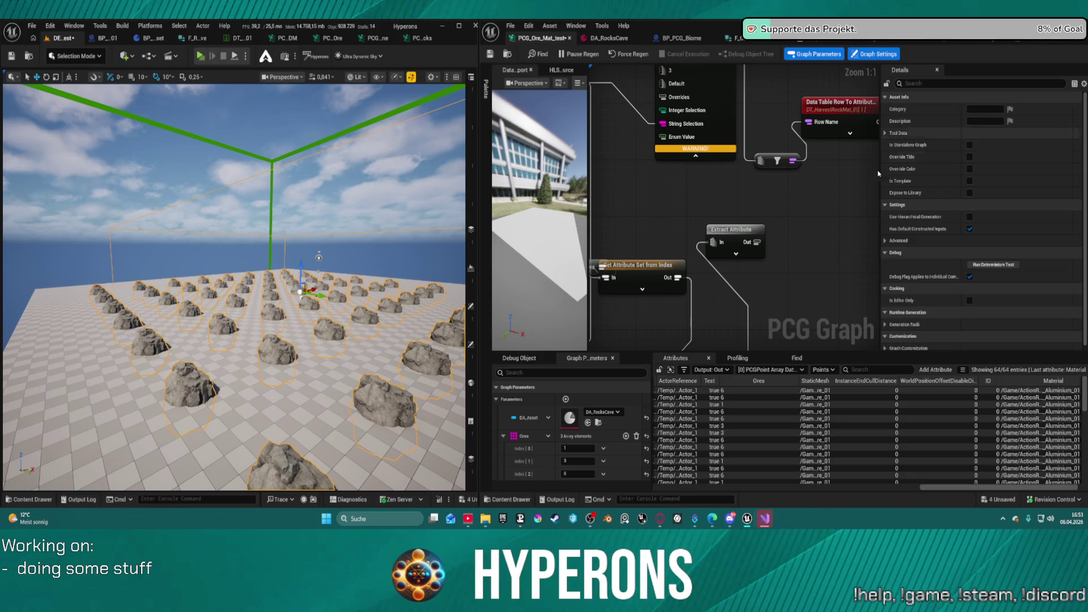
key("ctrl+z")
left_click(1000, 109)
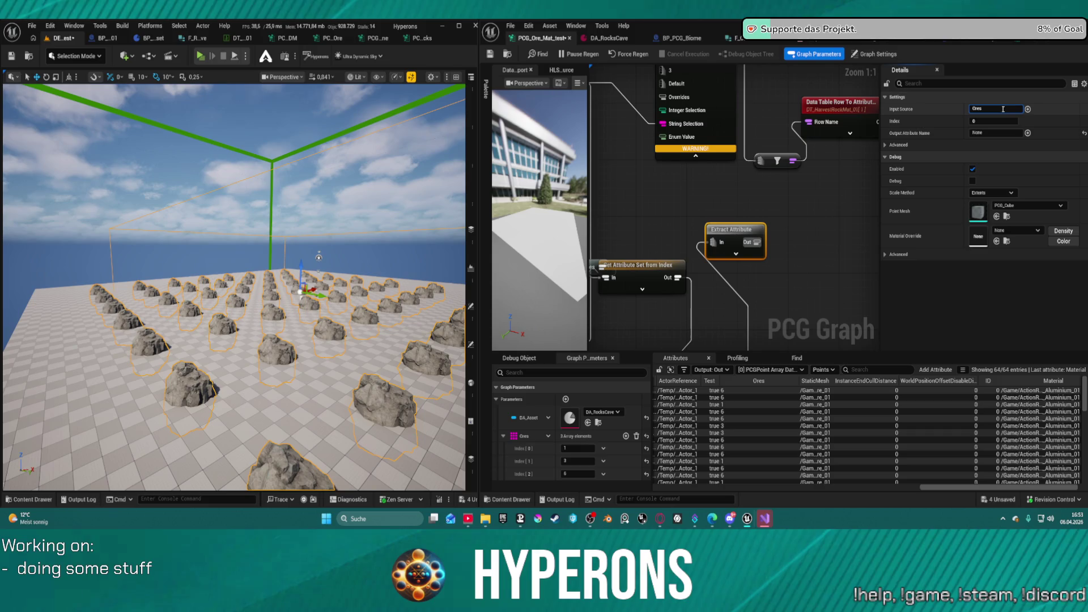
key("ctrl+c")
key("Tab")
key("Tab")
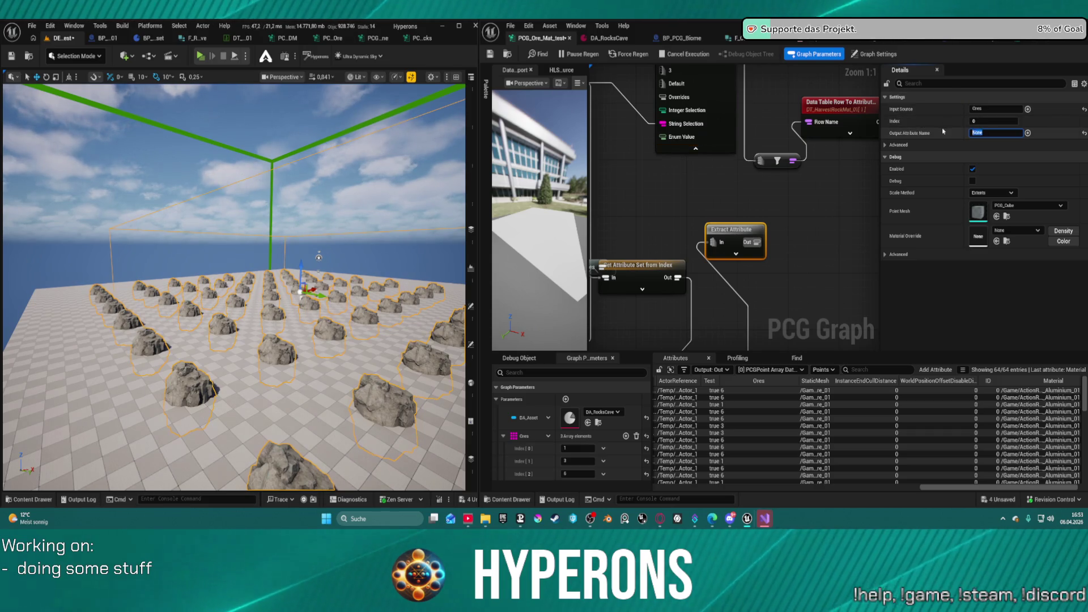
key("ctrl+v")
left_click_drag(775, 260, 682, 149)
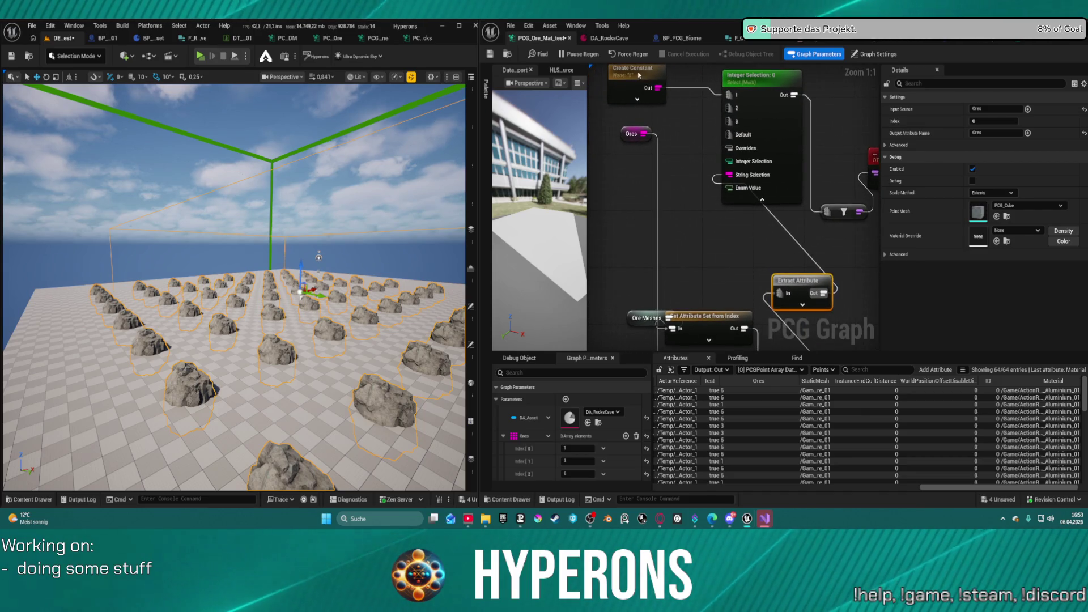
Duplicate the constant twice, set the copies to 6 and 11, and wire them into options 2 and 3
left_click_drag(689, 201, 687, 109)
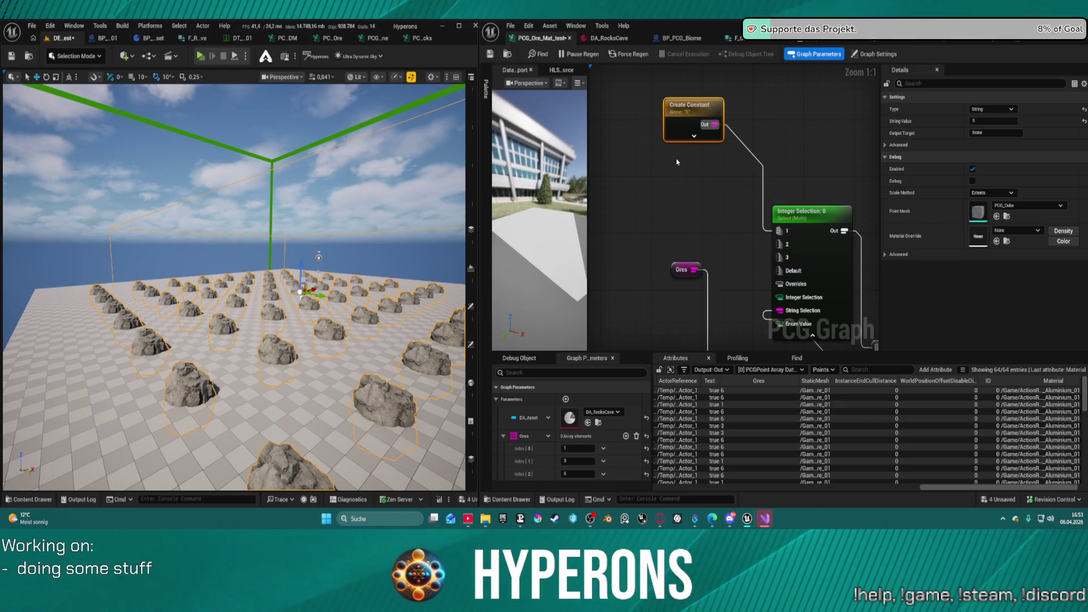
key("ctrl+d")
left_click_drag(722, 223, 780, 243)
left_click(979, 120)
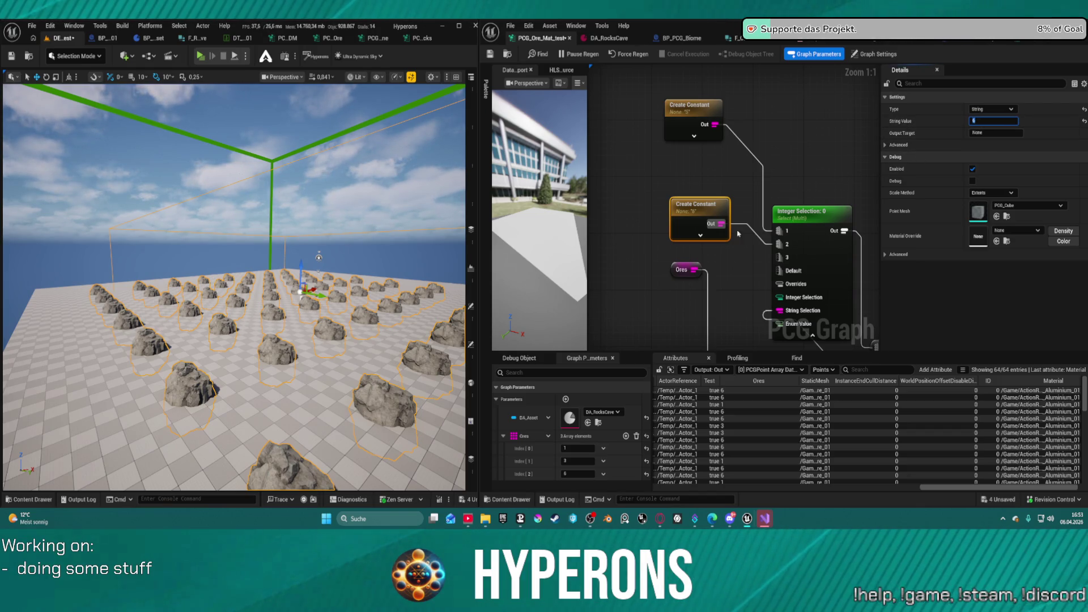
left_click_drag(688, 203, 688, 174)
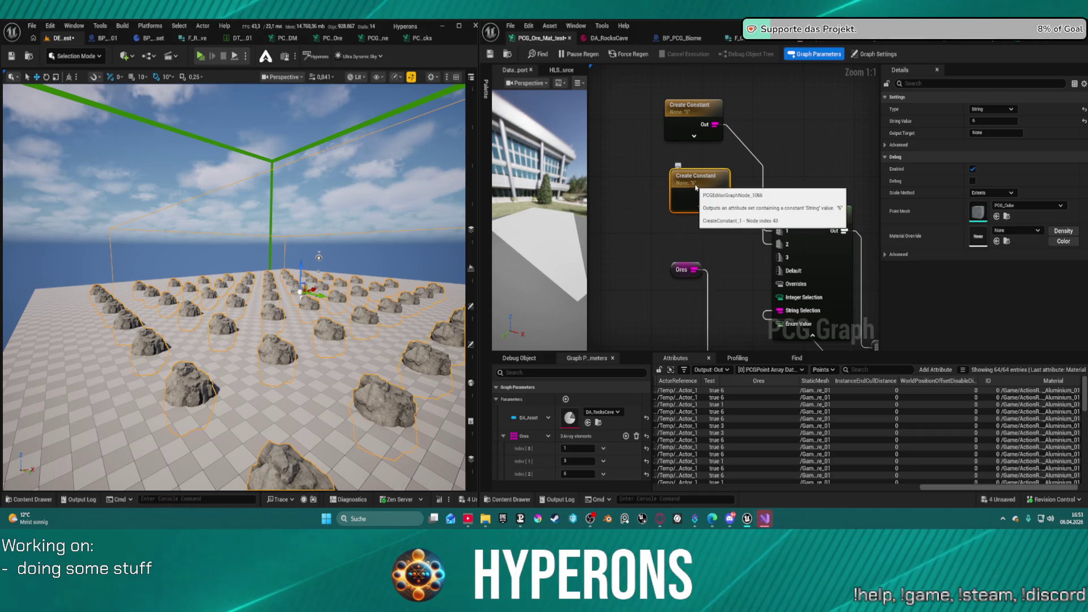
key("ctrl+d")
left_click_drag(751, 238, 780, 258)
left_click_drag(731, 219, 693, 219)
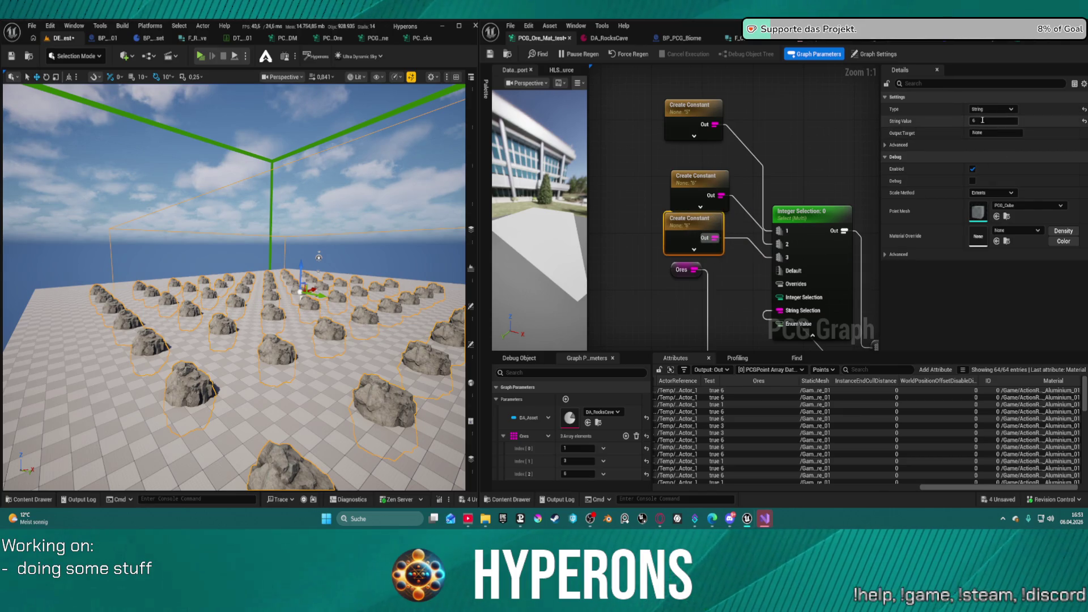
type("1")
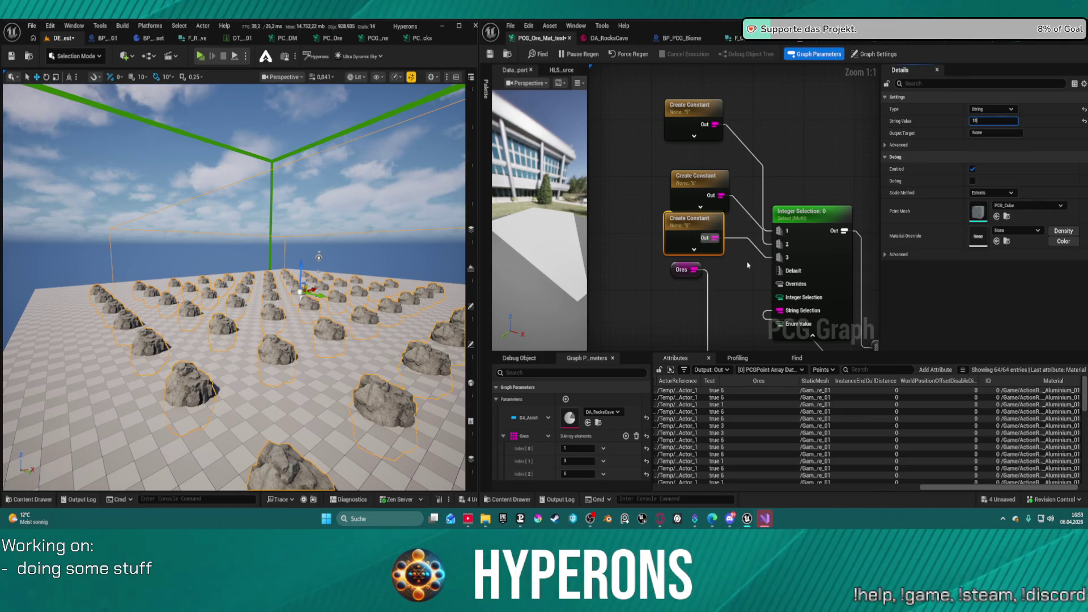
left_click(749, 265)
Set the Ores array entries to 2 and 3 and force the graph to regenerate
left_click(578, 460)
type("2")
key("Return")
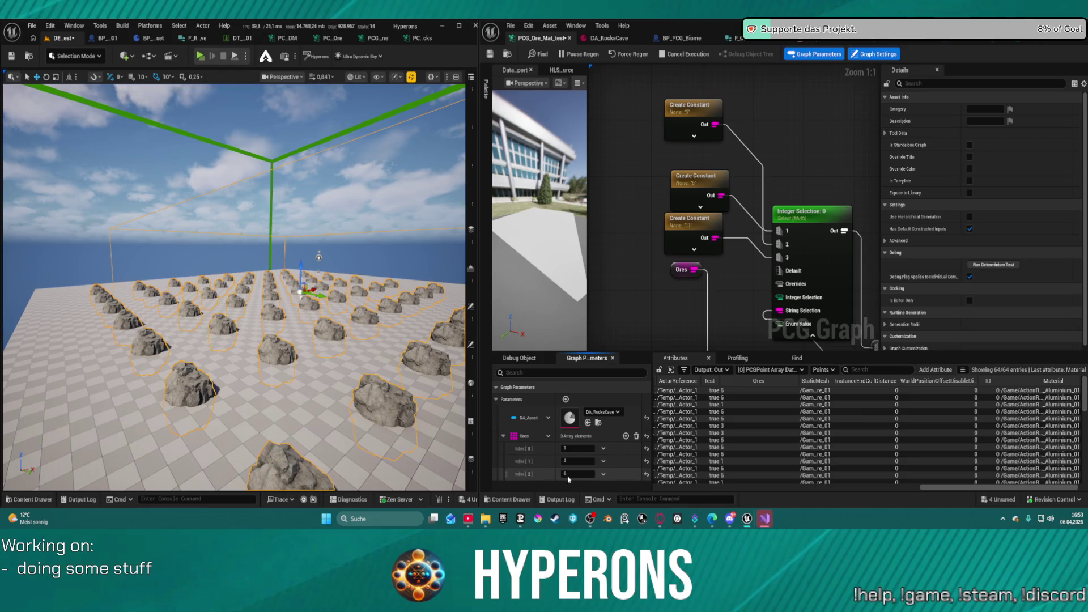
key("Return")
left_click(630, 54)
mouse_move(816, 321)
left_mouse_down()
mouse_move(731, 195)
mouse_move(726, 259)
left_mouse_up()
left_click_drag(671, 116, 735, 223)
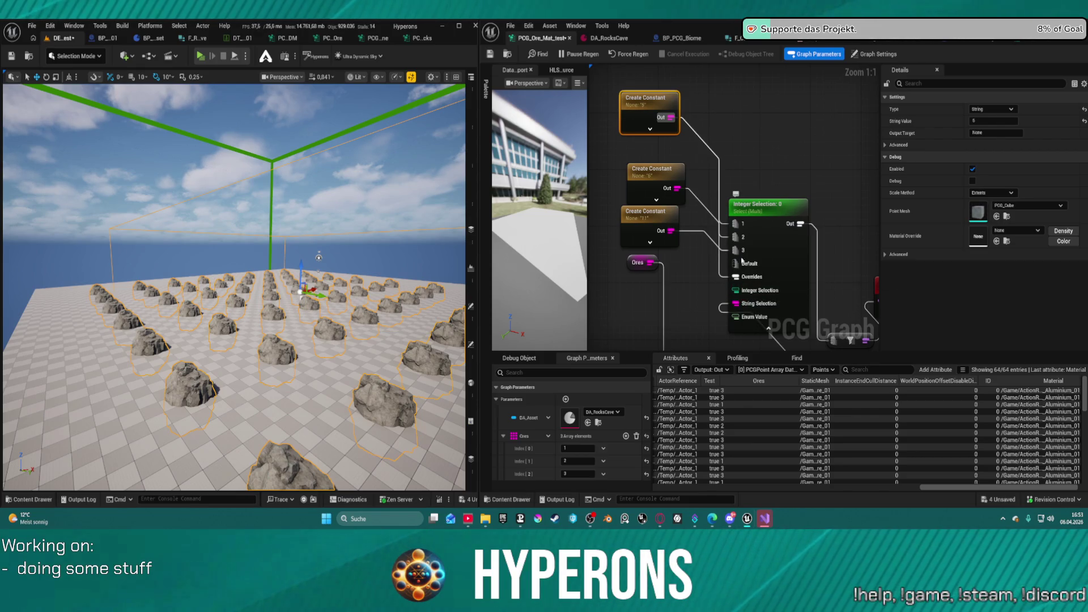
double_click(702, 140)
key("ctrl+z")
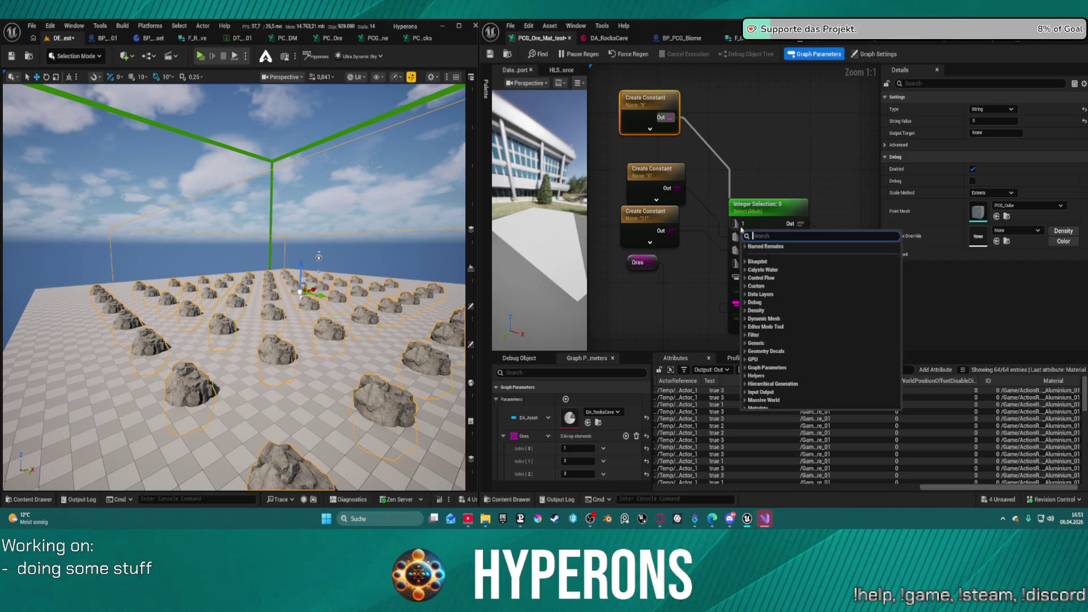
right_click(737, 224)
left_click(759, 238)
mouse_move(737, 224)
left_mouse_down()
mouse_move(687, 135)
mouse_move(646, 108)
mouse_move(735, 263)
left_mouse_up()
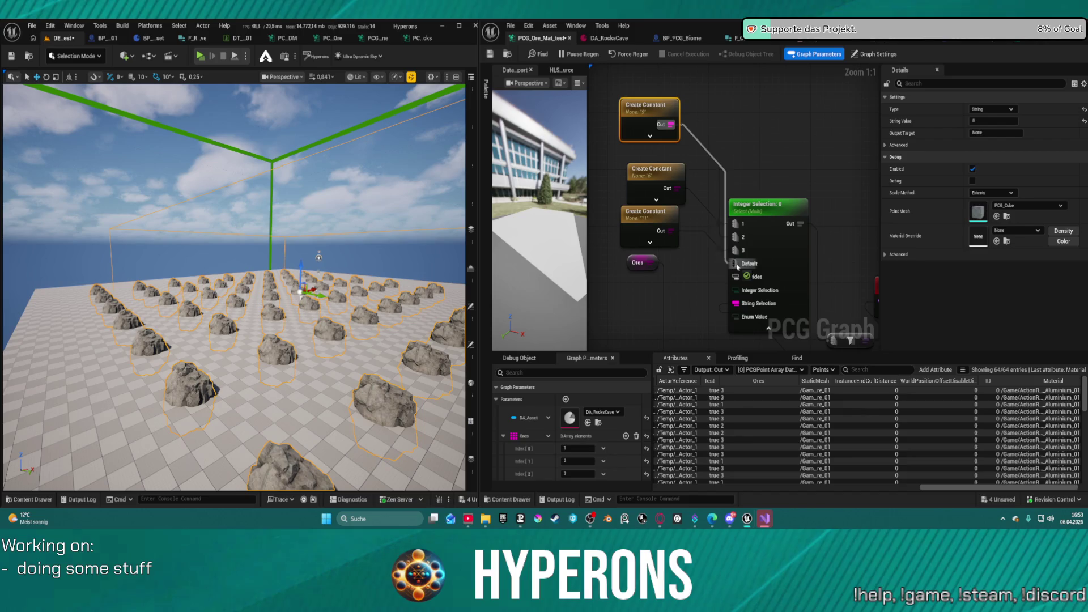
mouse_move(846, 203)
left_mouse_down()
mouse_move(783, 196)
mouse_move(816, 186)
mouse_move(806, 188)
left_mouse_up()
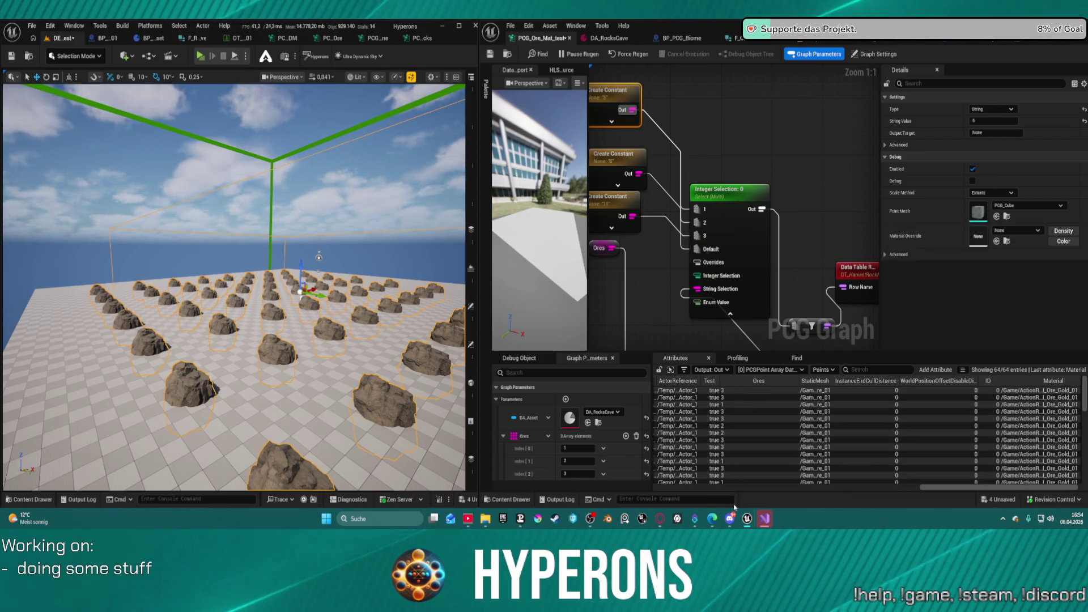
mouse_move(232, 284)
left_mouse_down()
mouse_move(232, 266)
mouse_move(204, 261)
mouse_move(210, 287)
left_mouse_up()
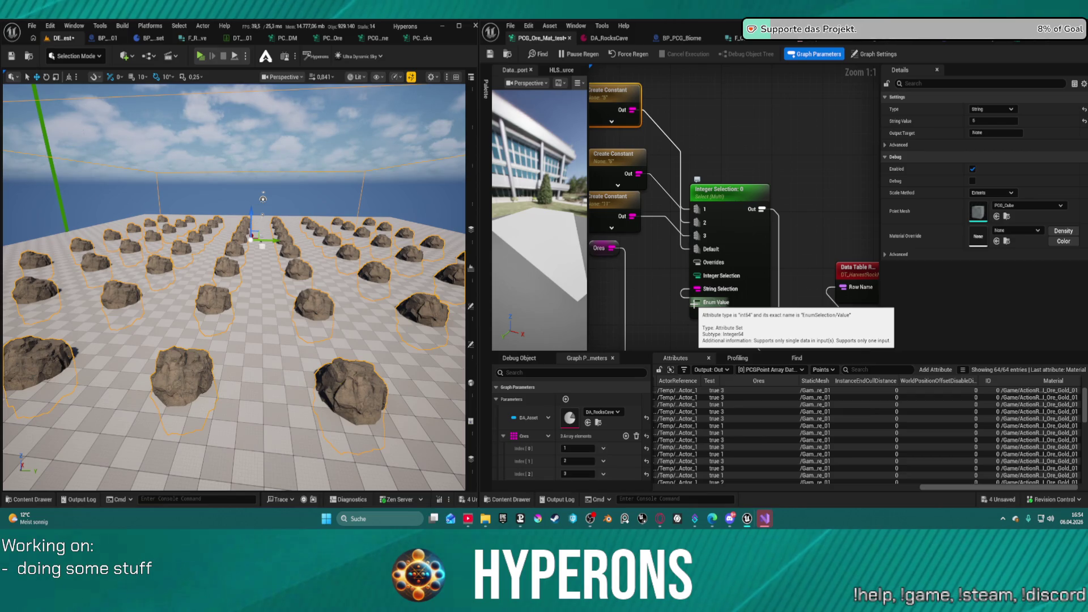
scroll(700, 300, "down", 1)
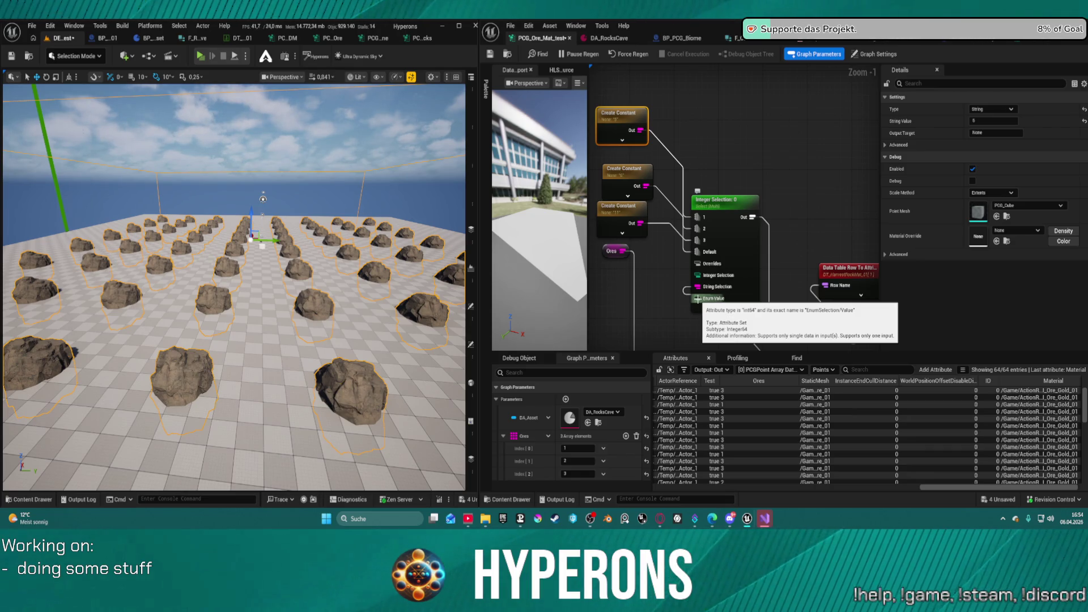
mouse_move(708, 321)
left_mouse_down()
mouse_move(694, 262)
mouse_move(756, 208)
mouse_move(736, 257)
left_mouse_up()
Move the filter node up beside Integer Selection and bring the Create Constant and Ores nodes into view
mouse_move(696, 290)
left_mouse_down()
mouse_move(674, 250)
mouse_move(605, 256)
left_mouse_up()
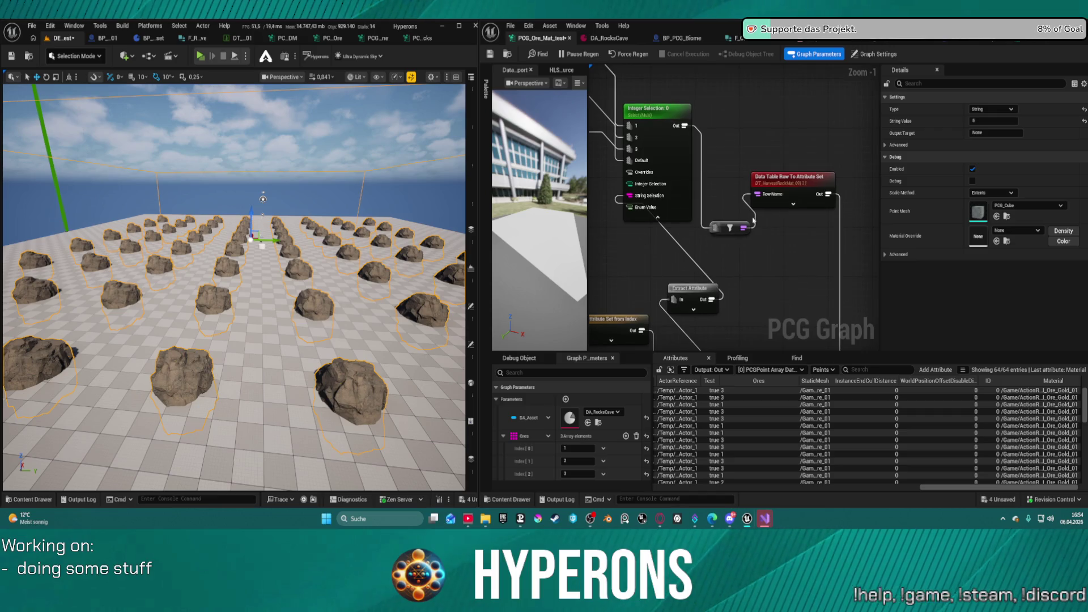
mouse_move(735, 233)
left_mouse_down()
mouse_move(728, 145)
mouse_move(738, 141)
left_mouse_up()
left_click(658, 113)
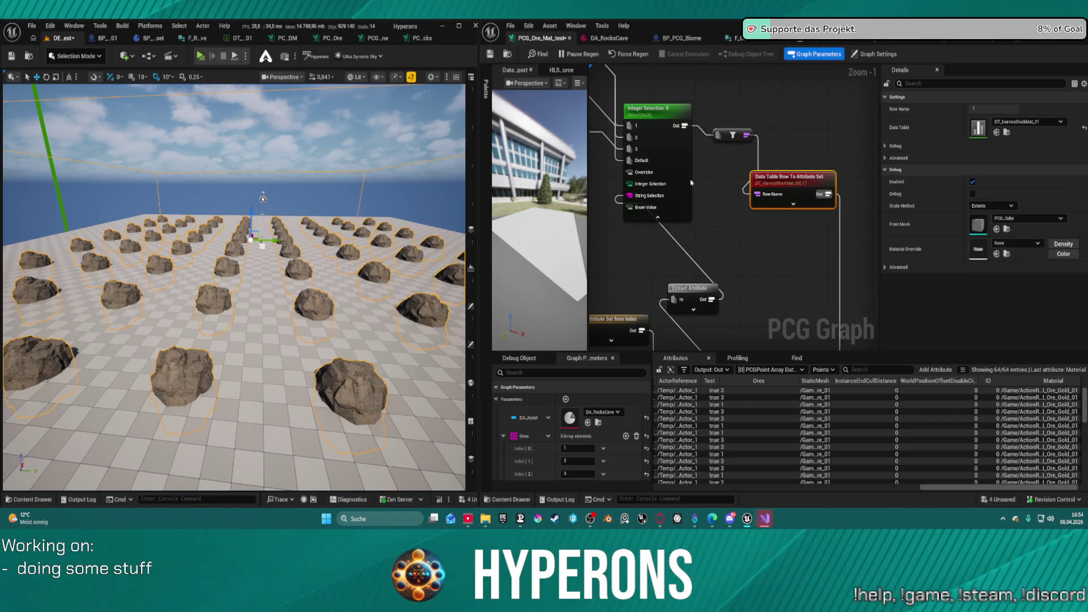
left_click_drag(603, 133, 699, 170)
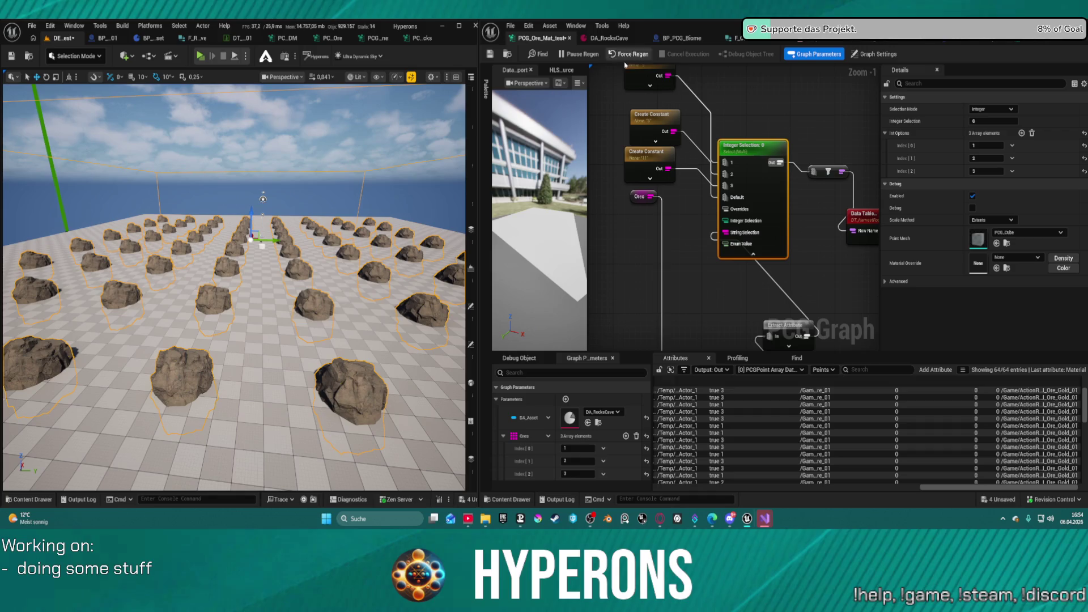
mouse_move(778, 336)
left_mouse_down()
mouse_move(717, 235)
mouse_move(817, 334)
left_mouse_up()
Set Extract Attribute's Index to 2, move it up, and wire Ores into String Selection
left_click(717, 235)
left_click(987, 121)
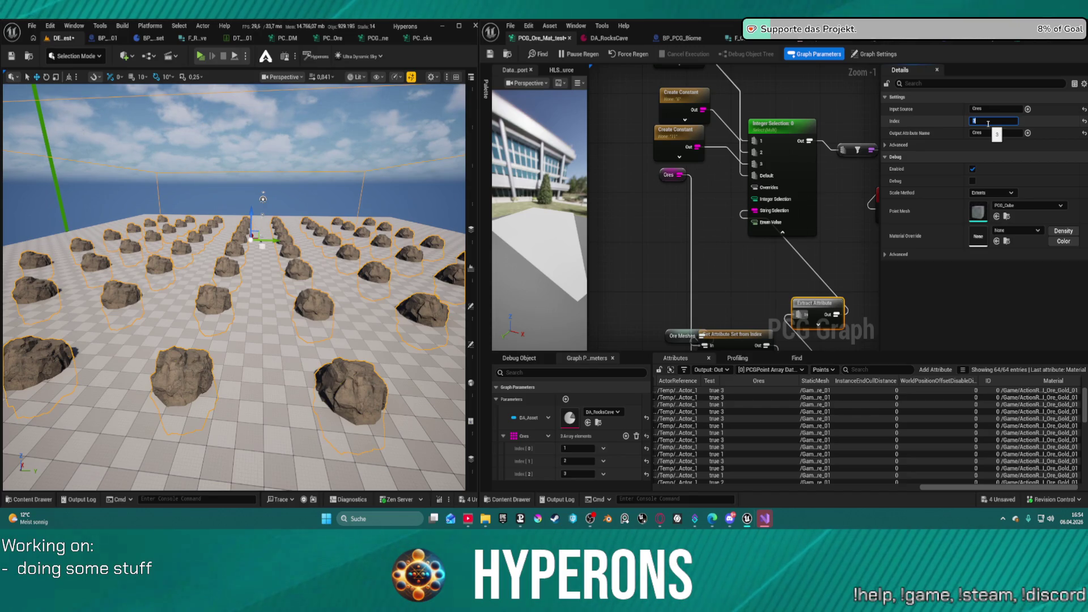
type("2")
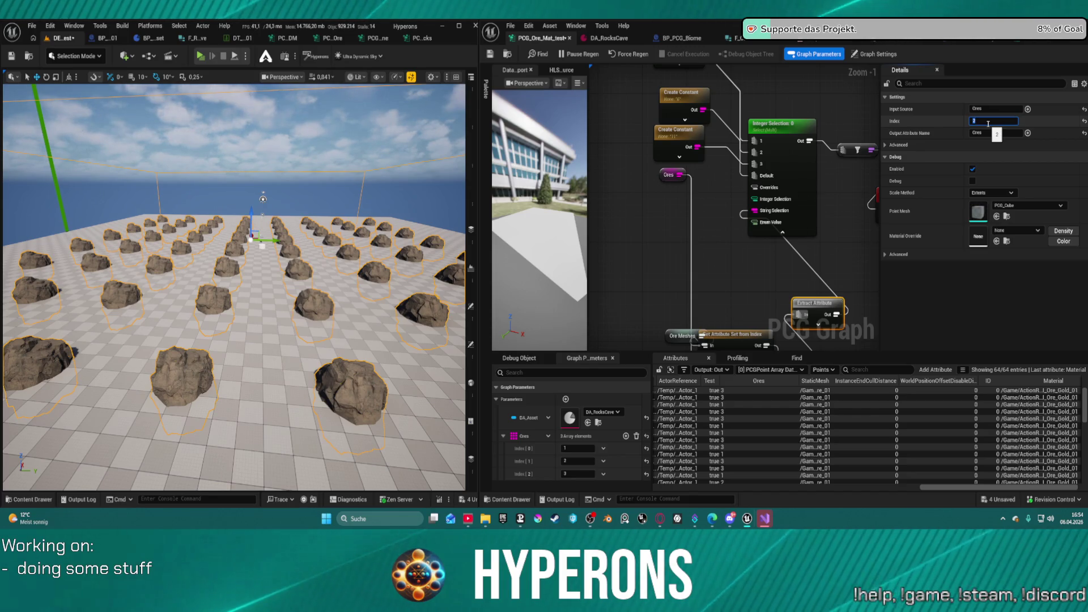
key("Return")
mouse_move(796, 311)
left_mouse_down()
mouse_move(770, 255)
mouse_move(696, 262)
mouse_move(790, 286)
left_mouse_up()
mouse_move(753, 126)
left_mouse_down()
mouse_move(722, 219)
mouse_move(777, 294)
left_mouse_up()
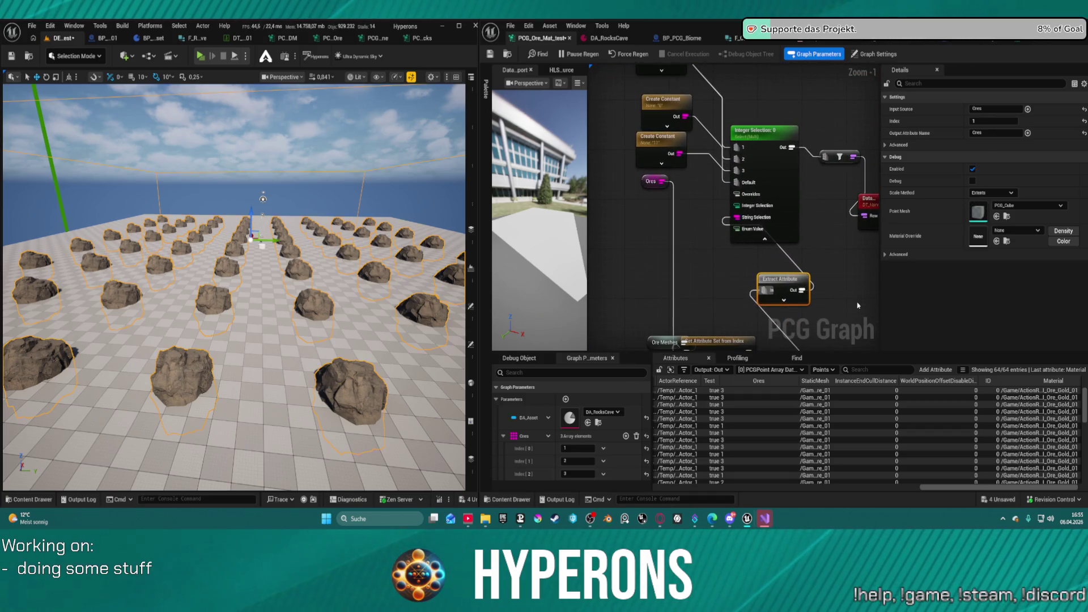
left_click_drag(662, 182, 737, 218)
left_click(793, 245)
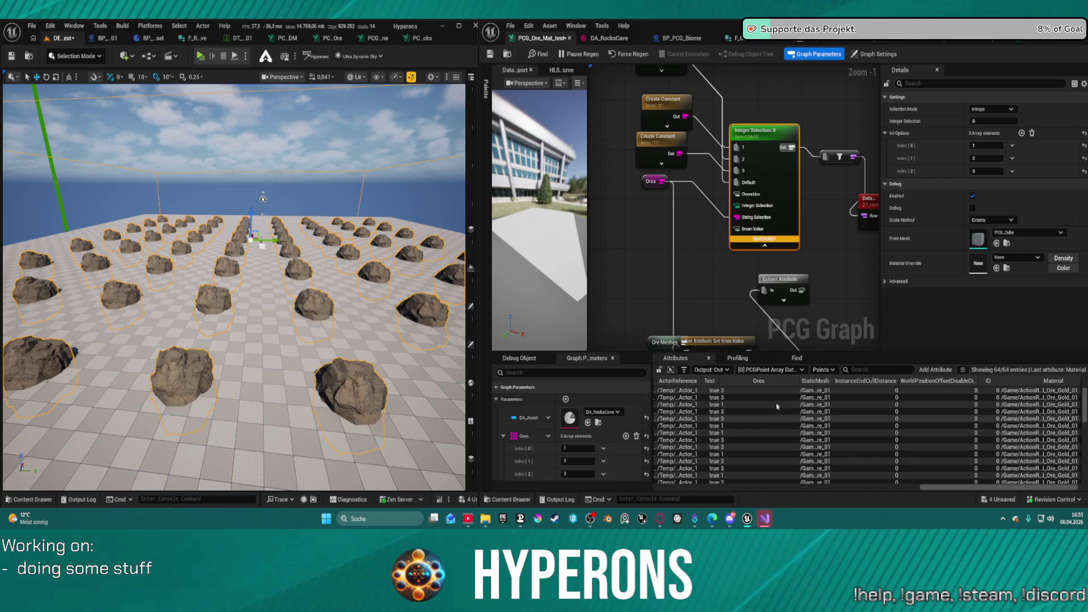
Move the Ores node down and add a Get Graph Parameter node below it
mouse_move(651, 182)
left_mouse_down()
mouse_move(608, 218)
mouse_move(682, 245)
left_mouse_up()
type("get")
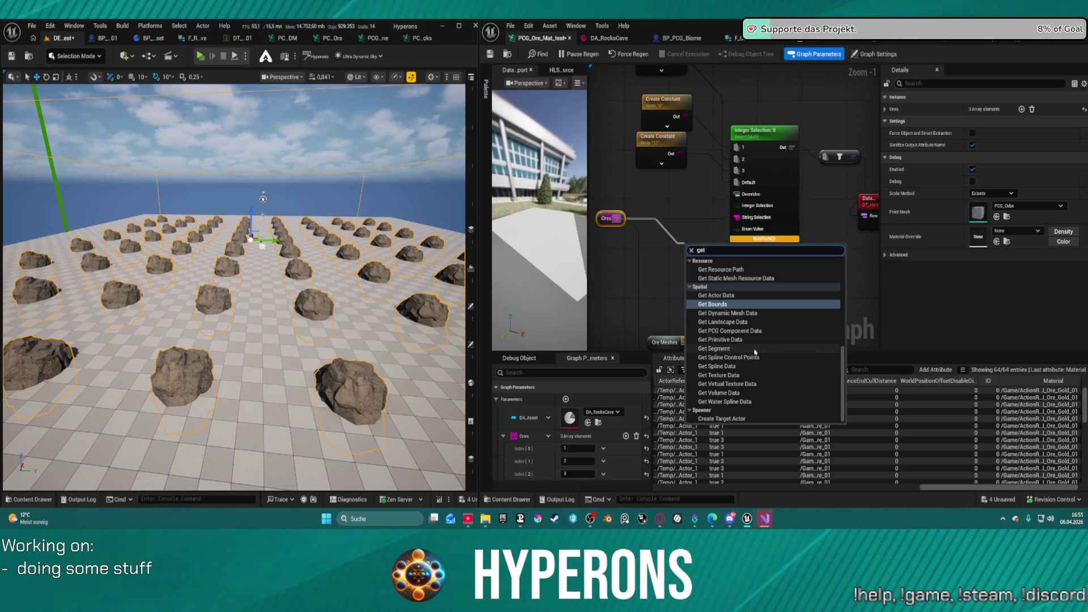
scroll(769, 352, "up", 5)
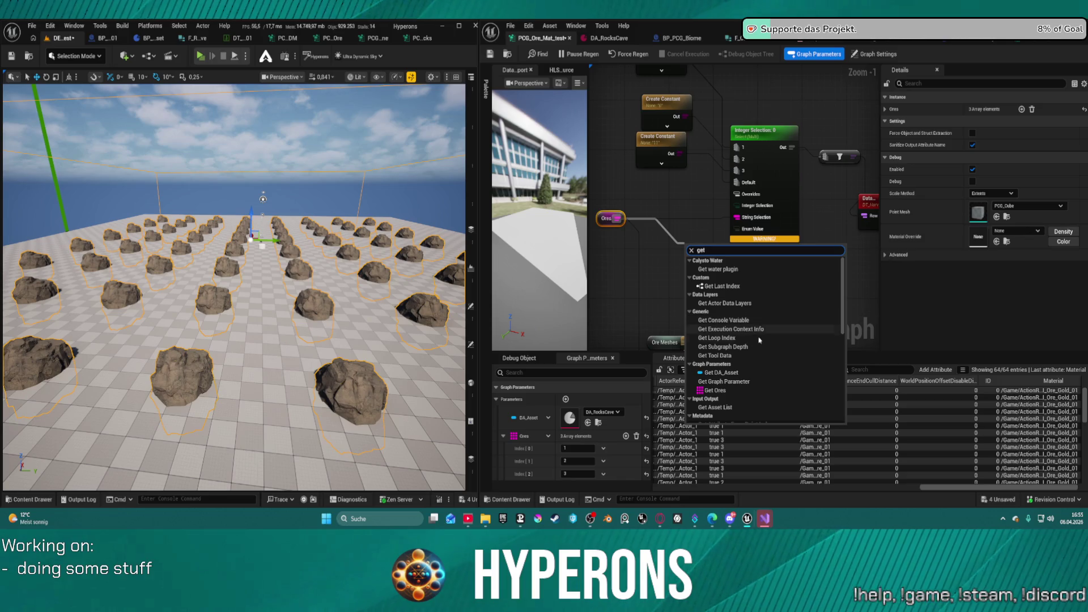
left_click(749, 385)
mouse_move(710, 260)
left_mouse_down()
mouse_move(671, 261)
mouse_move(668, 278)
left_mouse_up()
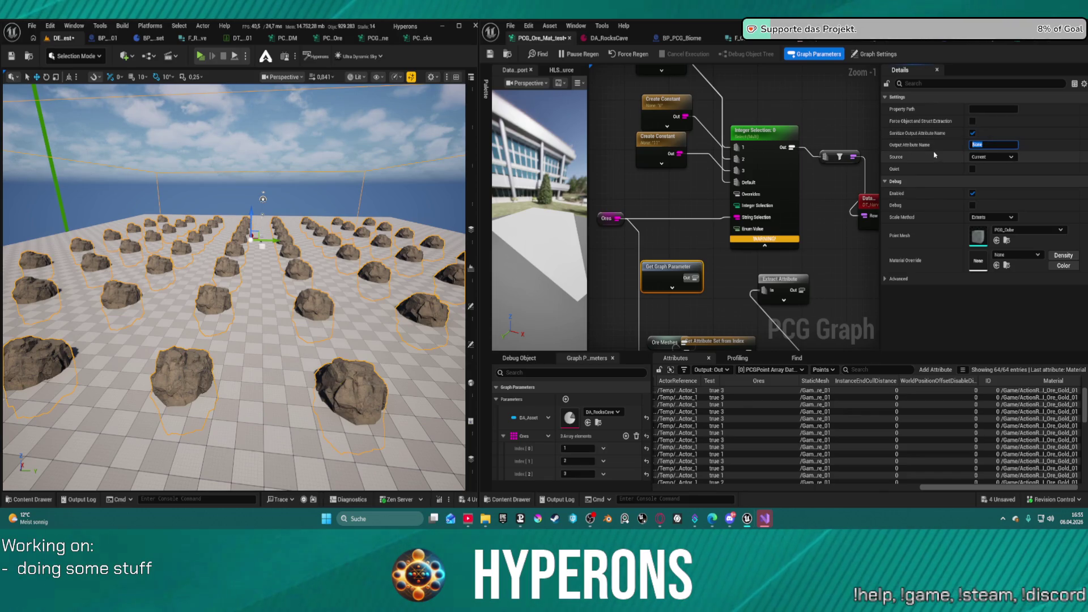
Set Get Graph Parameter's Output Attribute Name to Ores, try wiring it to String Selection, then delete it
type("Ores")
key("Return")
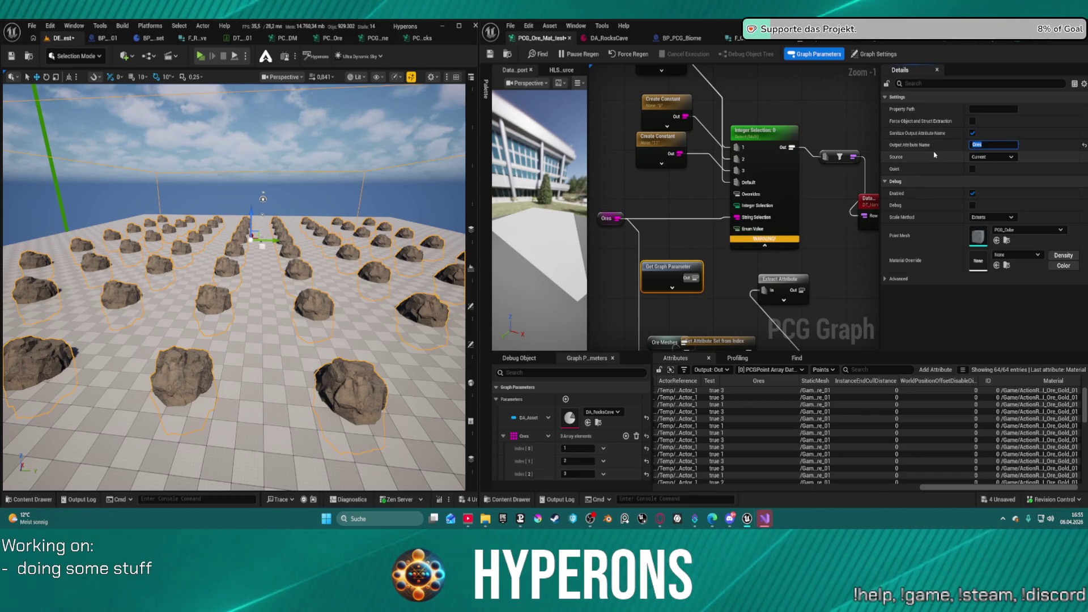
left_click_drag(695, 278, 733, 219)
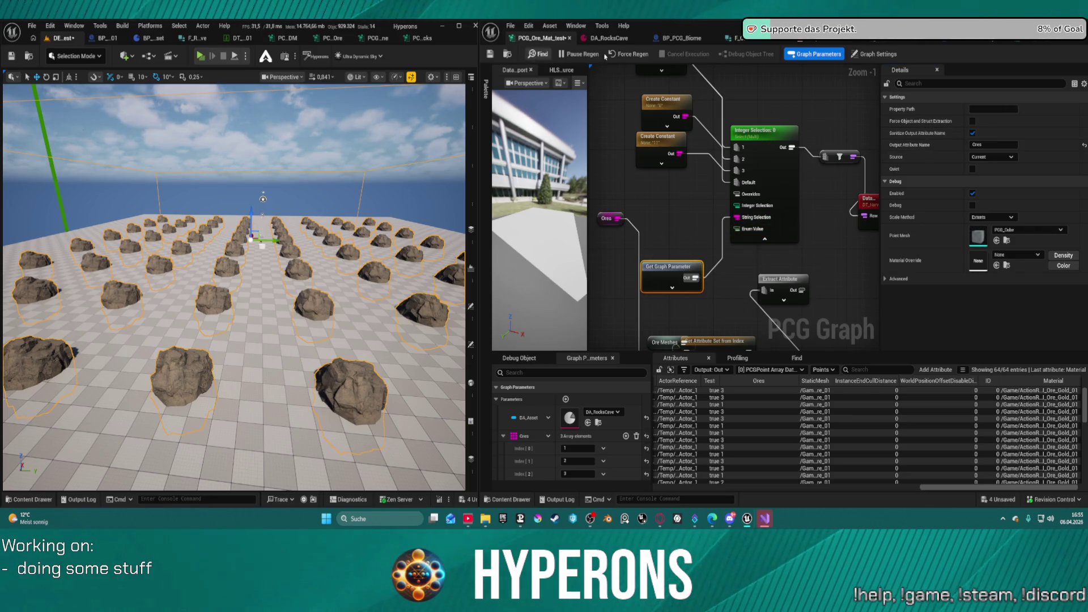
mouse_move(659, 275)
left_mouse_down()
mouse_move(654, 207)
mouse_move(731, 255)
mouse_move(684, 244)
left_mouse_up()
key("Delete")
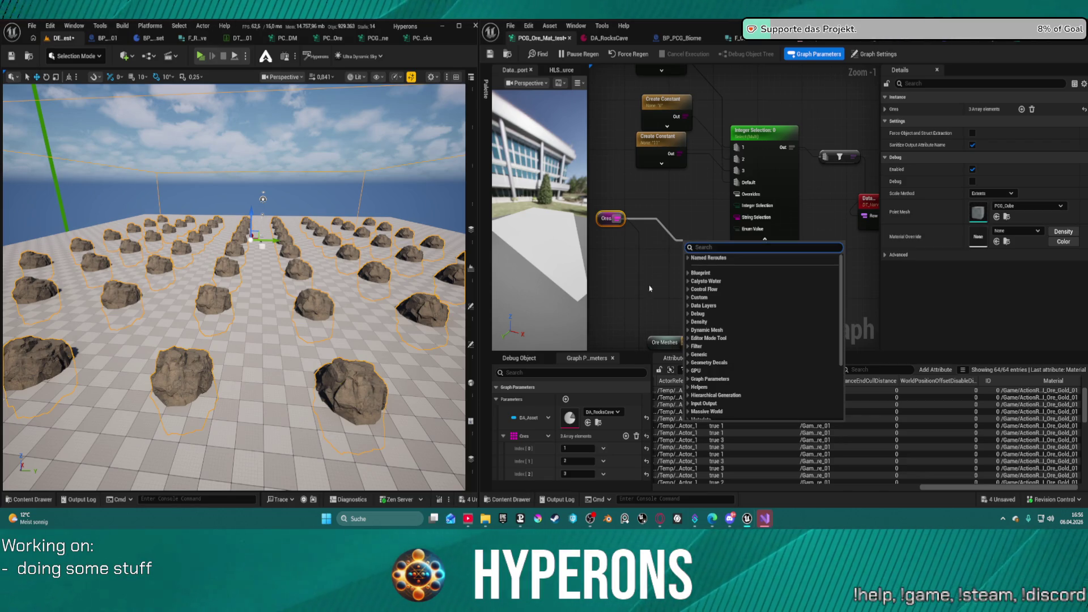
Pan and zoom out over the whole PCG graph, then switch to the F_Ores Blueprint editor
mouse_move(867, 226)
left_mouse_down()
mouse_move(793, 170)
mouse_move(752, 178)
mouse_move(754, 213)
left_mouse_up()
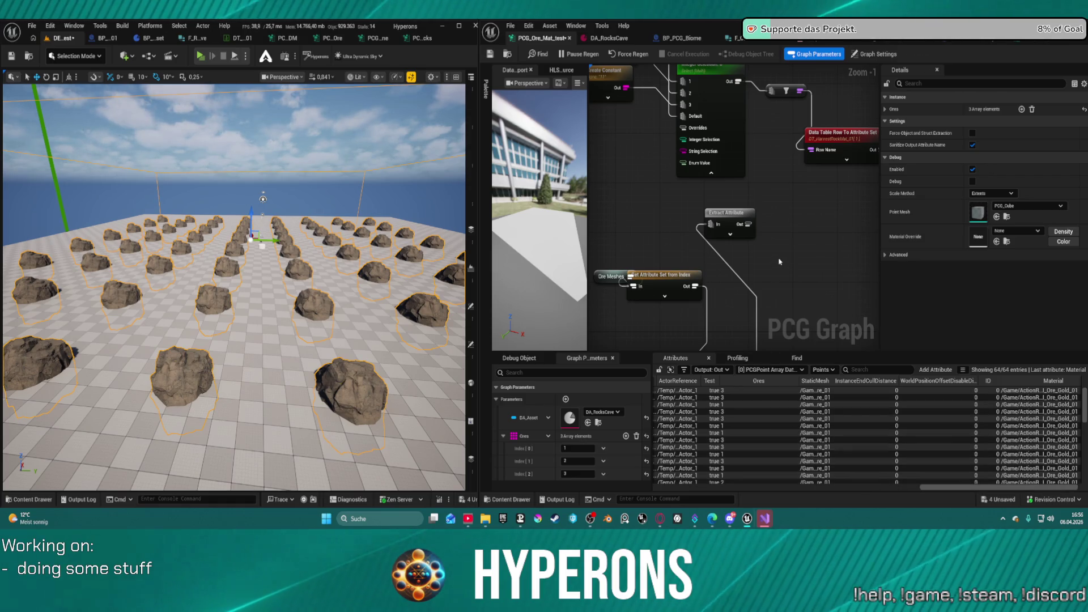
mouse_move(779, 262)
left_mouse_down()
mouse_move(843, 209)
mouse_move(696, 272)
mouse_move(680, 249)
mouse_move(769, 318)
mouse_move(751, 284)
left_mouse_up()
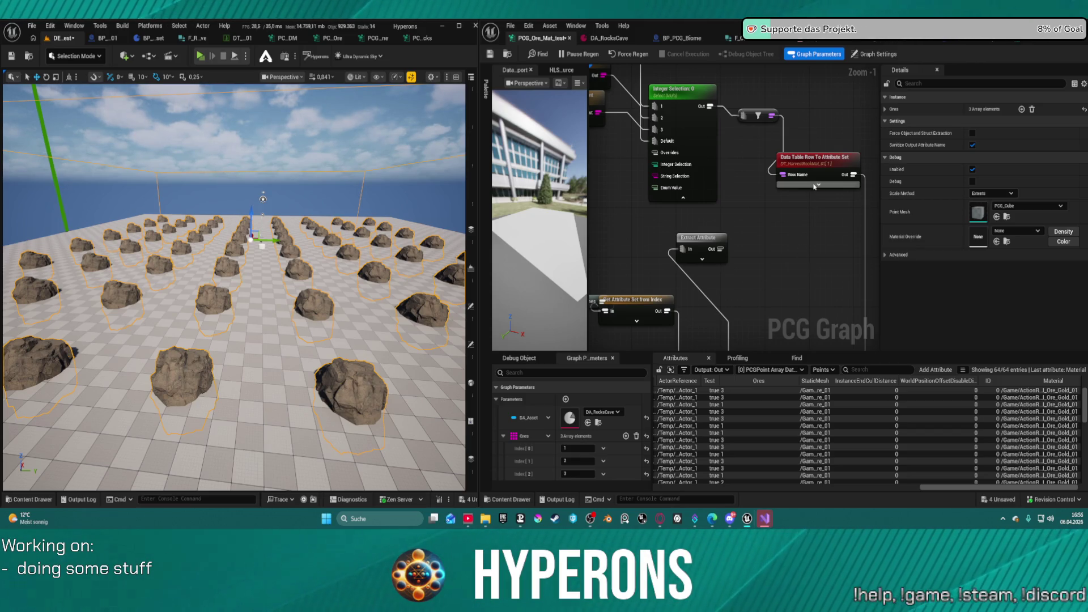
scroll(821, 202, "down", 5)
mouse_move(822, 202)
left_mouse_down()
mouse_move(665, 151)
mouse_move(752, 212)
left_mouse_up()
scroll(752, 213, "up", 4)
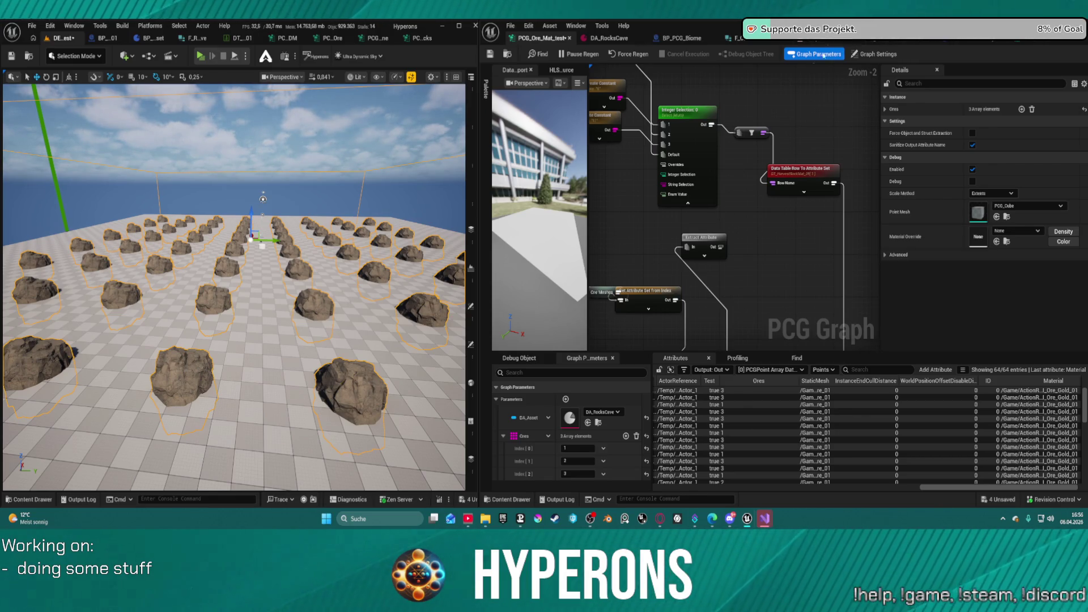
left_click(737, 38)
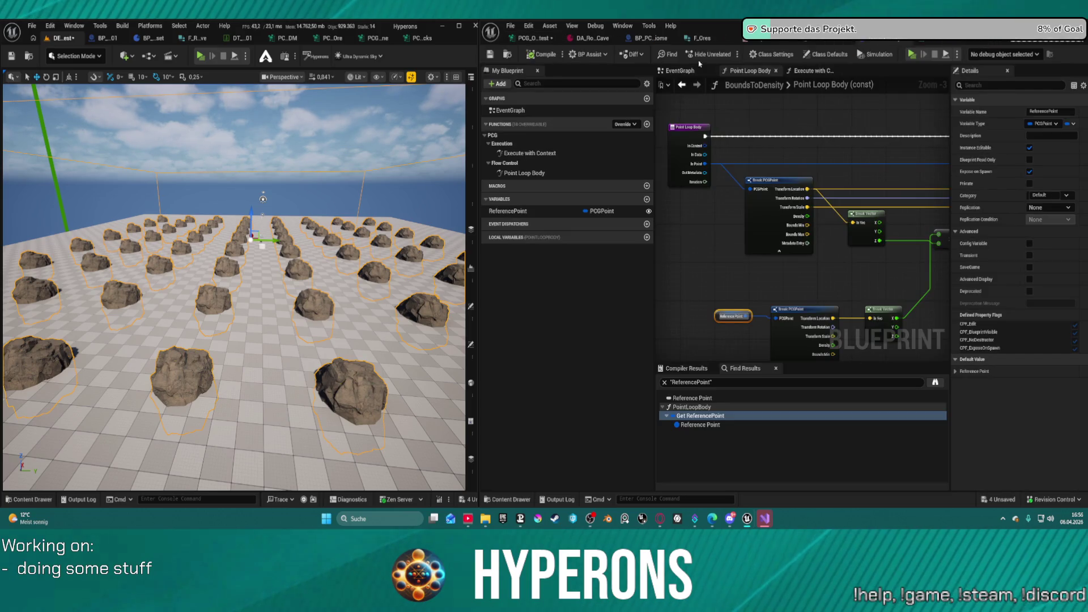
Locate BP_PCG_Ores in the content folders, open it, and enter its Point Loop Body function
mouse_move(845, 272)
left_mouse_down()
mouse_move(718, 241)
mouse_move(847, 295)
left_mouse_up()
left_click(507, 54)
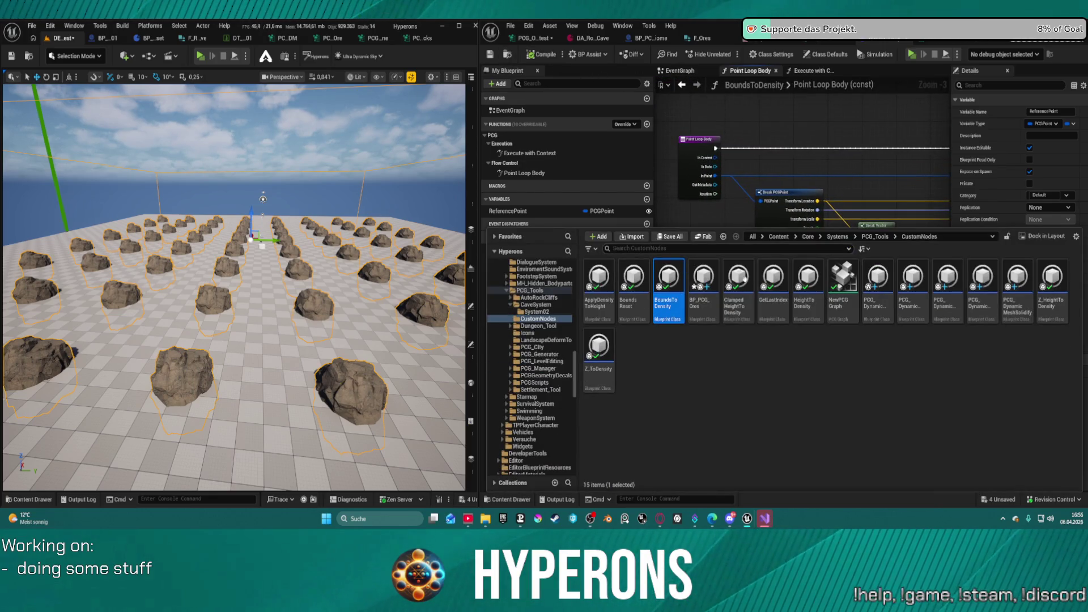
double_click(706, 306)
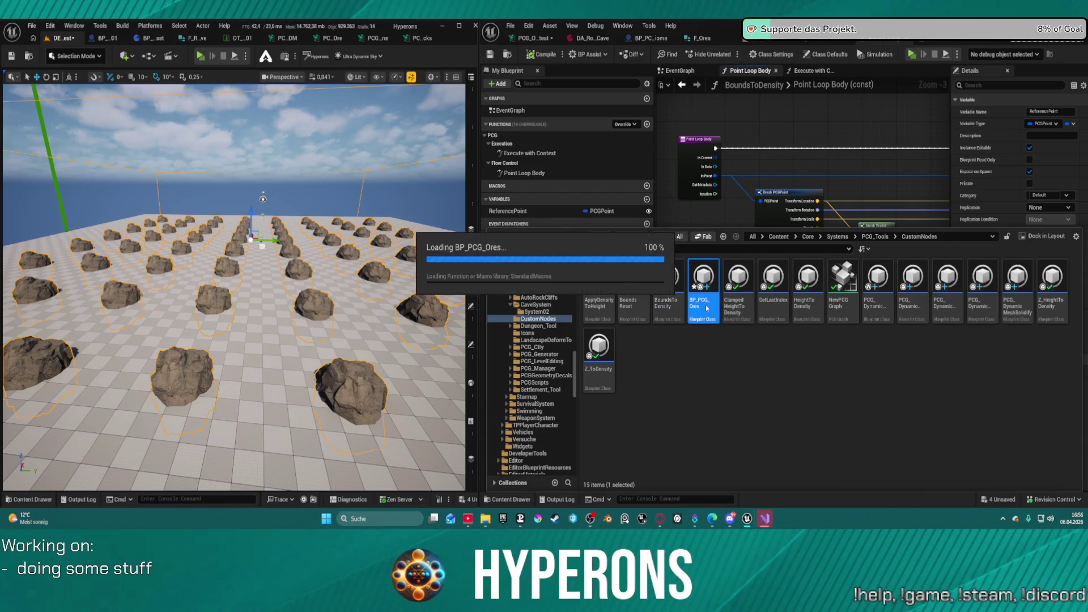
scroll(804, 244, "down", 4)
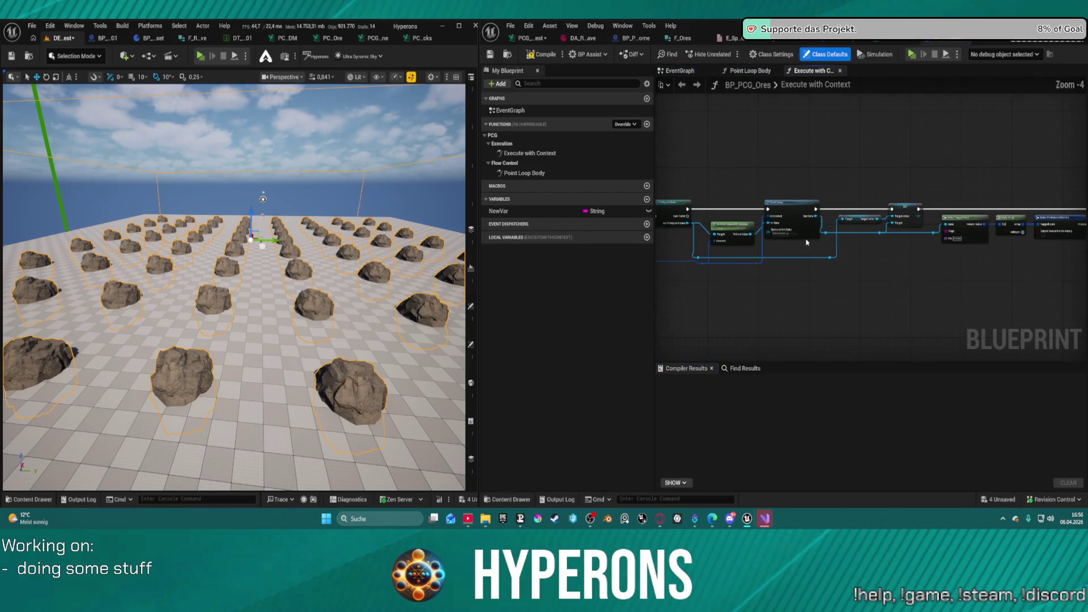
mouse_move(804, 244)
left_mouse_down()
mouse_move(980, 228)
mouse_move(954, 230)
left_mouse_up()
scroll(981, 228, "up", 4)
scroll(980, 229, "up", 1)
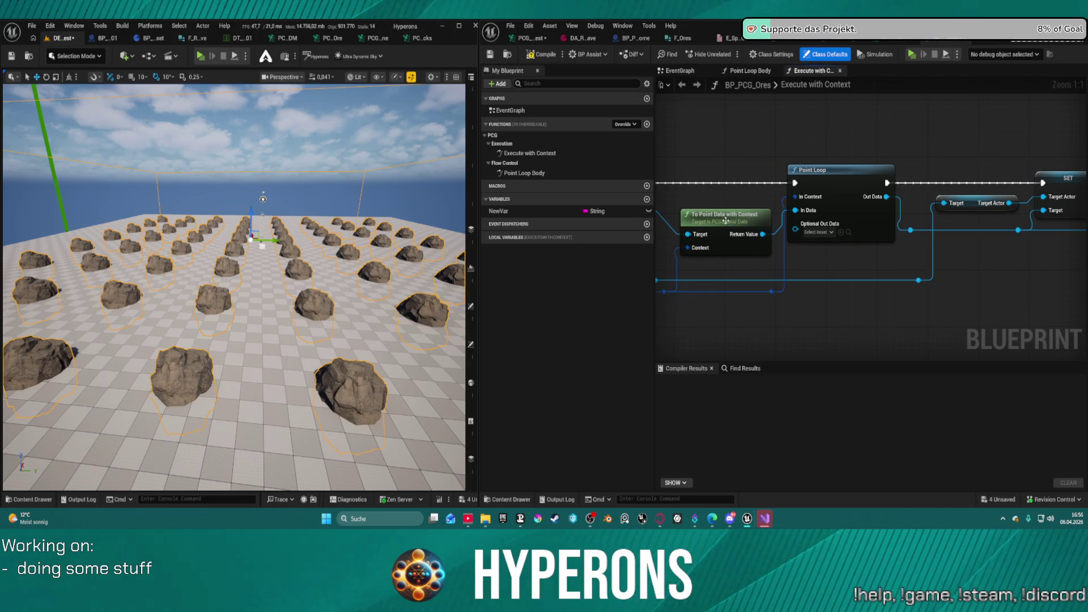
left_click(838, 181)
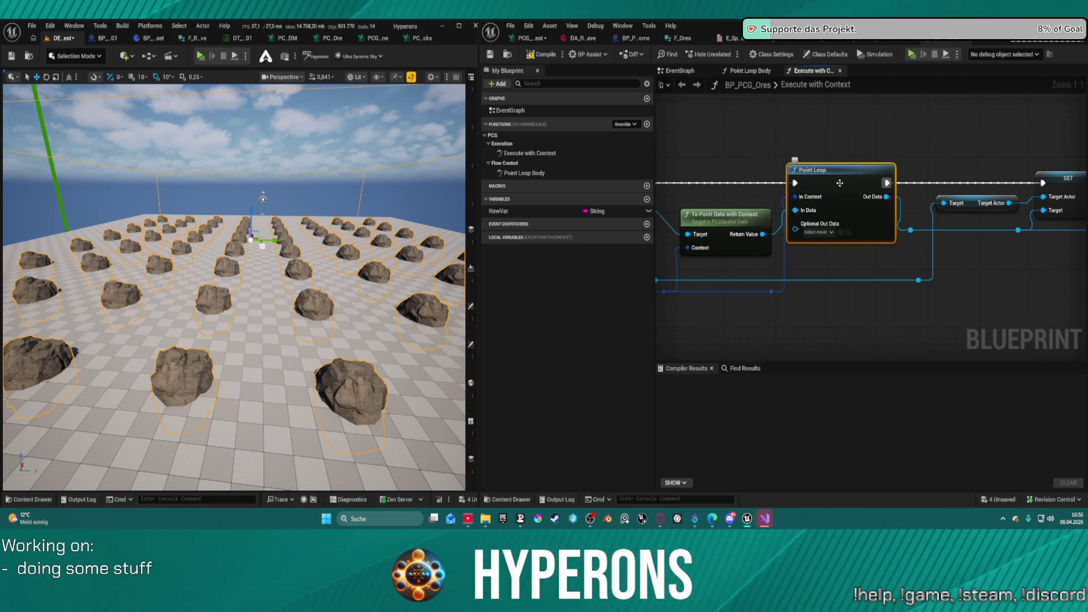
double_click(580, 171)
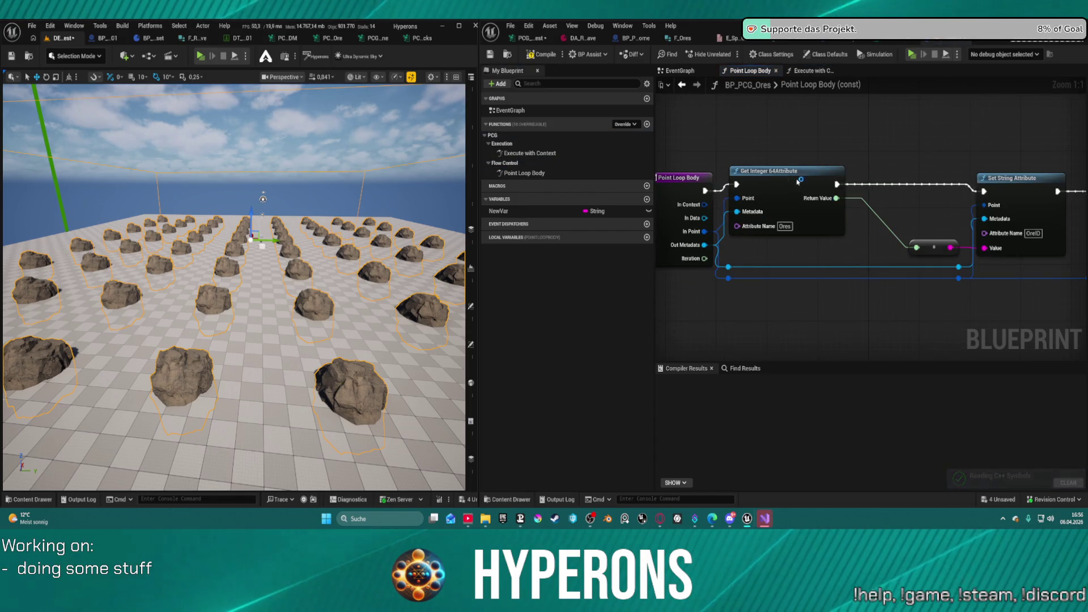
Change Set String Attribute's name from OreID to DDDDDD and compile BP_PCG_Ores
left_click_drag(786, 175, 812, 183)
left_click(1033, 233)
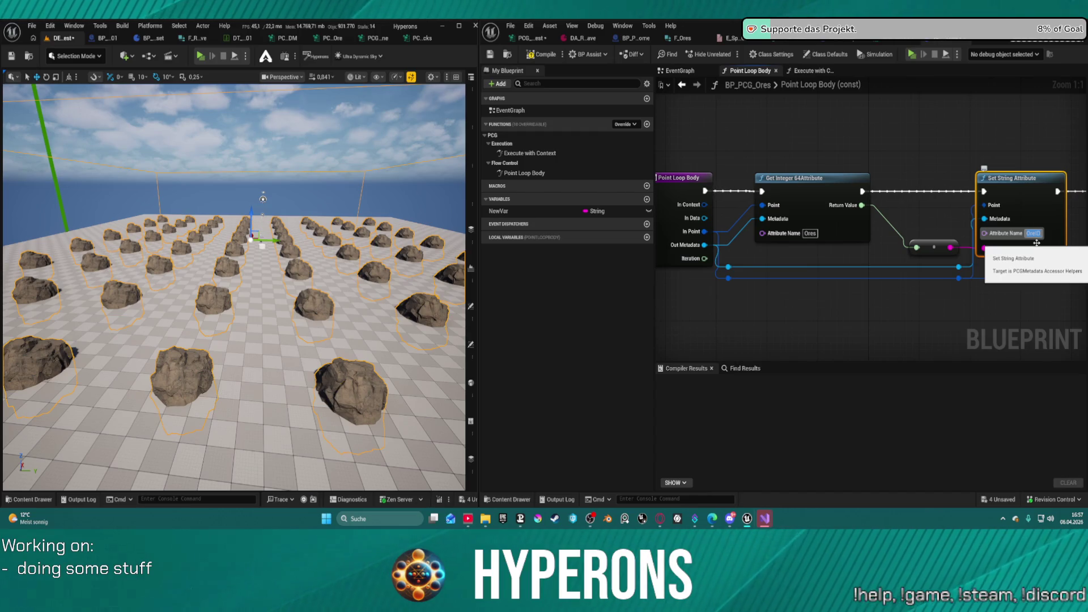
key("BackSpace")
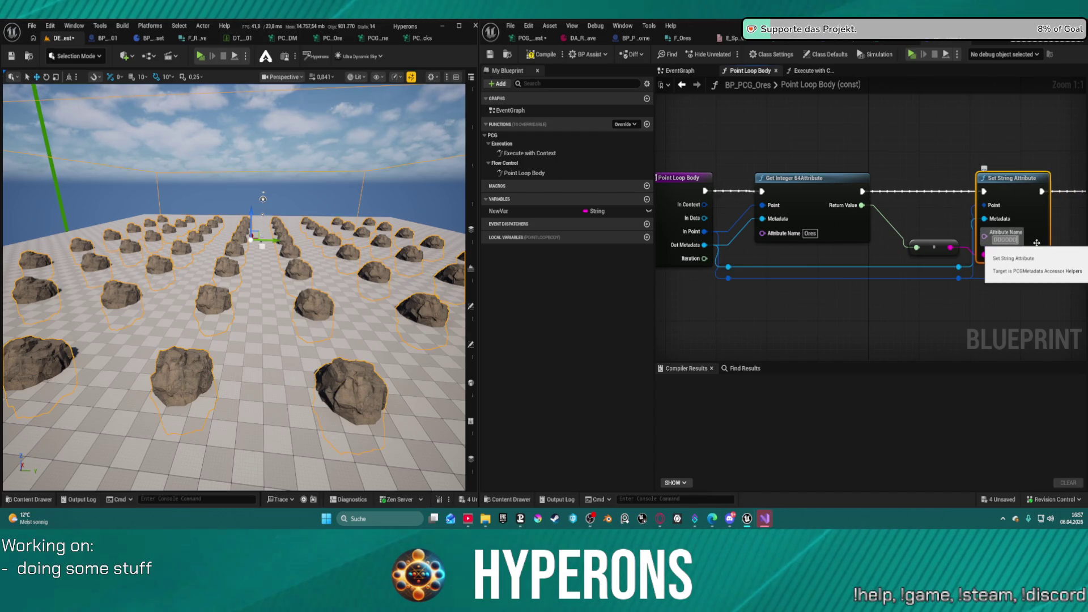
type("DDDDDD")
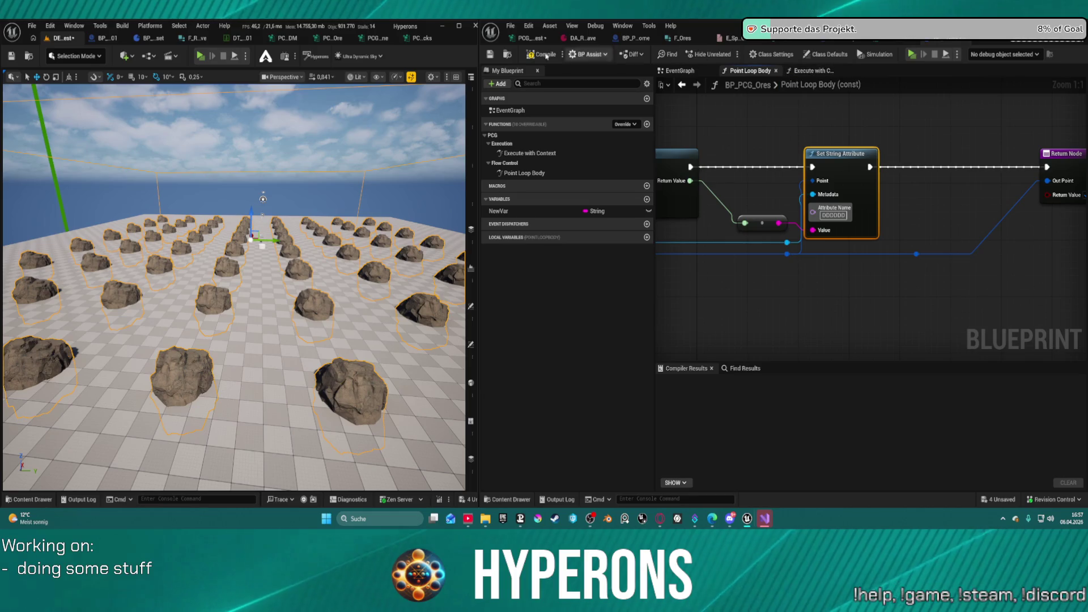
left_click(541, 54)
key("ctrl+space")
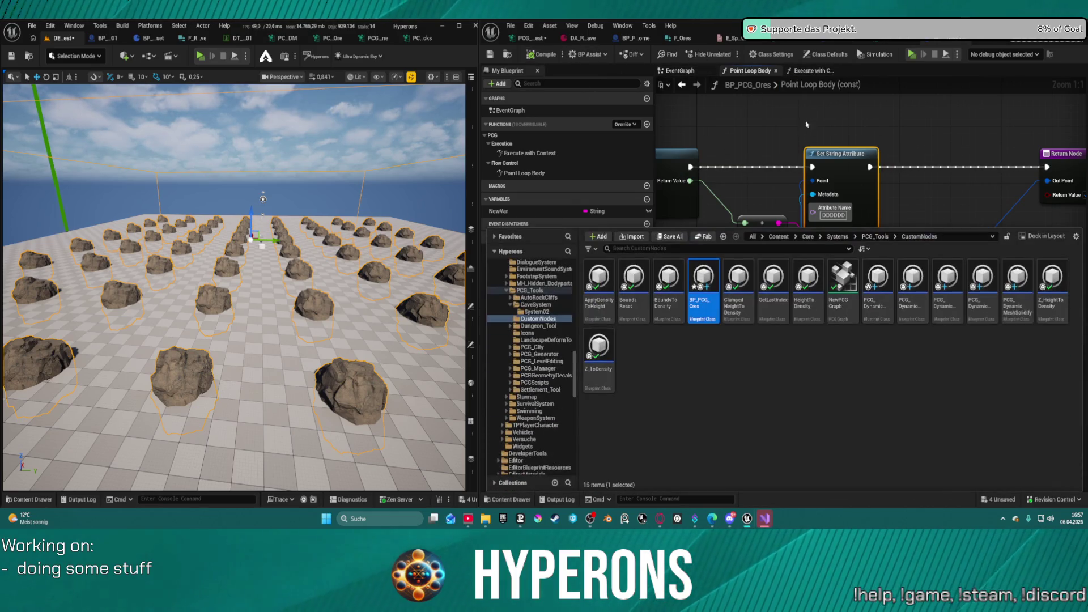
In the PCG ore test graph, insert a BP PCG Ores node before Add Attribute, removing the direct wire
left_click(529, 38)
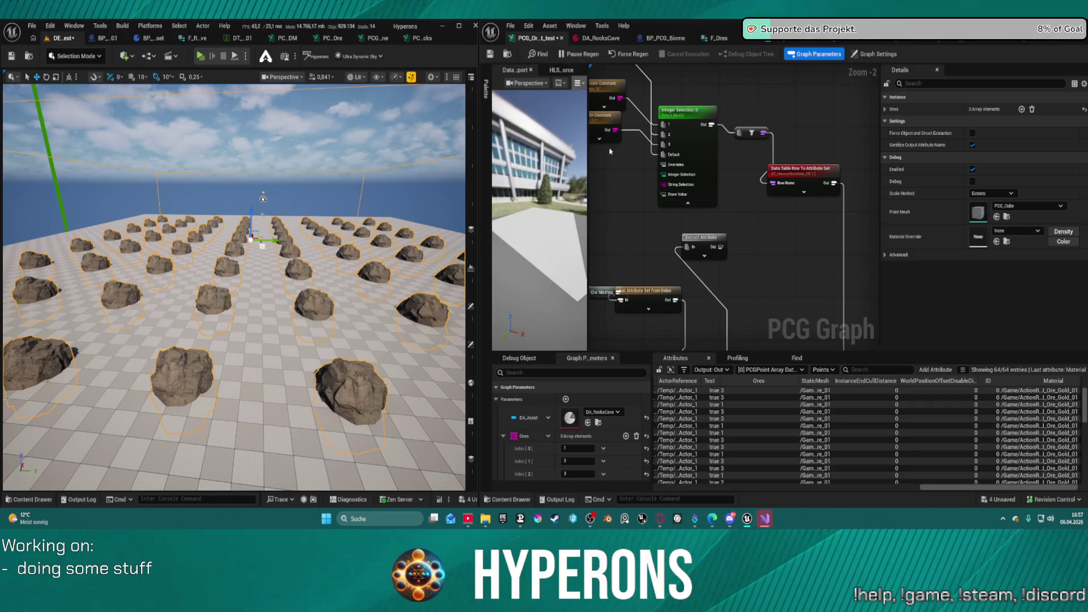
mouse_move(709, 374)
left_mouse_down()
mouse_move(773, 287)
mouse_move(748, 204)
left_mouse_up()
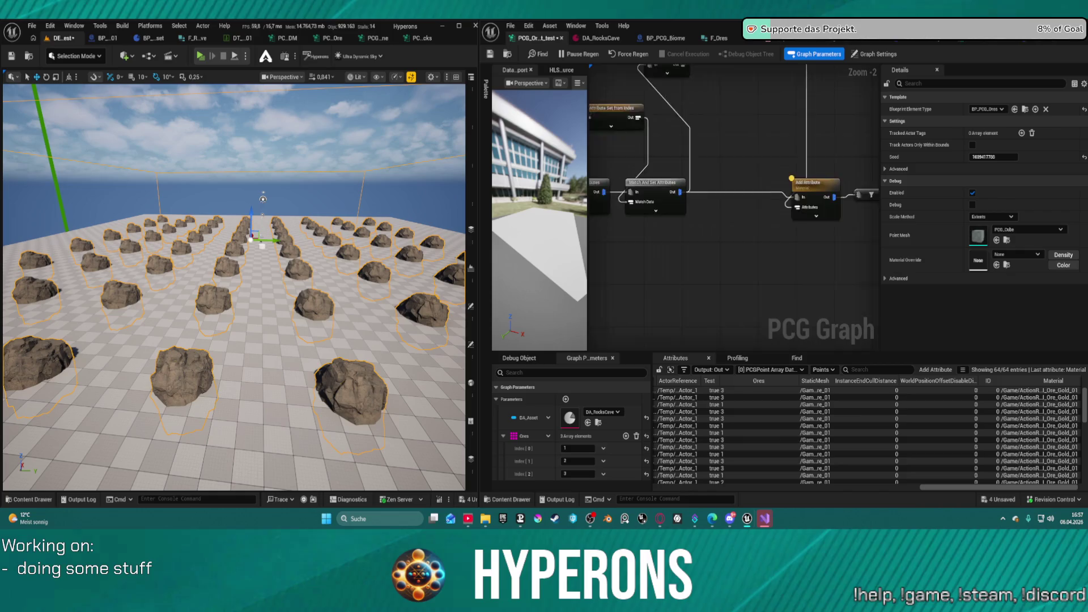
mouse_move(664, 152)
left_mouse_down()
mouse_move(692, 318)
mouse_move(686, 258)
left_mouse_up()
left_click(685, 297)
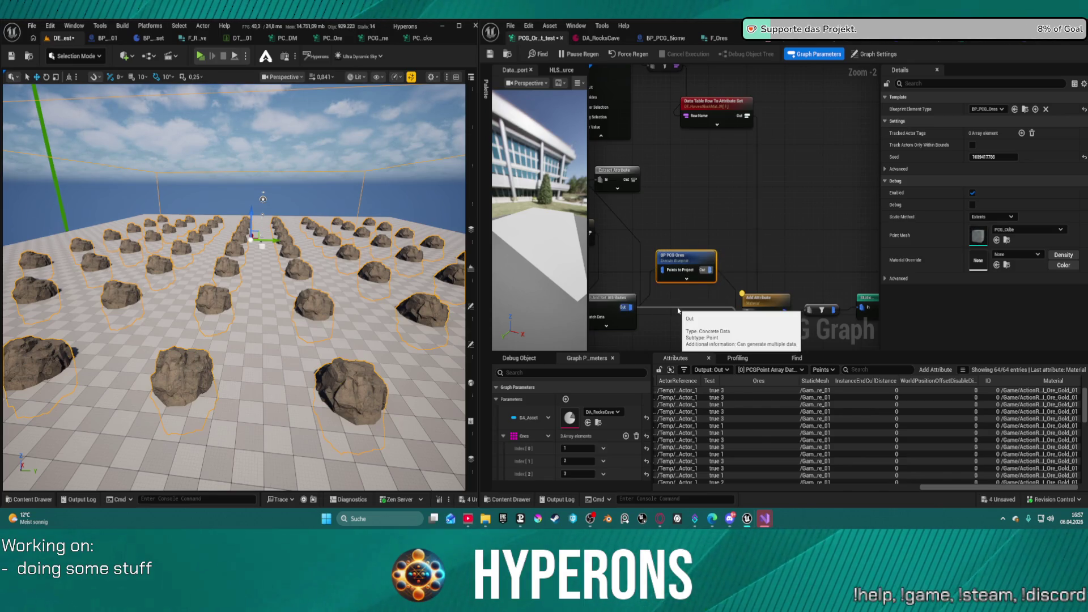
left_click(681, 306, "alt")
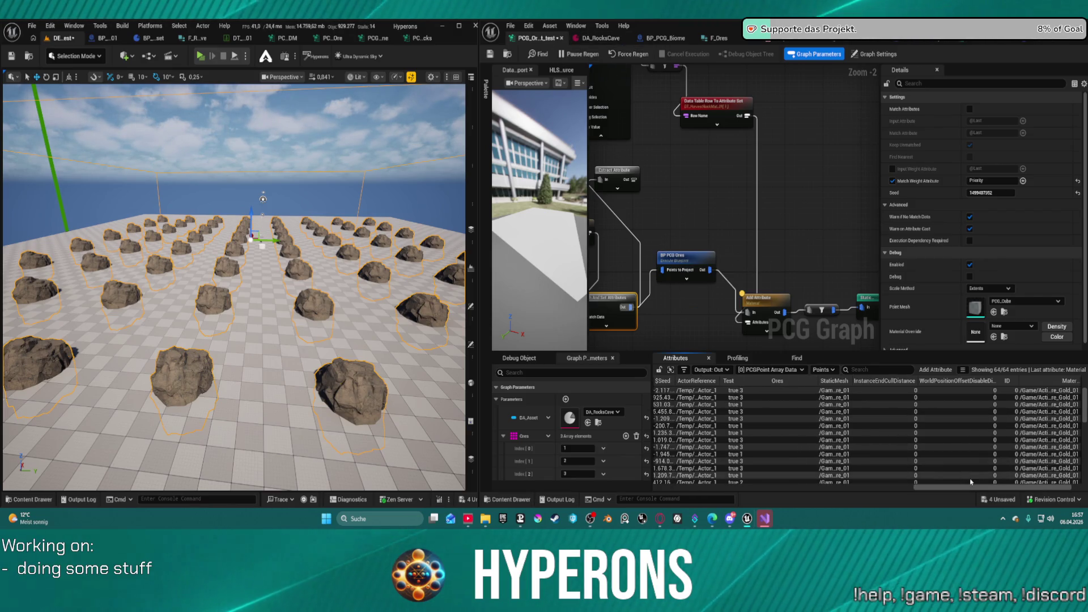
Scroll through the Attributes table columns, then open the BP PCG Ores node's Blueprint
left_click_drag(966, 486, 983, 486)
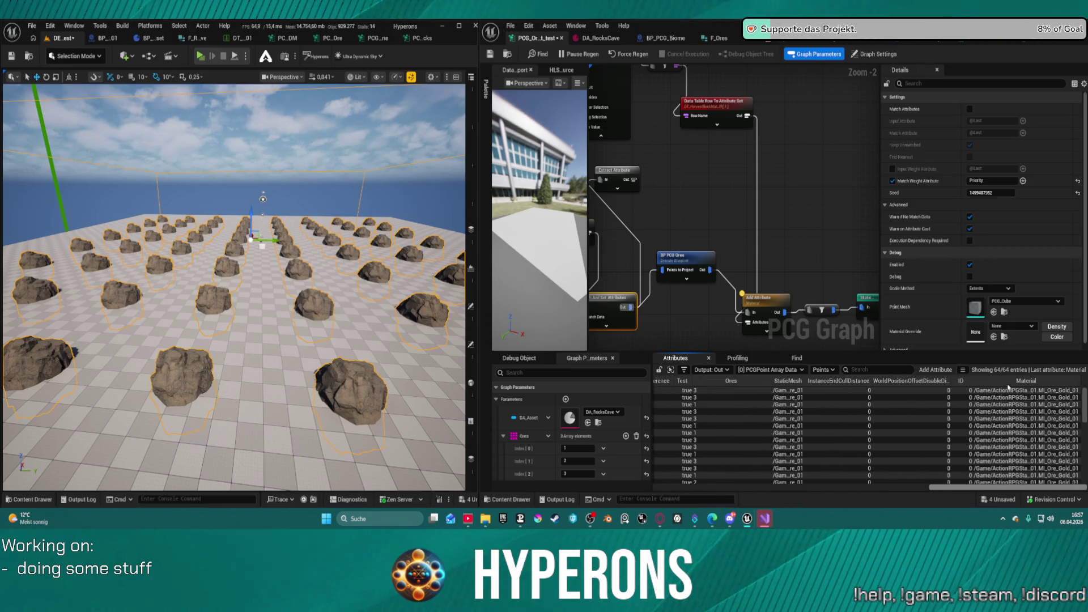
scroll(841, 475, "left", 10)
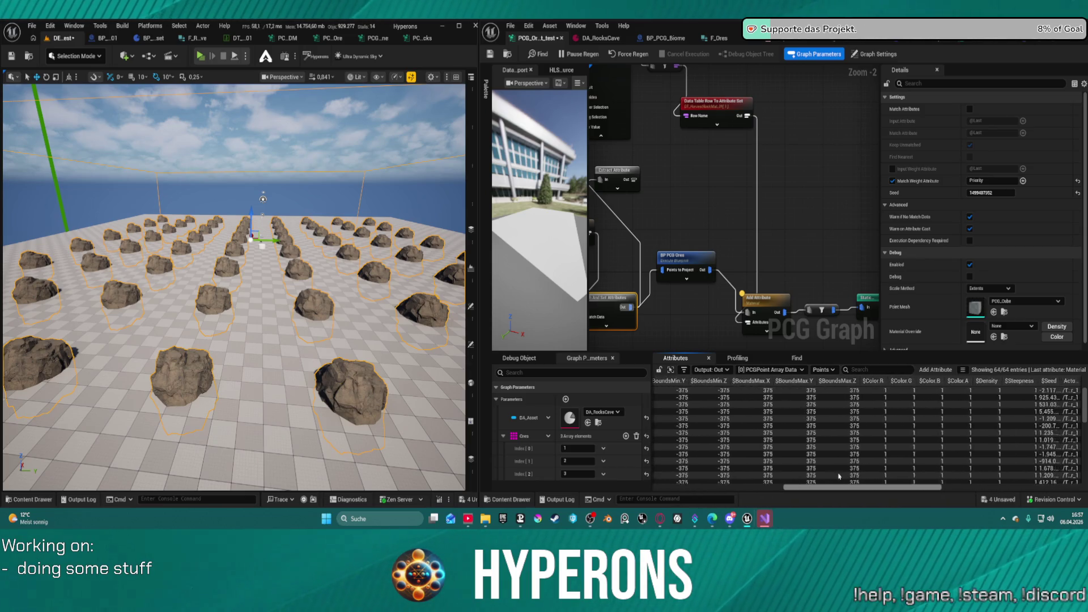
scroll(841, 475, "left", 8)
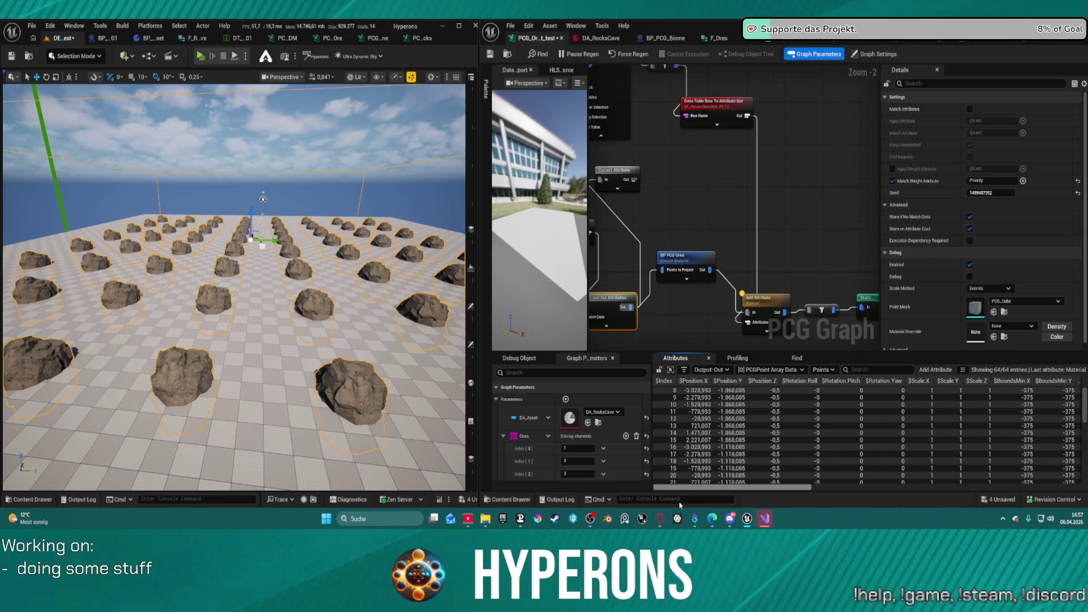
scroll(680, 431, "right", 15)
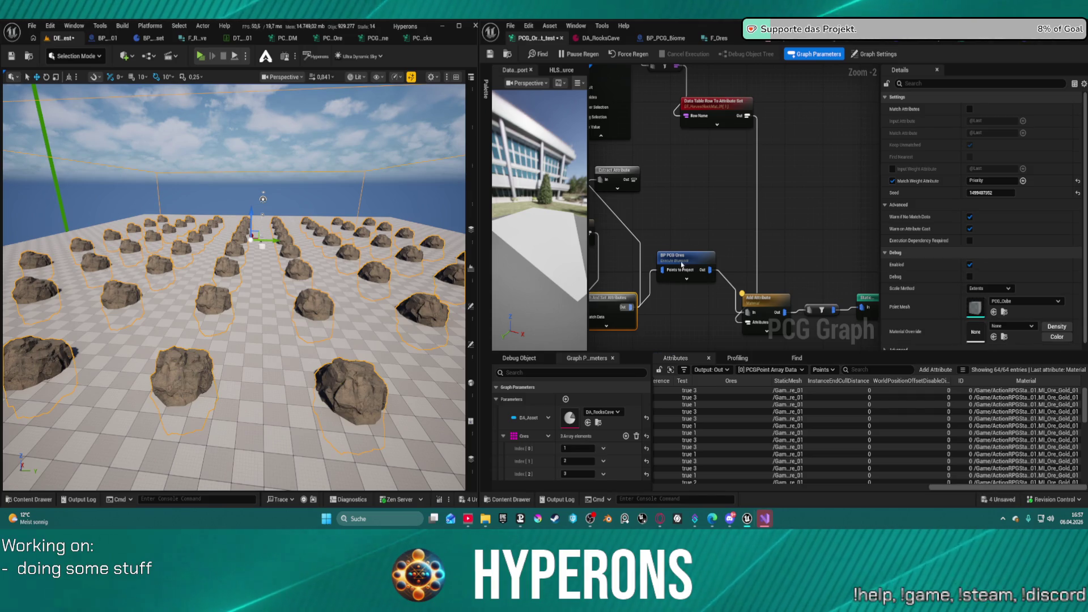
double_click(681, 265)
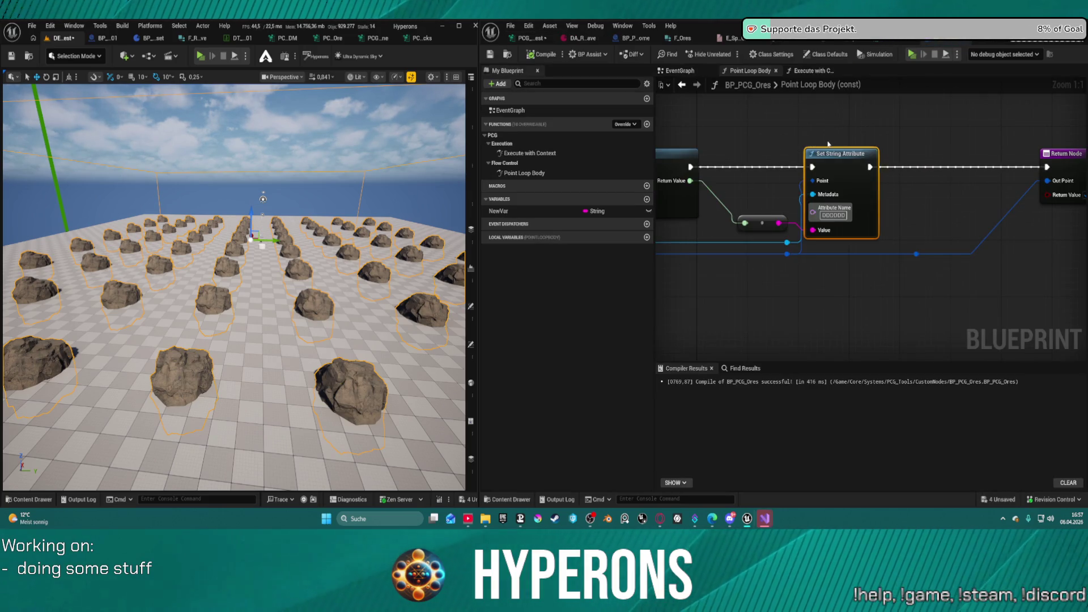
Rearrange the Get Integer64Attribute and Set String Attribute nodes in the Point Loop Body graph
scroll(826, 135, "down", 1)
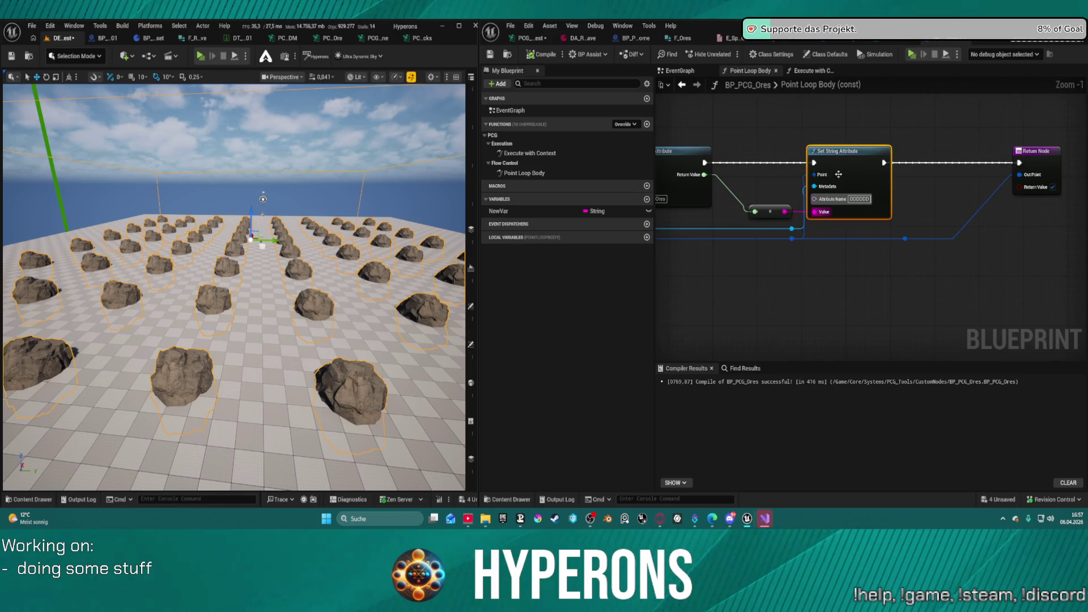
left_click_drag(837, 152, 874, 157)
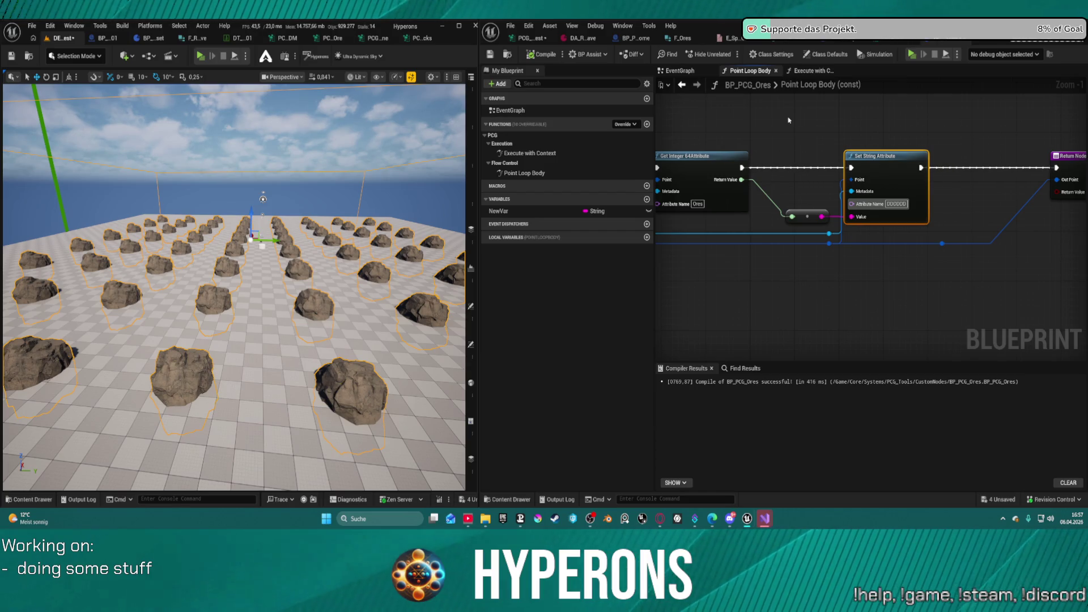
left_click(839, 55)
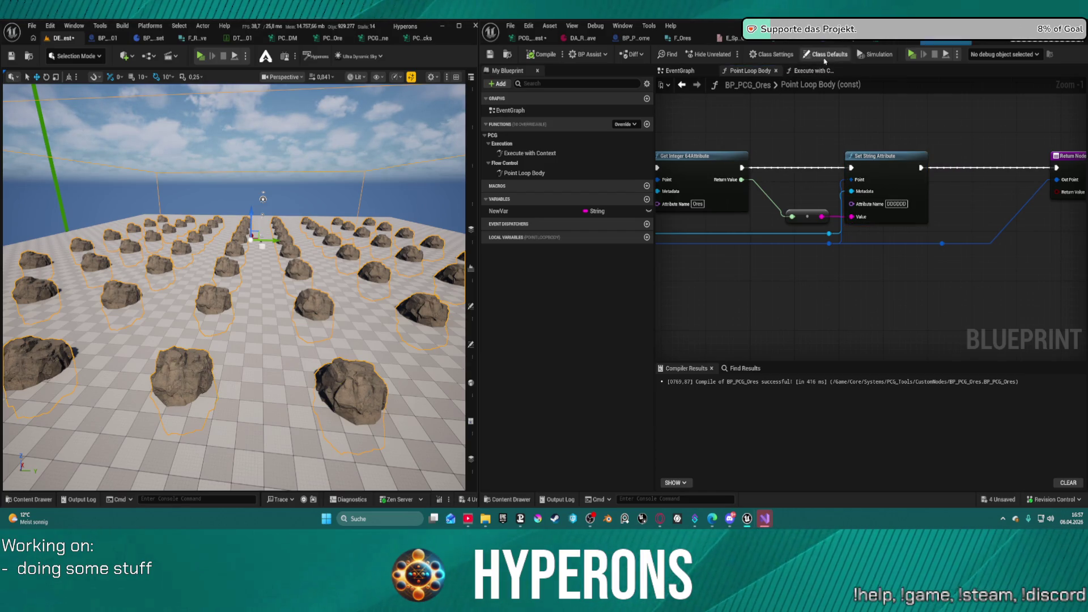
left_click(883, 163)
left_click_drag(700, 165, 720, 150)
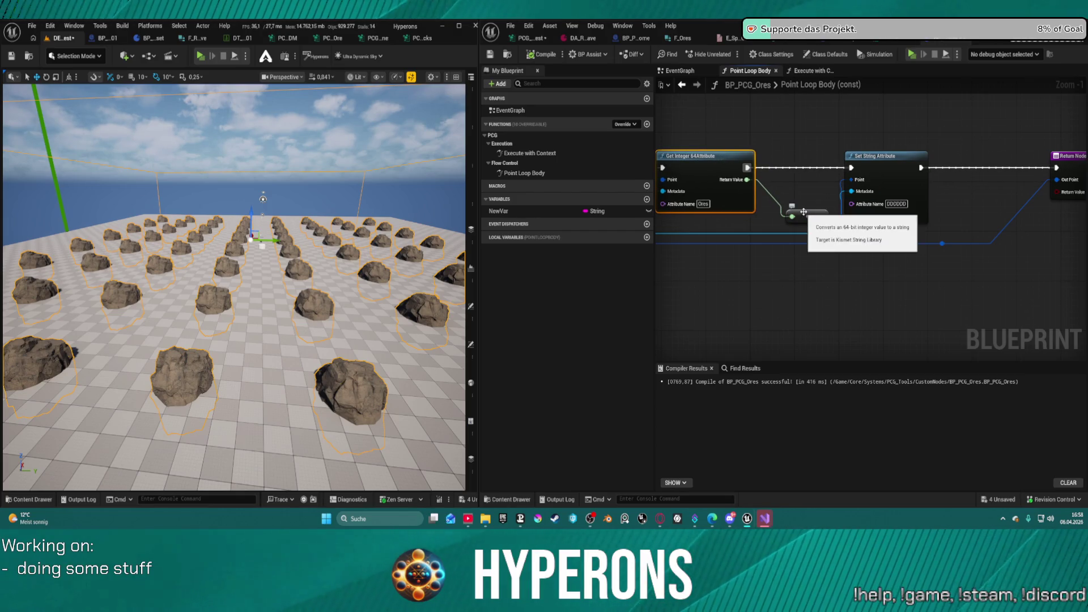
mouse_move(888, 182)
left_mouse_down()
mouse_move(906, 175)
mouse_move(905, 188)
left_mouse_up()
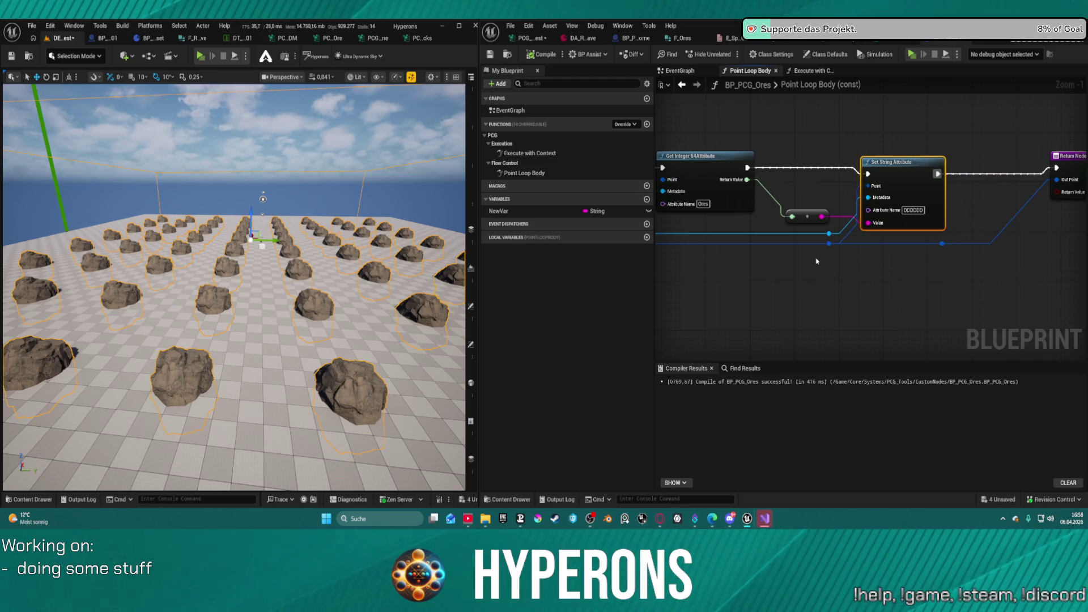
Add a trial Make PCGPoint node from a wire, then disconnect and delete it
mouse_move(943, 244)
left_mouse_down()
mouse_move(924, 332)
mouse_move(915, 326)
left_mouse_up()
type("mak")
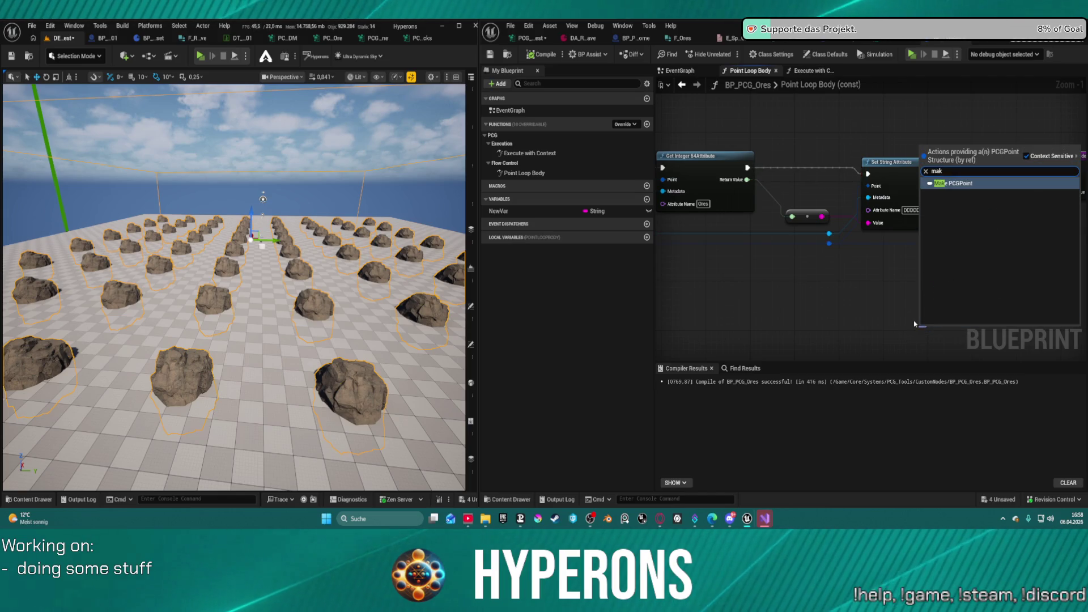
key("Return")
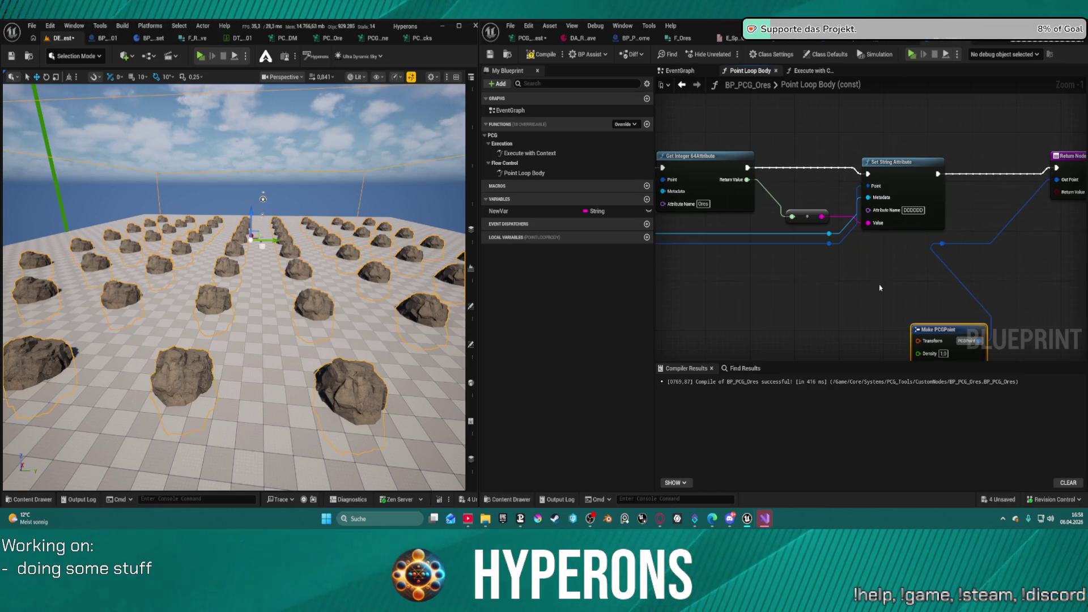
left_click_drag(914, 324, 935, 215)
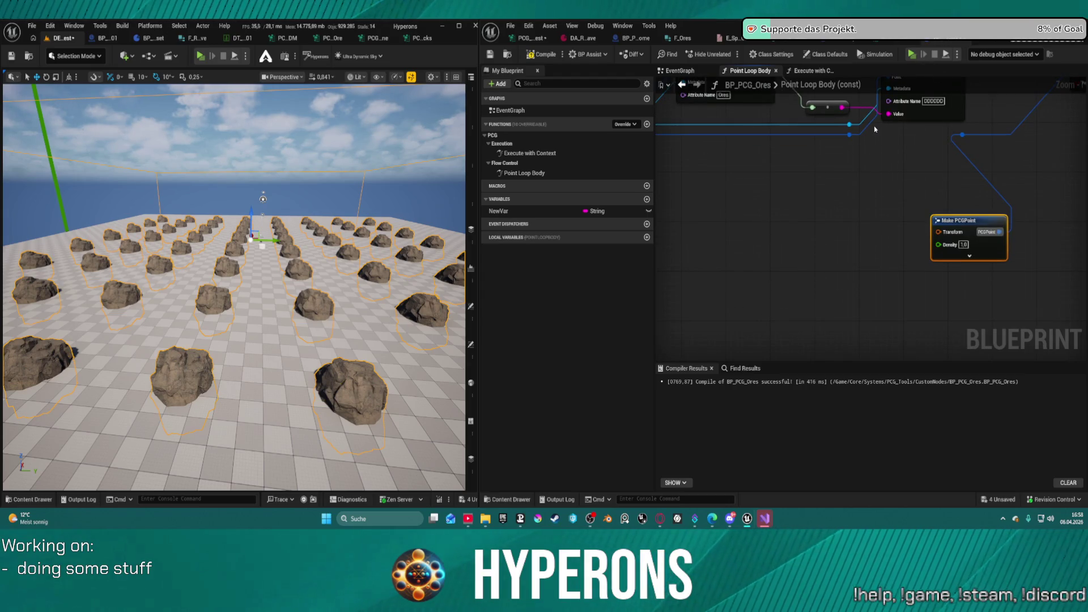
mouse_move(849, 134)
left_mouse_down()
mouse_move(971, 150)
mouse_move(964, 139)
left_mouse_up()
left_click(977, 241)
key("Delete")
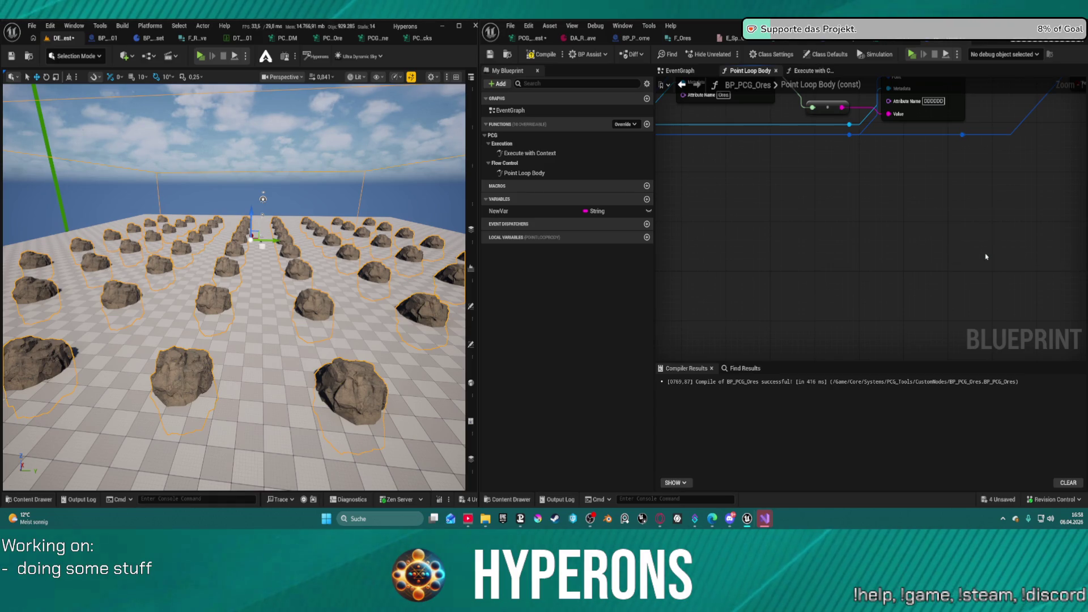
Select Set String Attribute with its conversion nodes and bring up the Execute with Context graph
left_click_drag(850, 170, 982, 267)
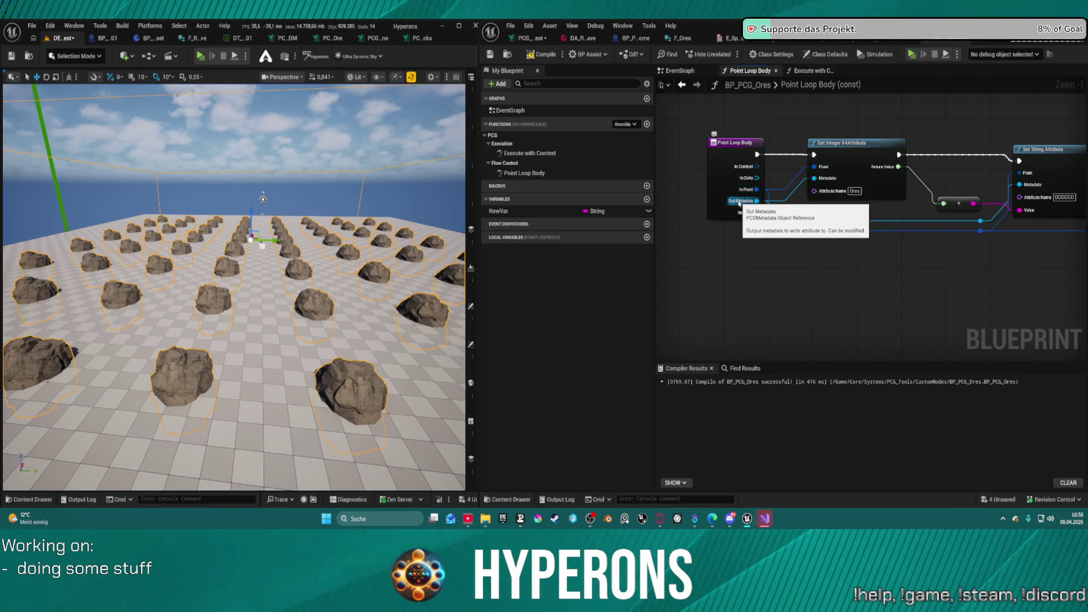
left_click_drag(1018, 143, 806, 149)
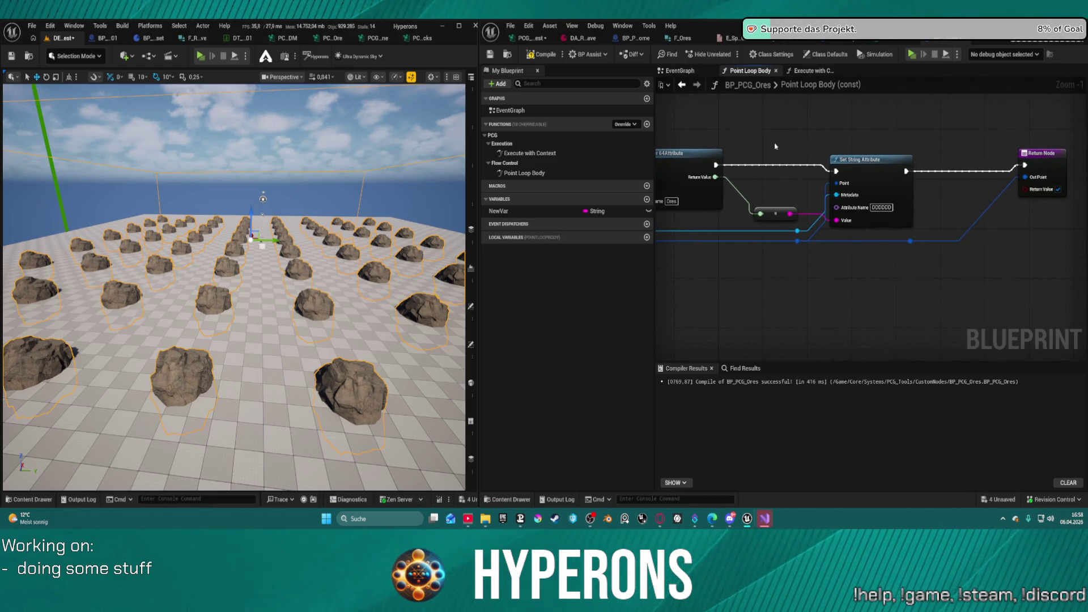
left_click_drag(774, 193, 881, 235)
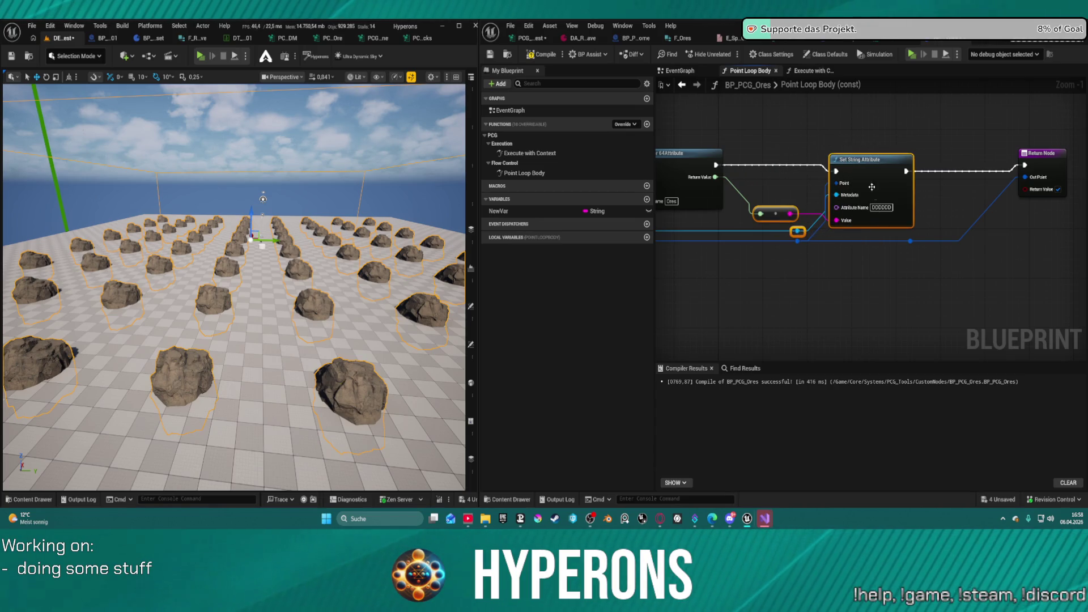
left_click(815, 71)
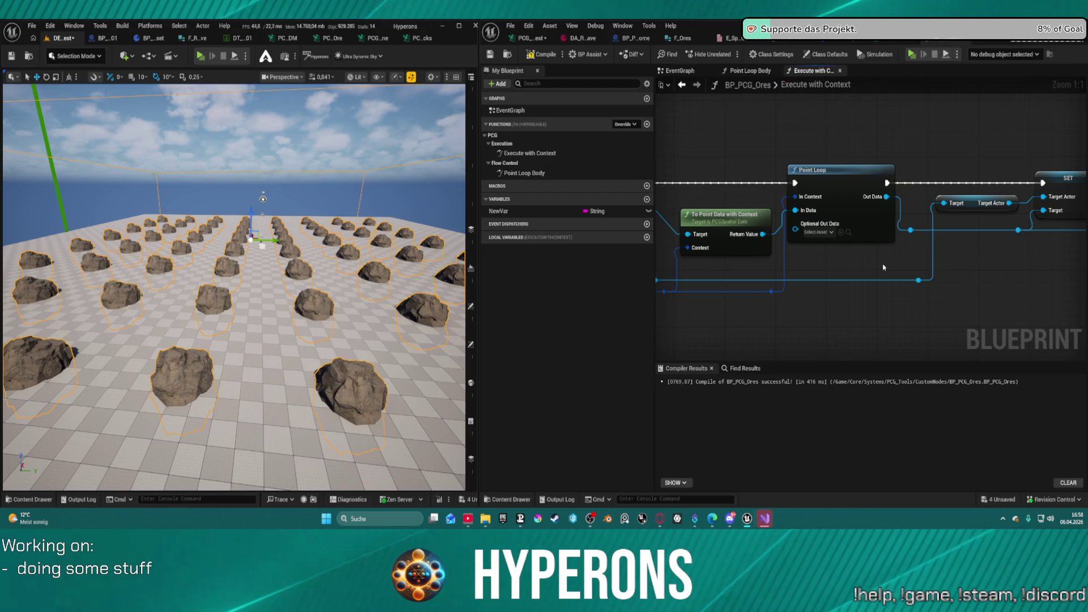
Move the To Point Data with Context node up-left and select the SET node
mouse_move(1061, 256)
left_mouse_down()
mouse_move(973, 273)
mouse_move(995, 280)
left_mouse_up()
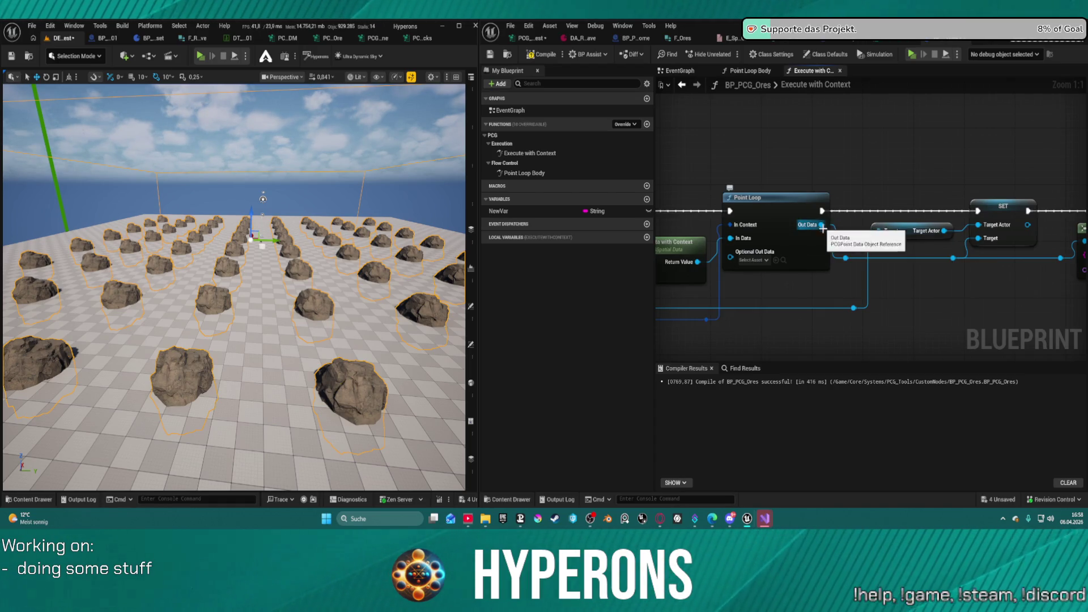
left_click_drag(822, 226, 957, 228)
left_click_drag(848, 239, 828, 215)
left_click_drag(882, 288, 684, 289)
left_click(987, 206)
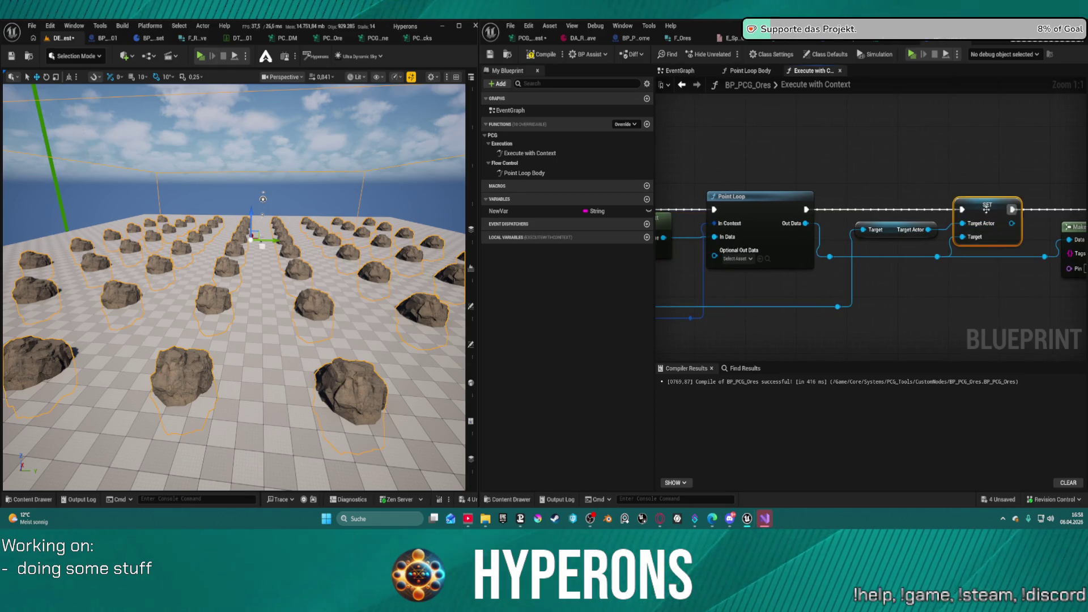
left_click_drag(994, 284, 864, 236)
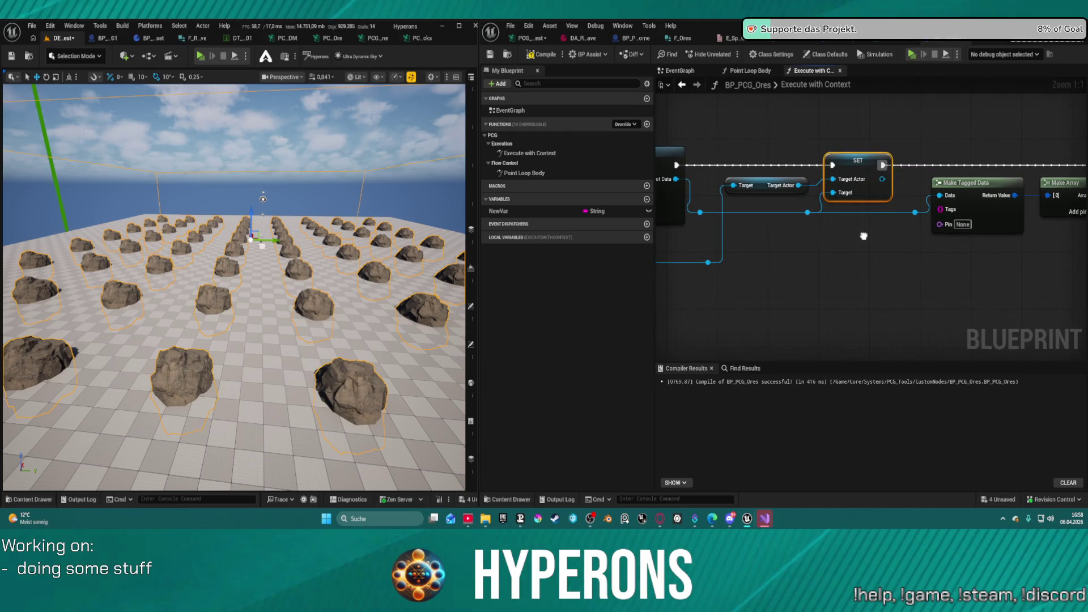
left_click_drag(863, 236, 863, 237)
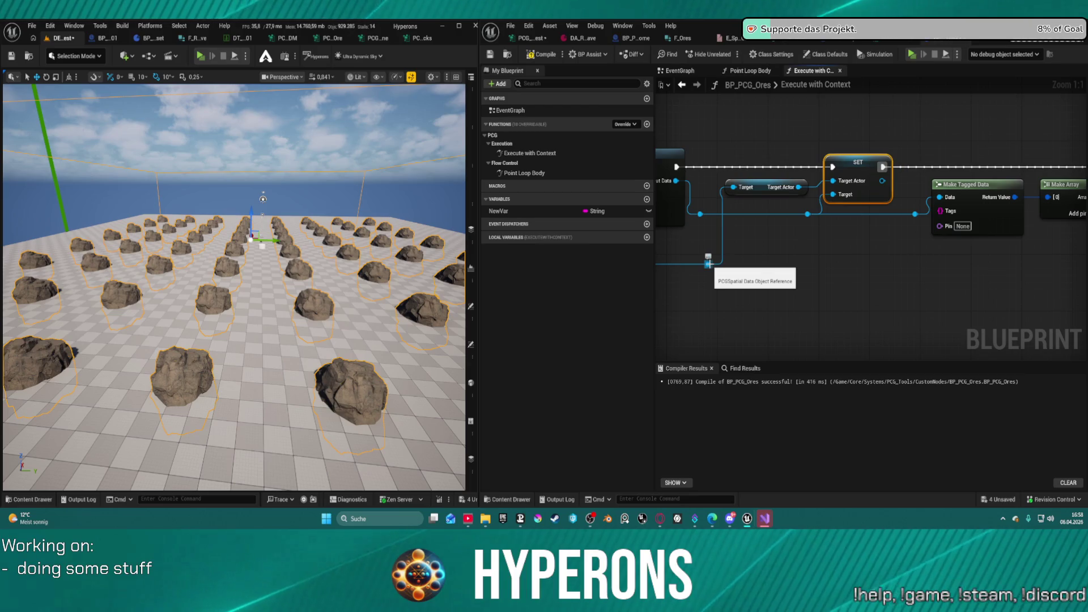
Pull a wire from the reroute and search 'pin' for a node, then cancel without adding one
left_click_drag(709, 264, 870, 267)
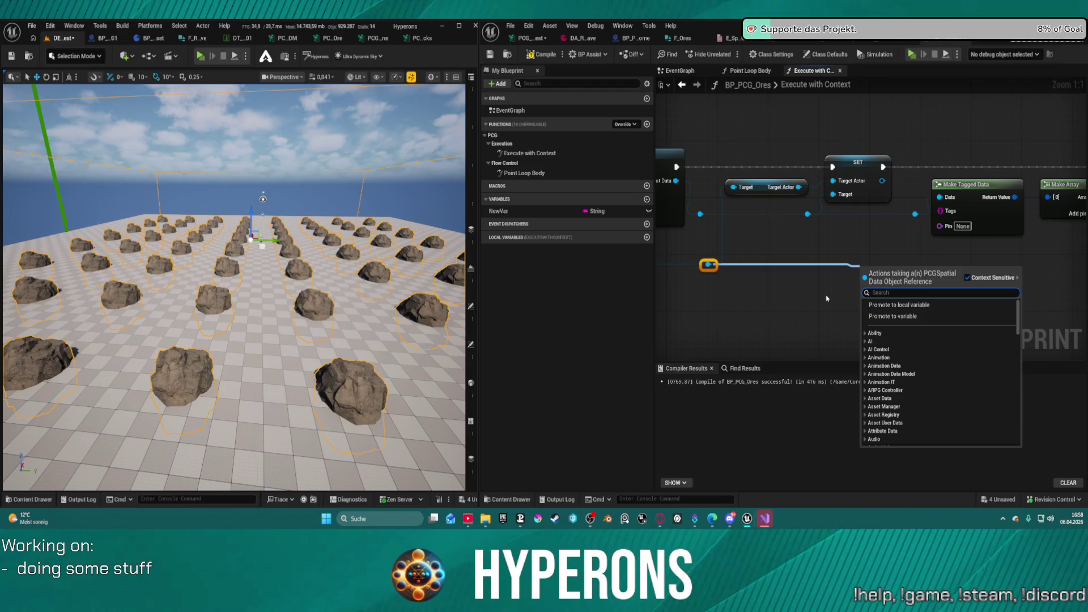
type("pin")
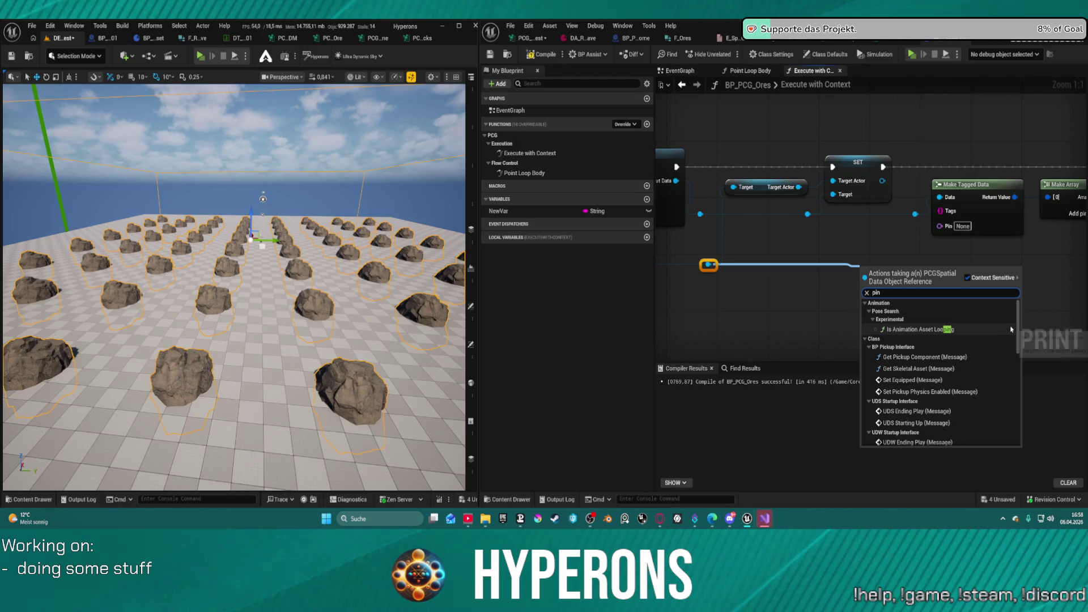
scroll(999, 338, "down", 10)
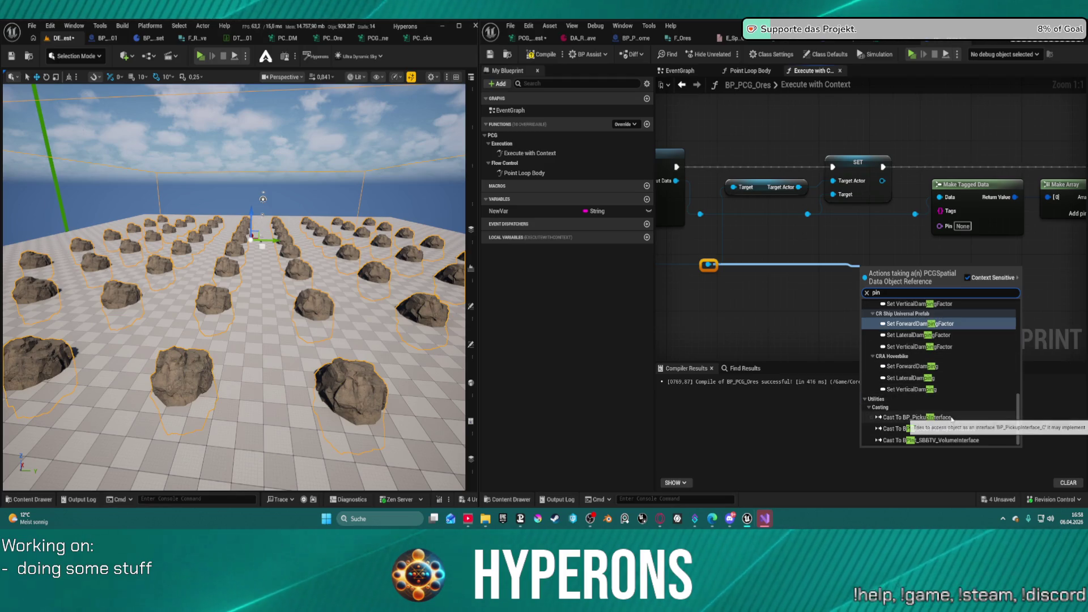
scroll(970, 413, "up", 10)
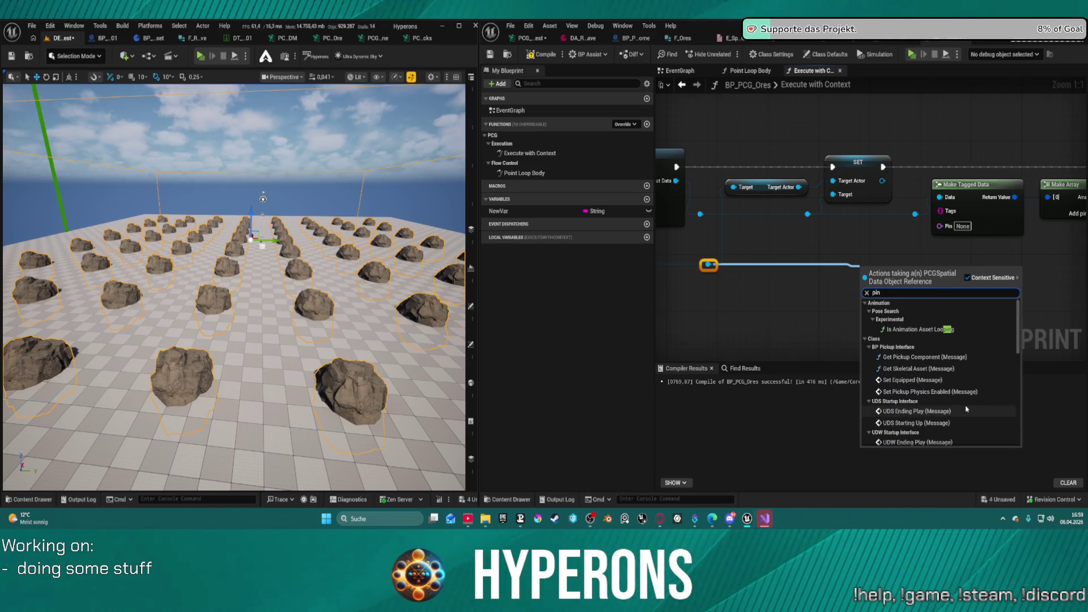
key("Escape")
Pan over to the TO ARRAY and Custom Input Labels nodes and open Class Defaults
left_click_drag(1000, 244, 816, 292)
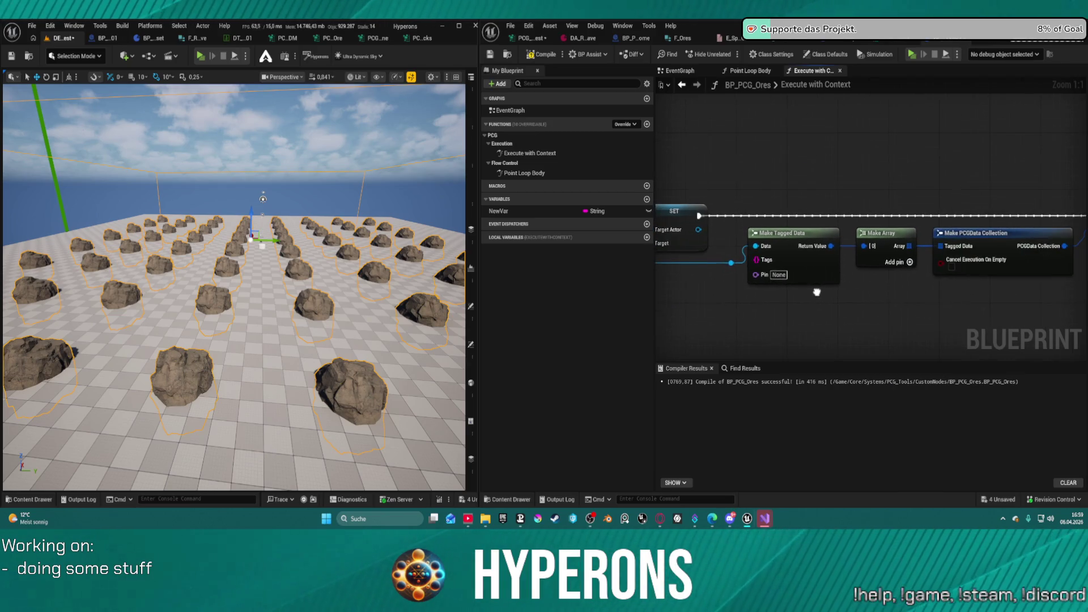
left_click_drag(1009, 281, 922, 290)
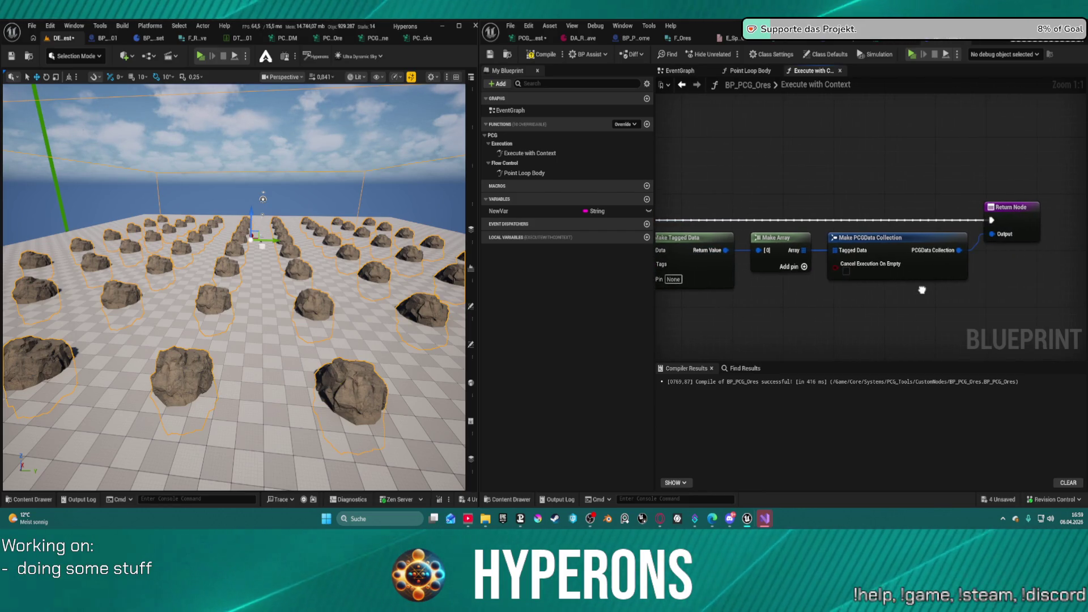
scroll(922, 290, "down", 2)
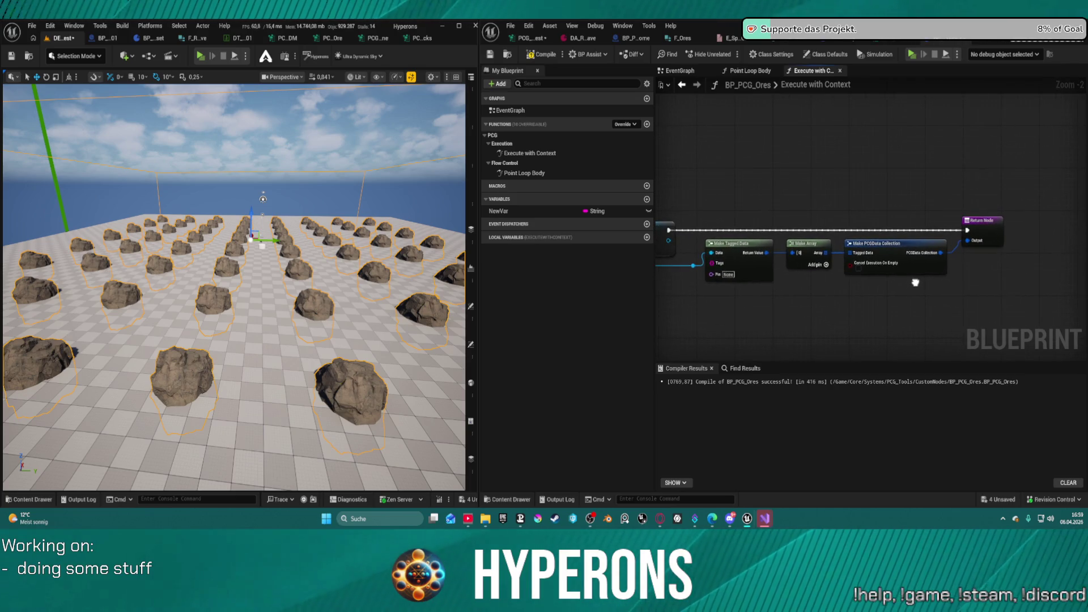
left_click_drag(916, 282, 856, 246)
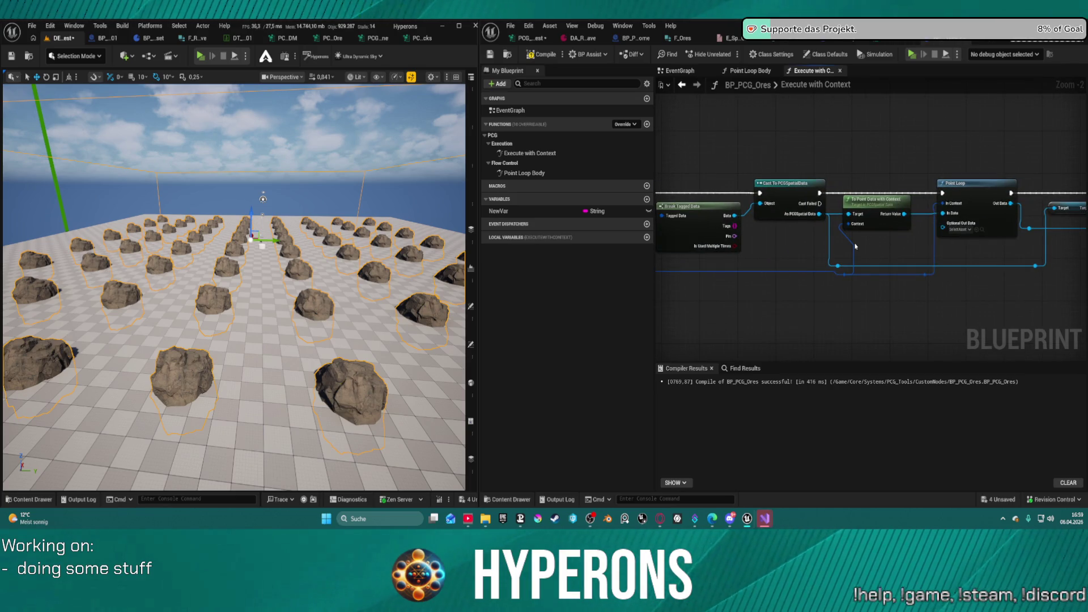
left_click_drag(697, 244, 992, 238)
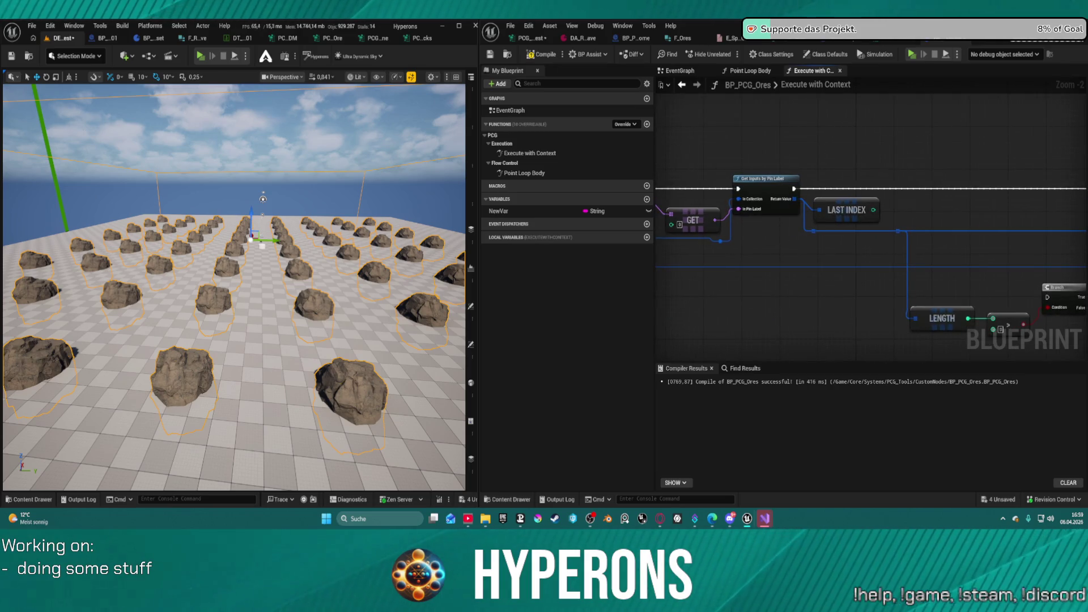
left_click_drag(715, 176, 780, 183)
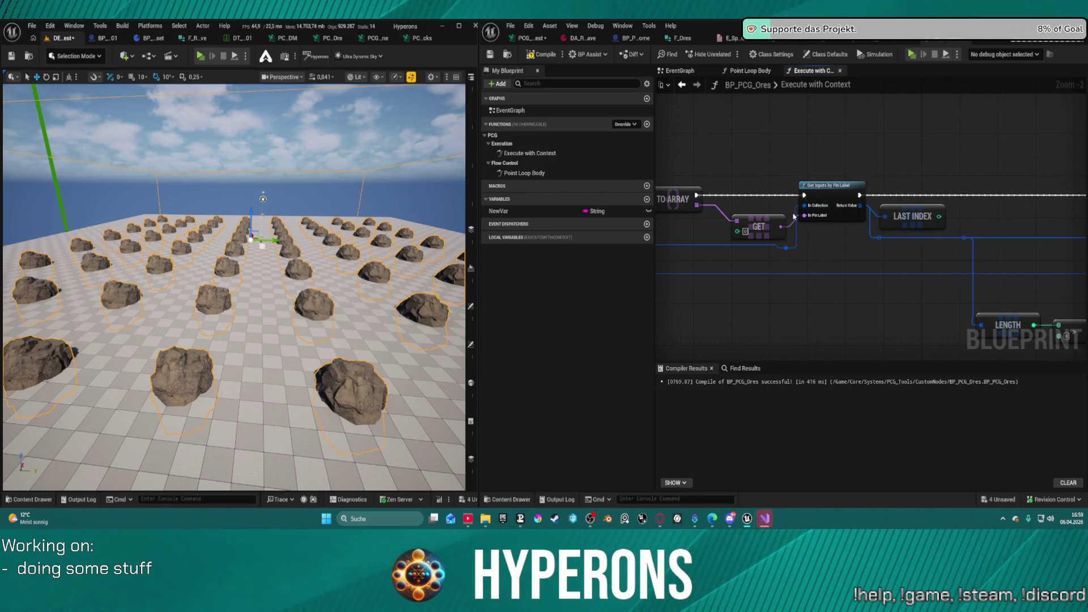
mouse_move(759, 224)
left_mouse_down()
mouse_move(942, 210)
mouse_move(886, 248)
mouse_move(882, 237)
left_mouse_up()
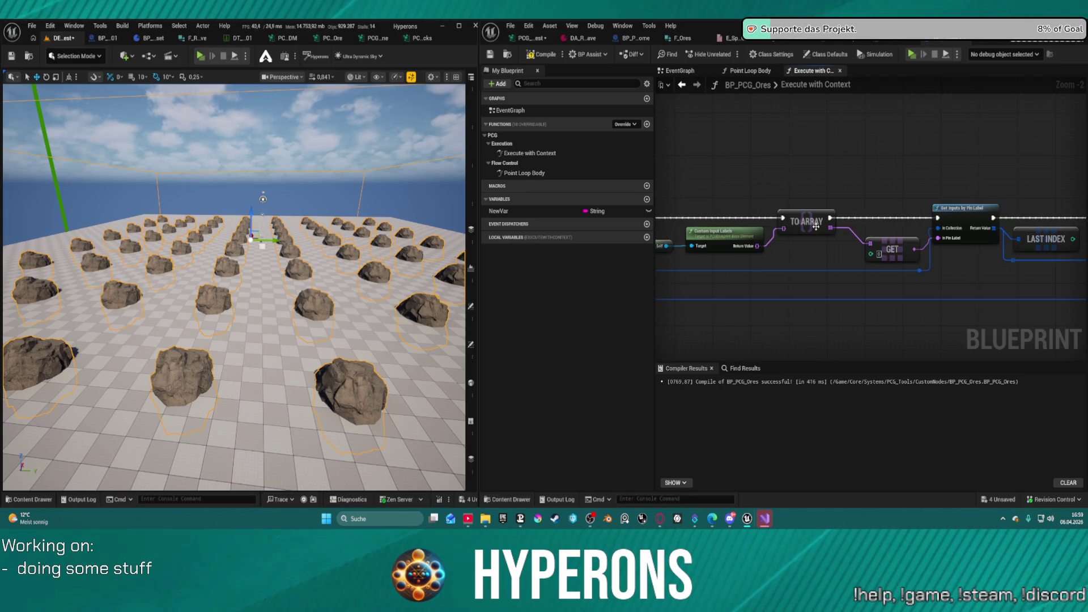
left_click(829, 56)
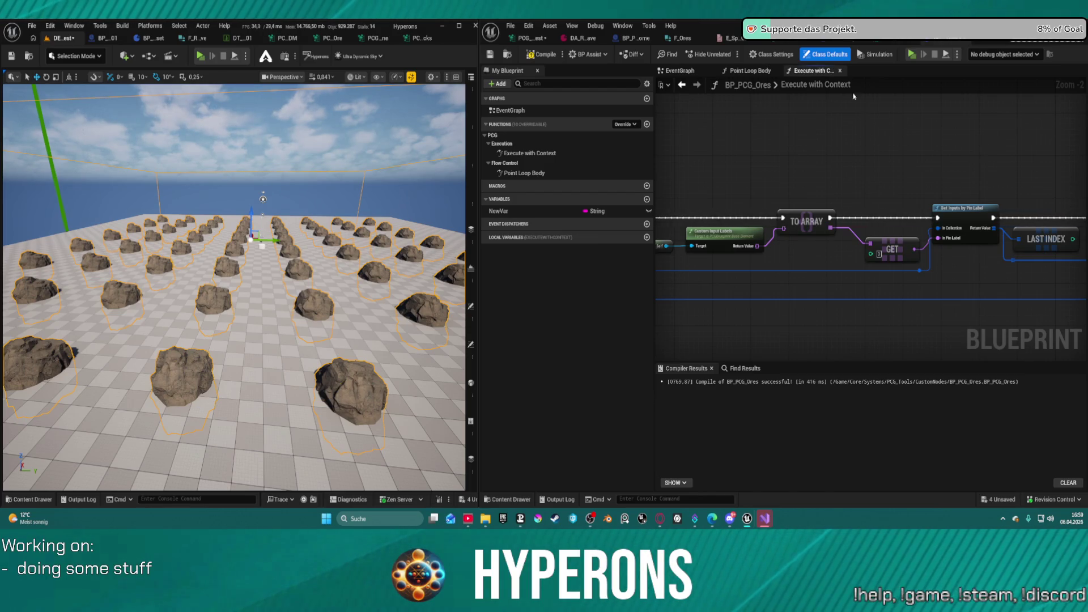
Bring the class settings Details back into view and collapse the Custom Output Pins entries
left_click(622, 25)
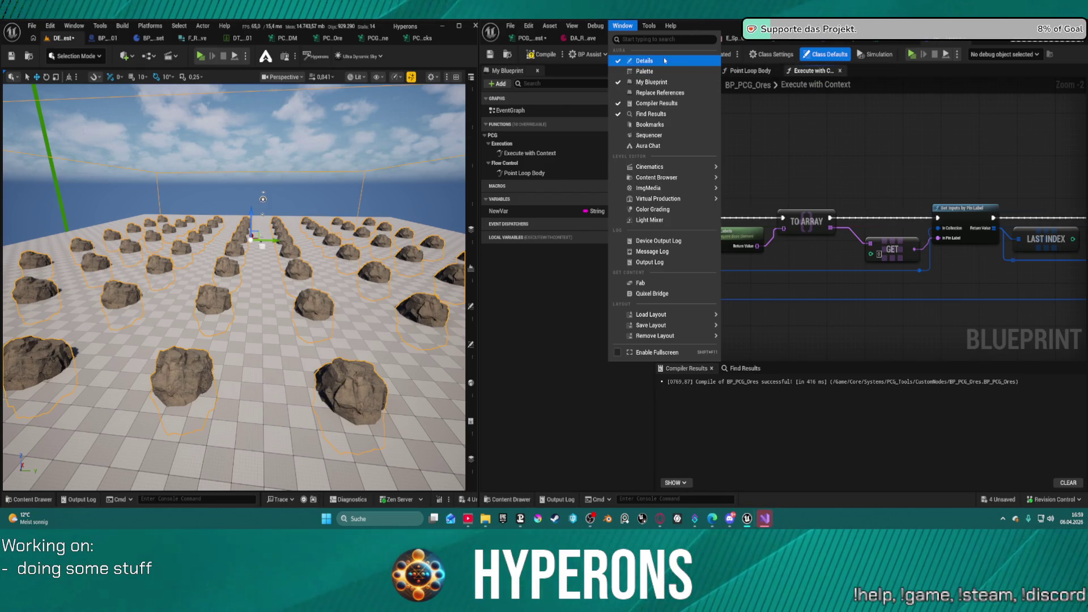
key("Escape")
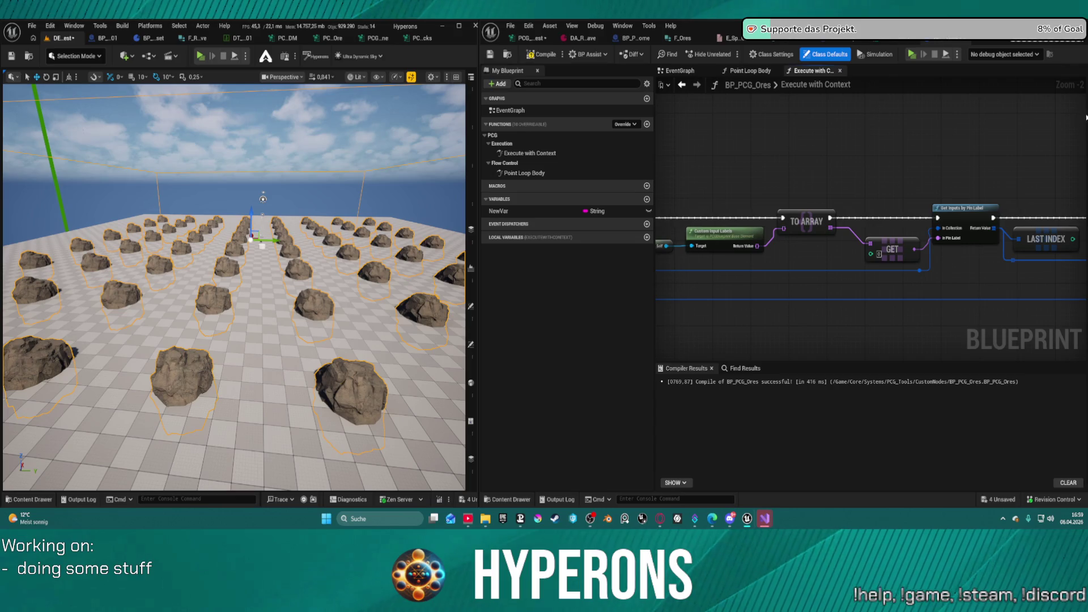
left_click_drag(1085, 117, 932, 125)
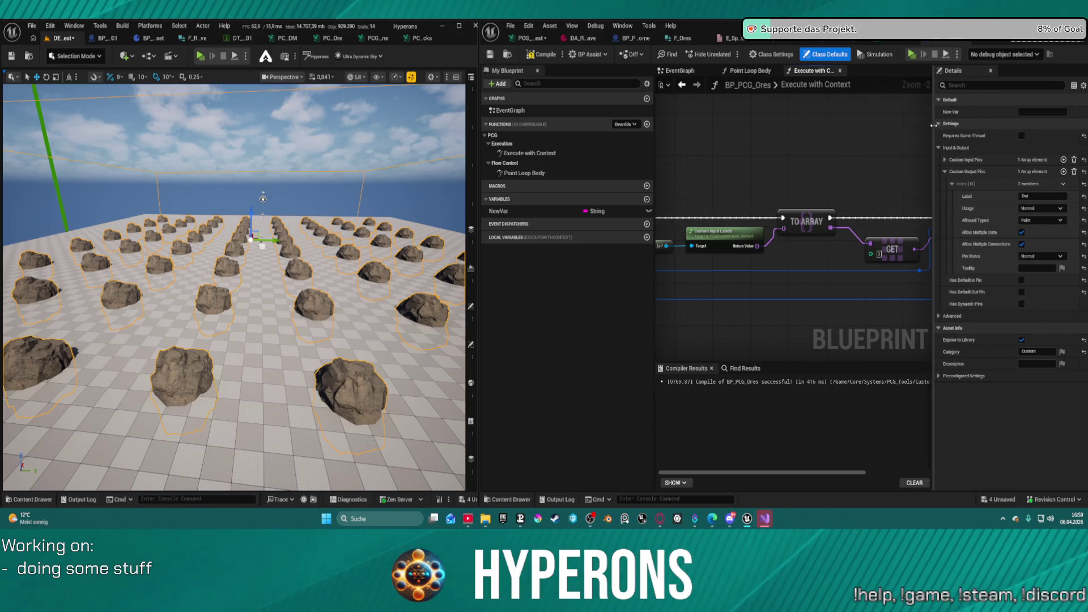
left_click(945, 171)
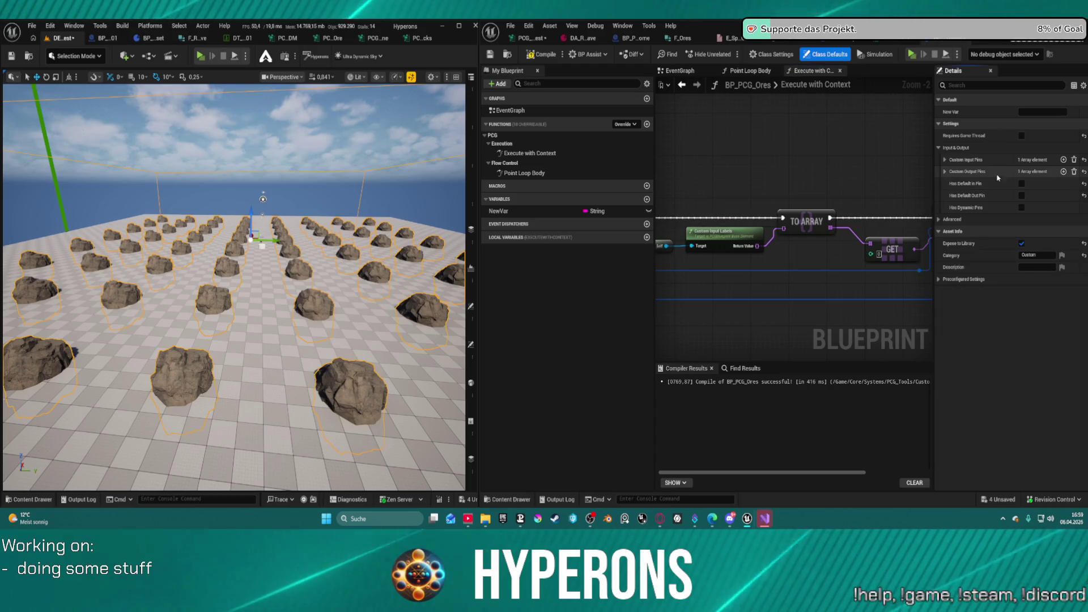
Add custom output pin [1] with Allowed Types Attribute Set and Pin Status Advanced
left_click(1063, 172)
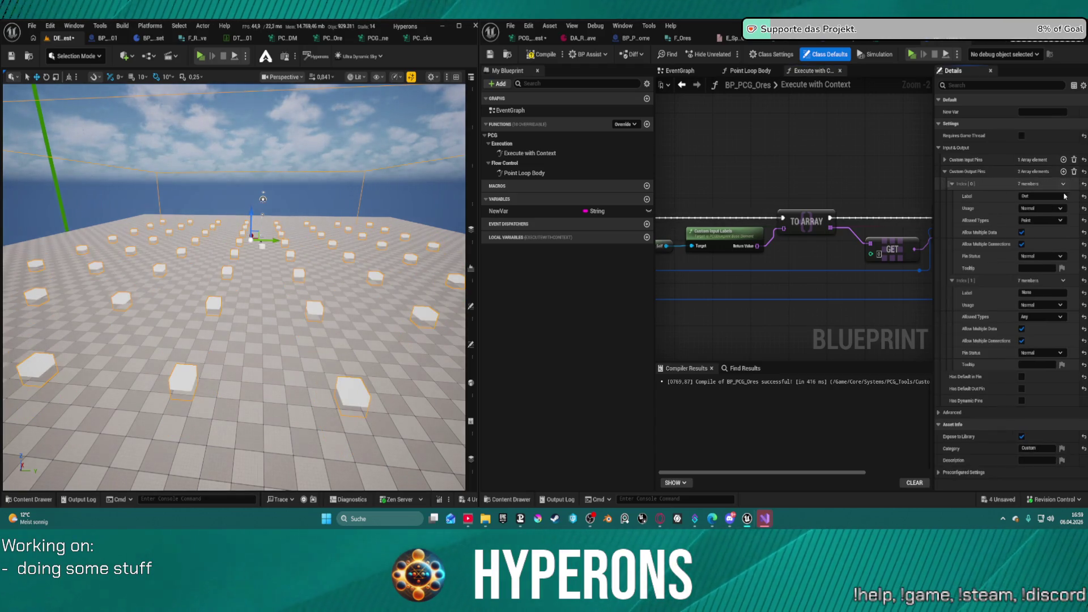
left_click(1046, 306)
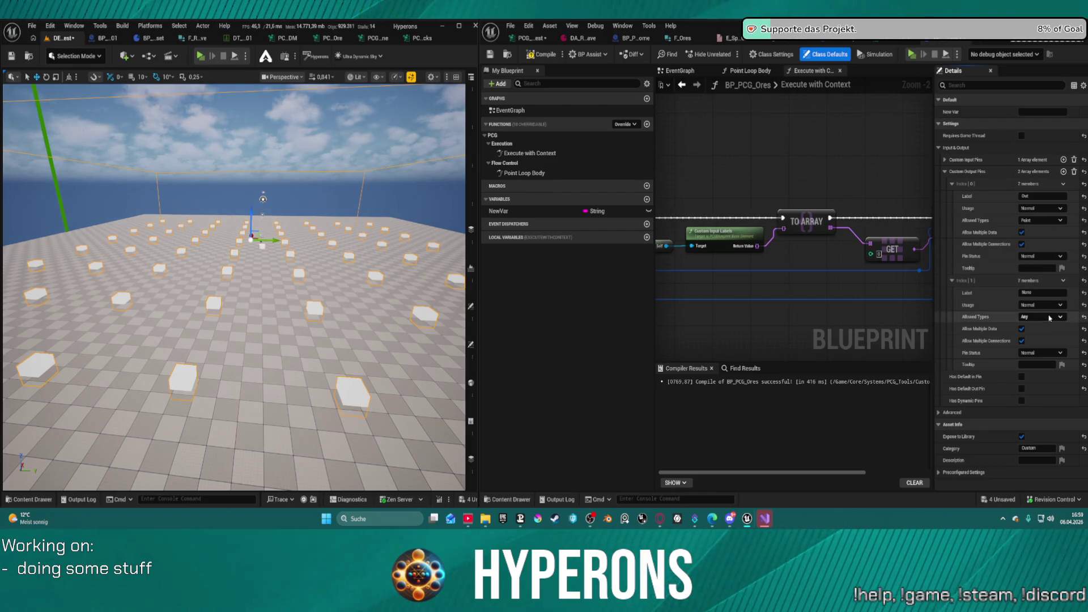
left_click(1047, 314)
left_click(1048, 317)
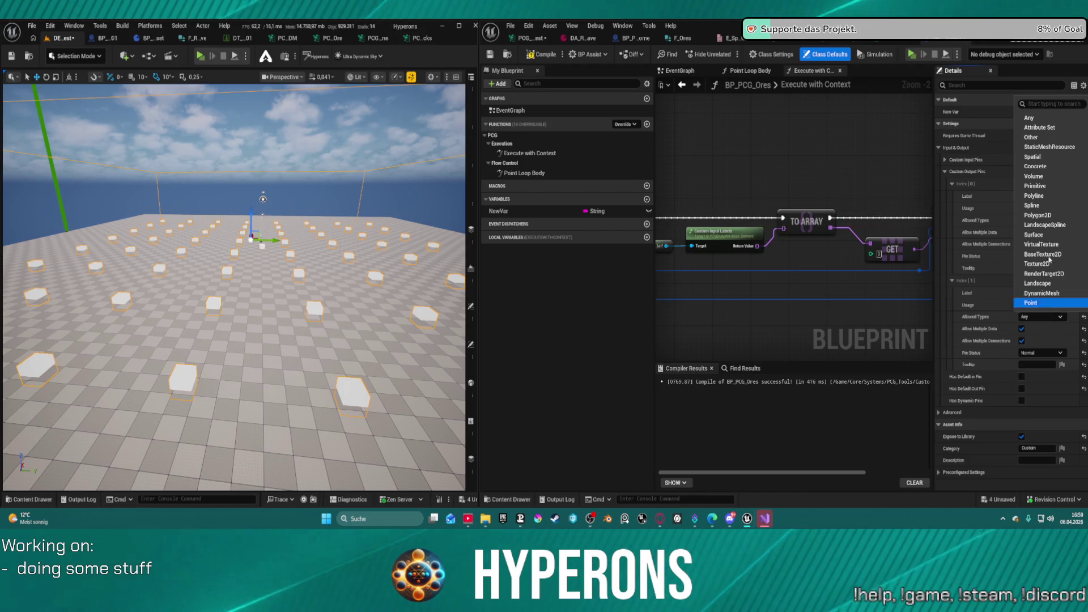
left_click(1041, 128)
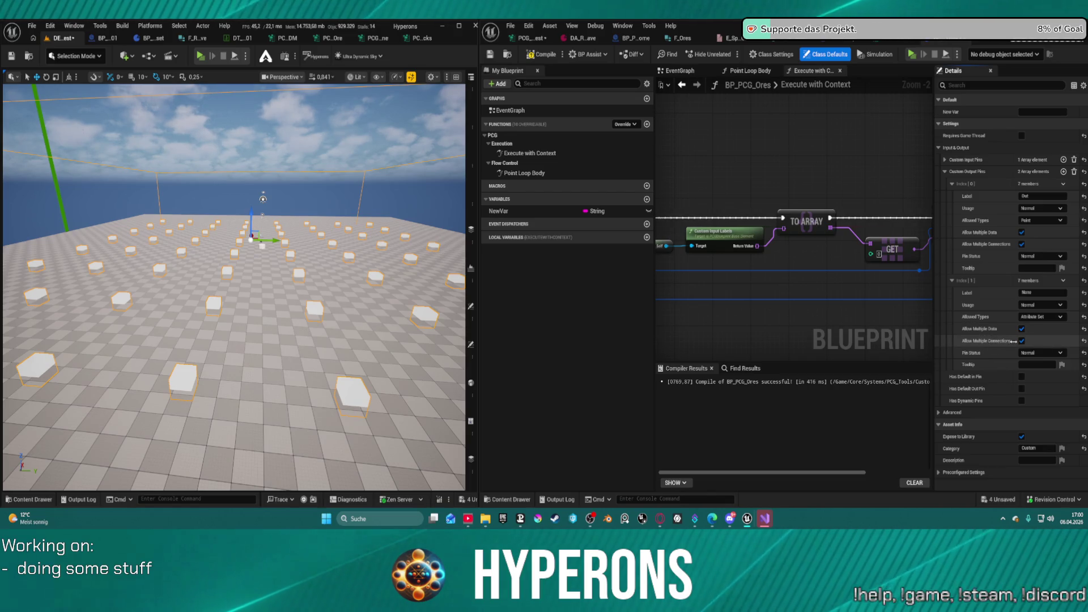
left_click(1039, 353)
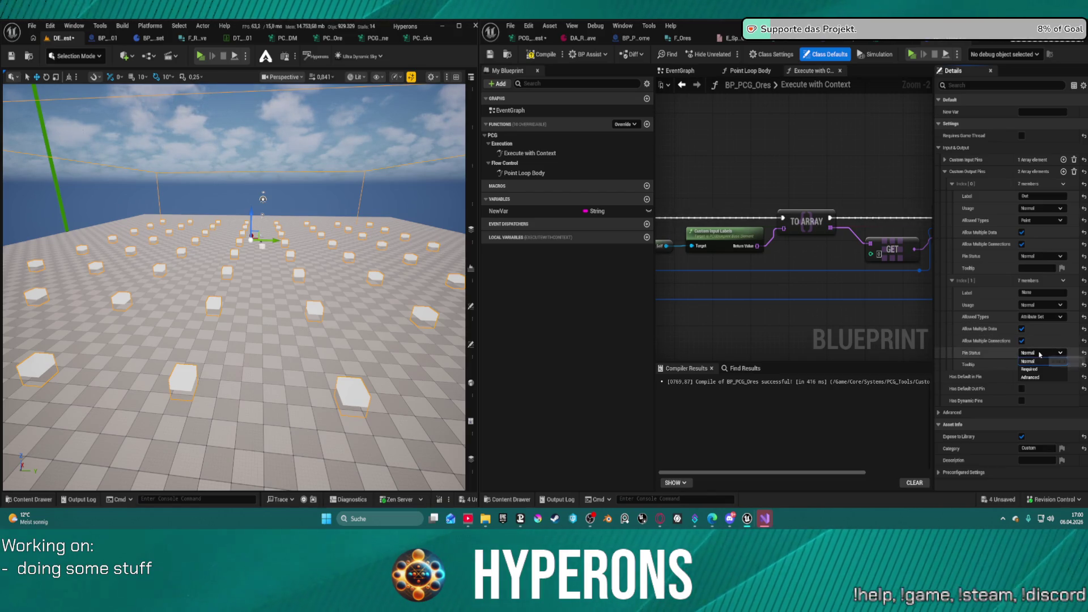
left_click(1039, 377)
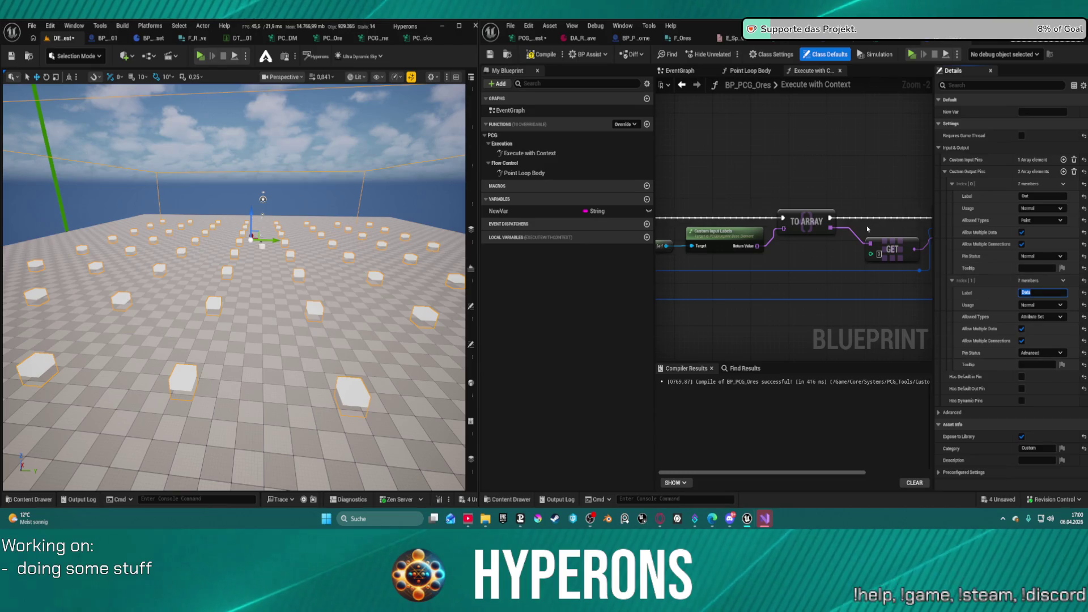
mouse_move(829, 224)
left_mouse_down()
mouse_move(850, 243)
mouse_move(912, 249)
mouse_move(926, 272)
mouse_move(860, 275)
mouse_move(839, 224)
mouse_move(875, 177)
mouse_move(445, 226)
mouse_move(850, 202)
mouse_move(865, 180)
mouse_move(848, 185)
left_mouse_up()
Add a Set Array Elem node with Index 1 after TO ARRAY, compile, and return to the PCG test graph
type("set")
key("Return")
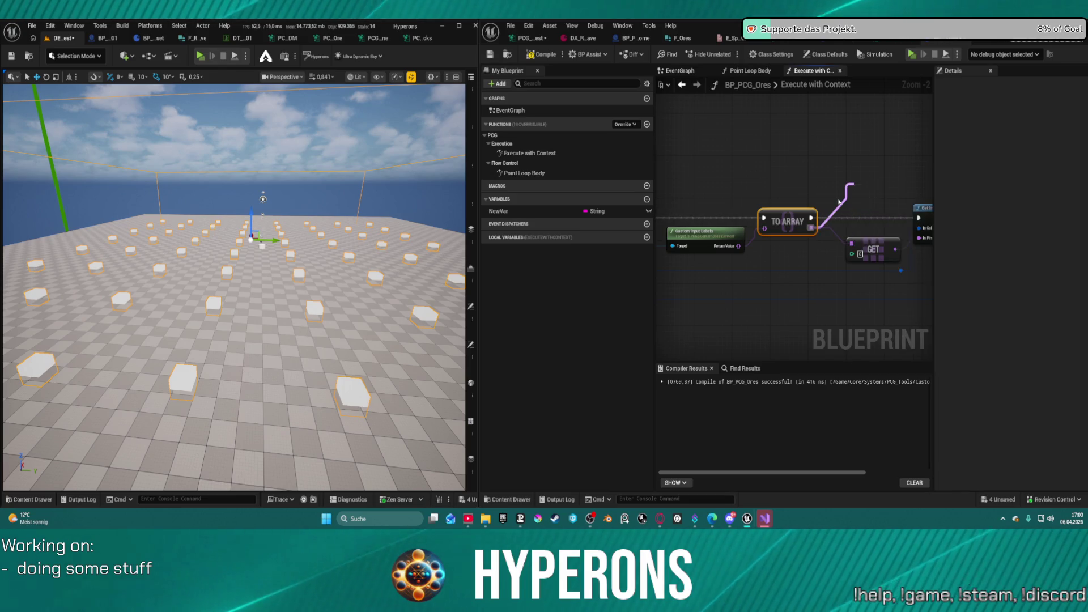
left_click(873, 218)
type("1")
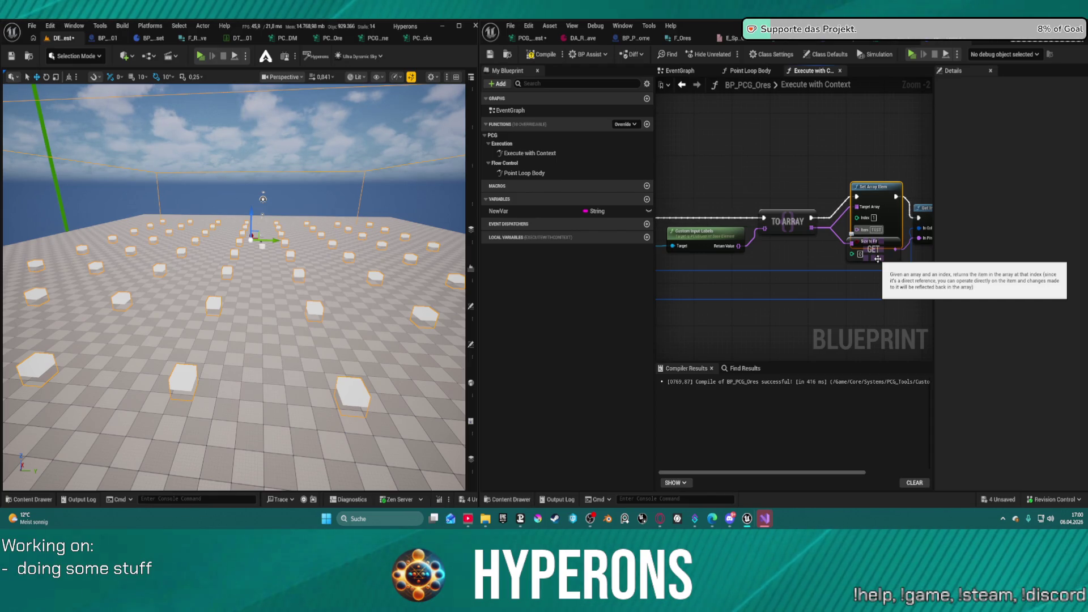
left_click(549, 60)
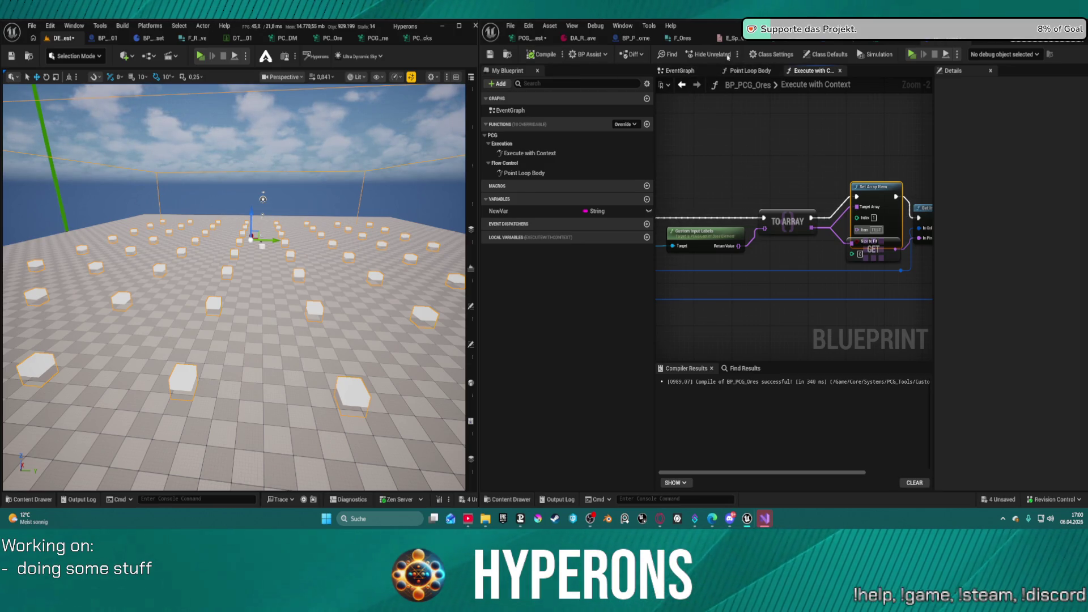
left_click(527, 38)
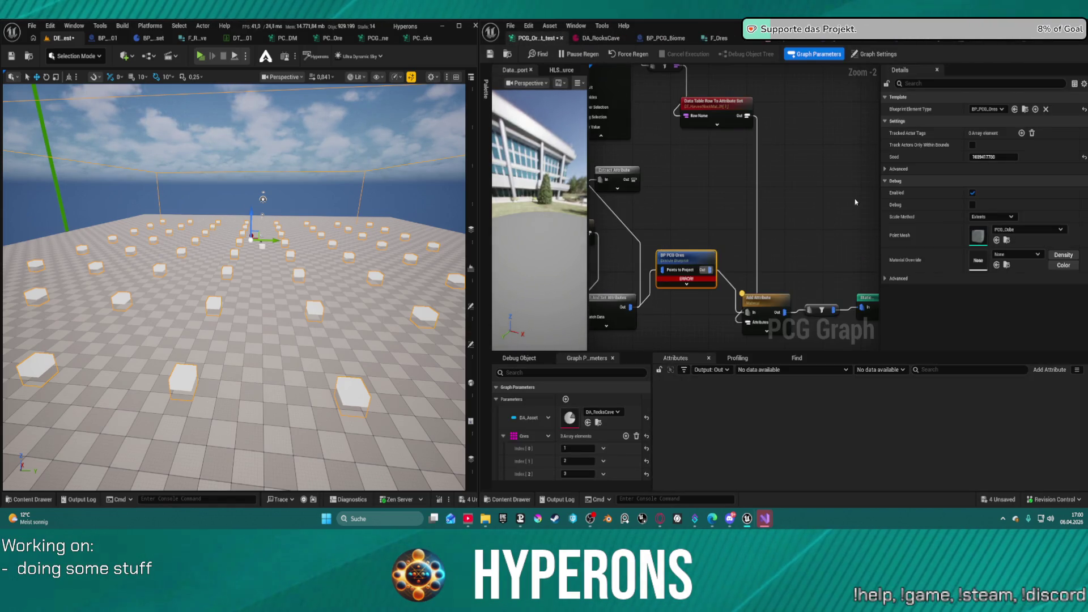
Expand the BP PCG Ores node to show all its pins, check its ERROR bar, and open BP_PCG_Ores
left_click_drag(674, 284, 679, 315)
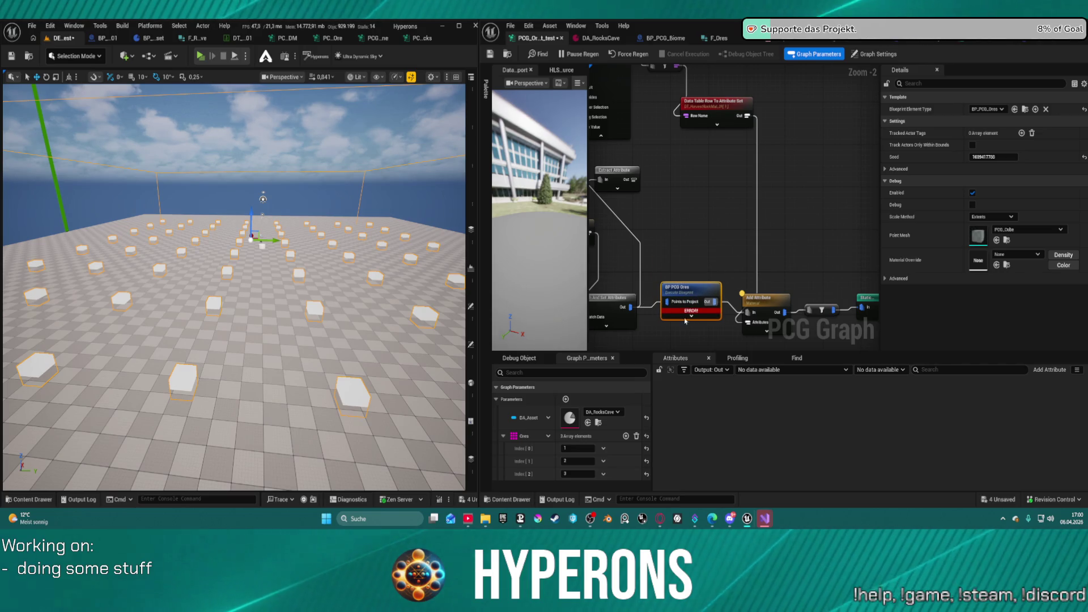
mouse_move(678, 314)
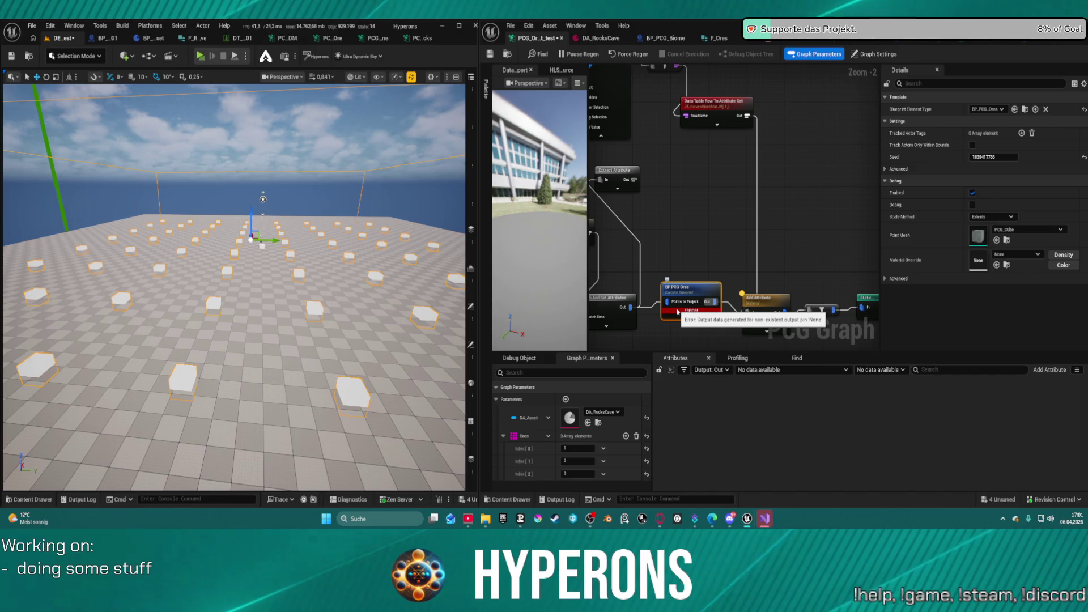
left_click(691, 318)
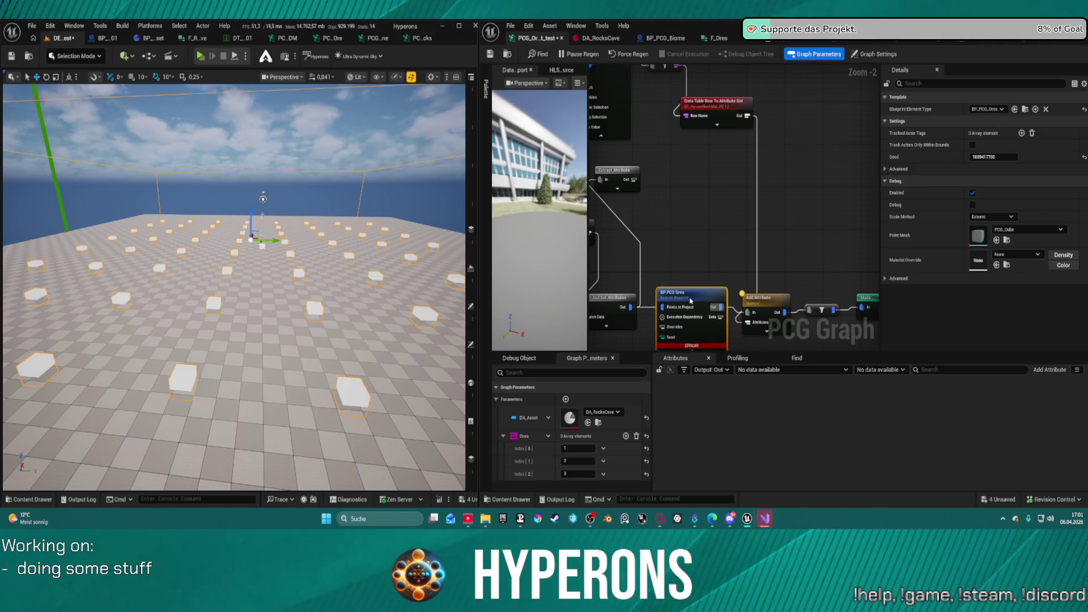
left_click_drag(691, 301, 695, 290)
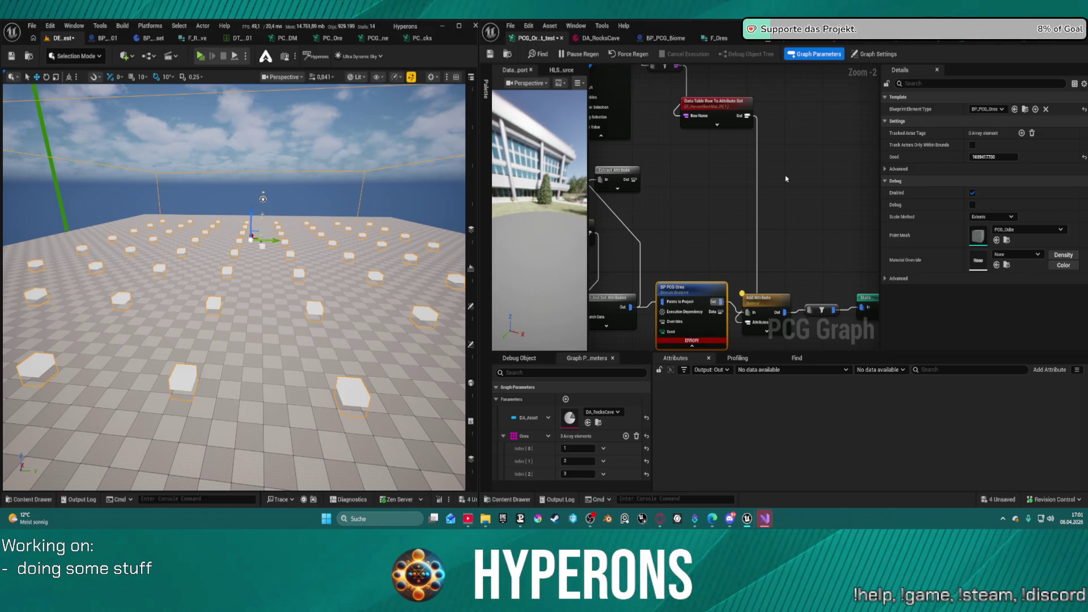
mouse_move(715, 317)
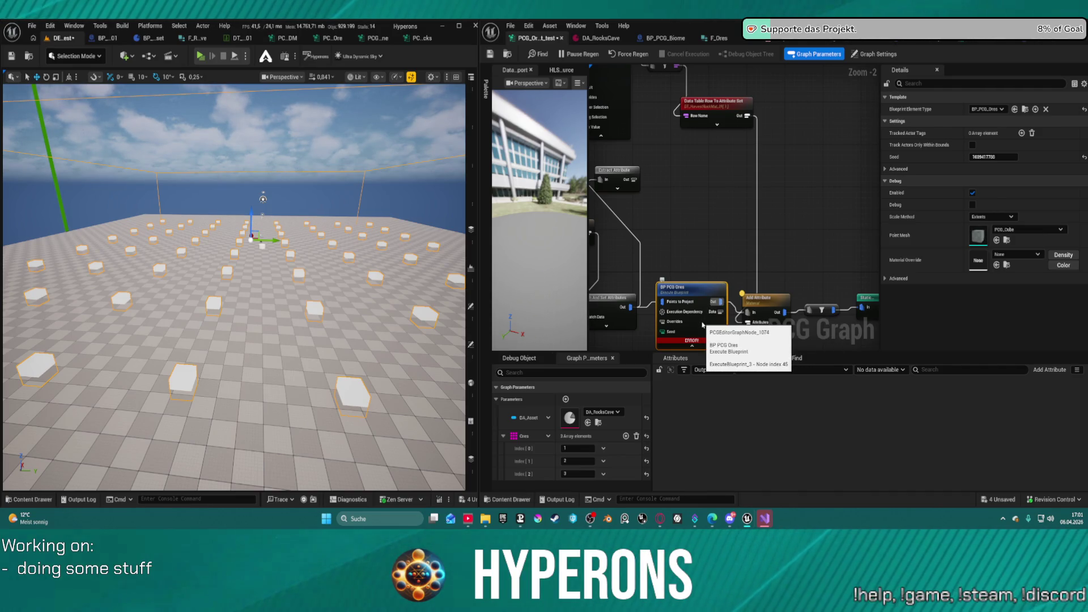
mouse_move(699, 343)
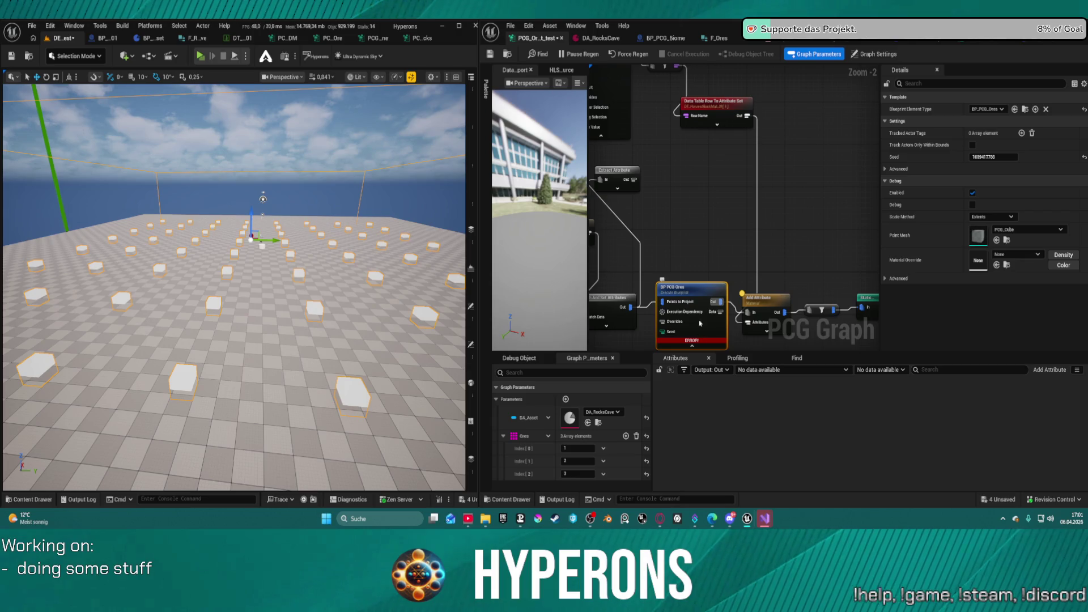
double_click(703, 298)
Nudge the Set Array Elem node up-left and pan across LAST INDEX, GET and Get Inputs
left_click(797, 175)
left_click_drag(797, 174, 792, 159)
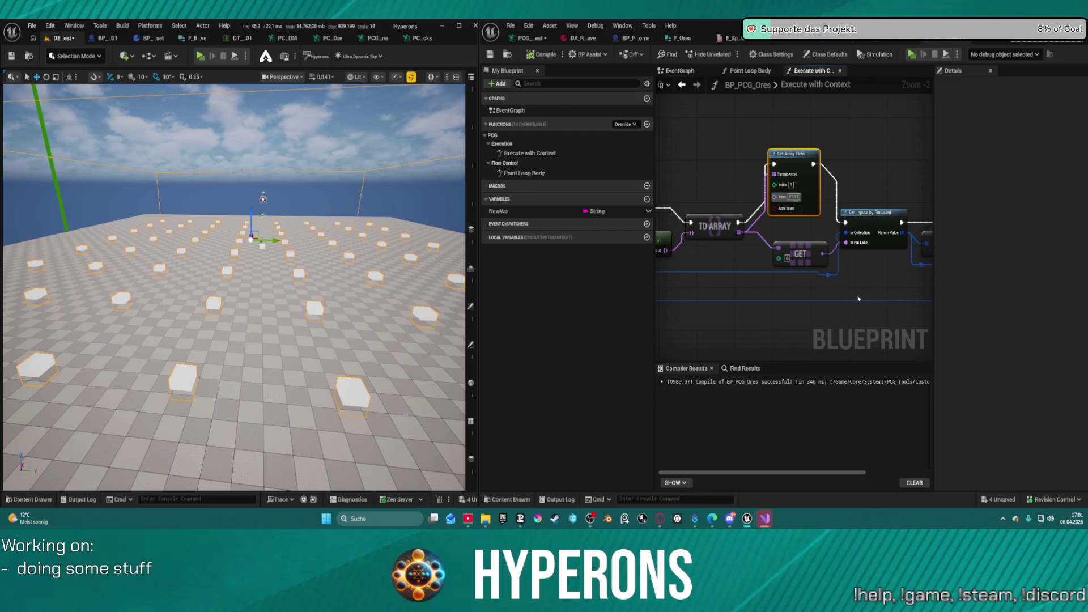
mouse_move(887, 285)
left_mouse_down()
mouse_move(781, 273)
mouse_move(498, 289)
mouse_move(261, 337)
mouse_move(295, 397)
mouse_move(351, 294)
mouse_move(453, 351)
left_mouse_up()
mouse_move(793, 227)
left_mouse_down()
mouse_move(708, 232)
mouse_move(711, 266)
mouse_move(694, 261)
mouse_move(788, 329)
mouse_move(774, 340)
mouse_move(787, 335)
left_mouse_up()
Add a trial SET Custom Output Pins node from Target, then delete it
type("set")
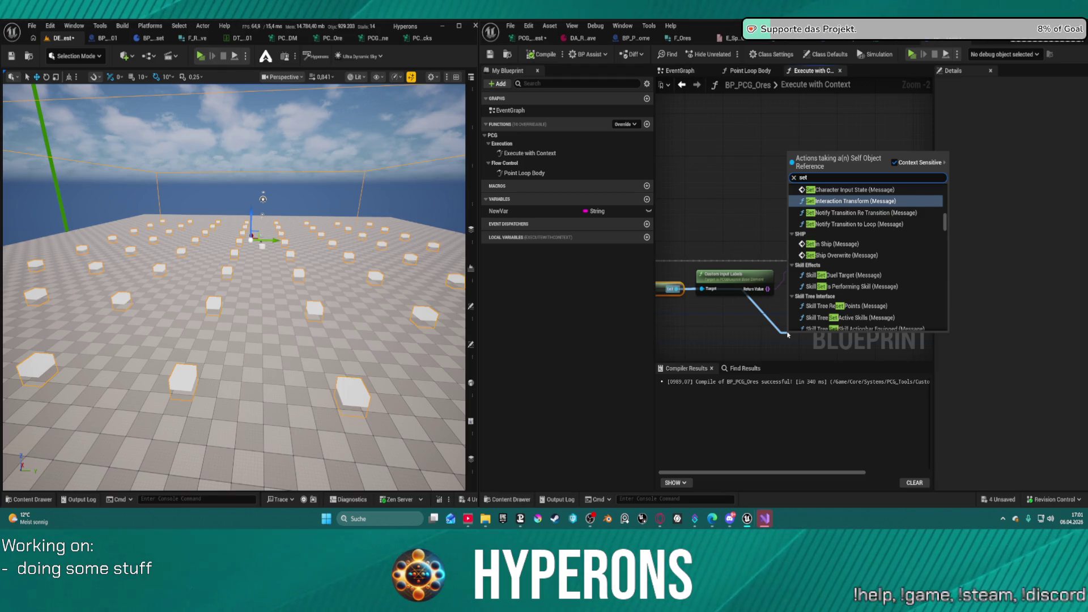
type(" oi")
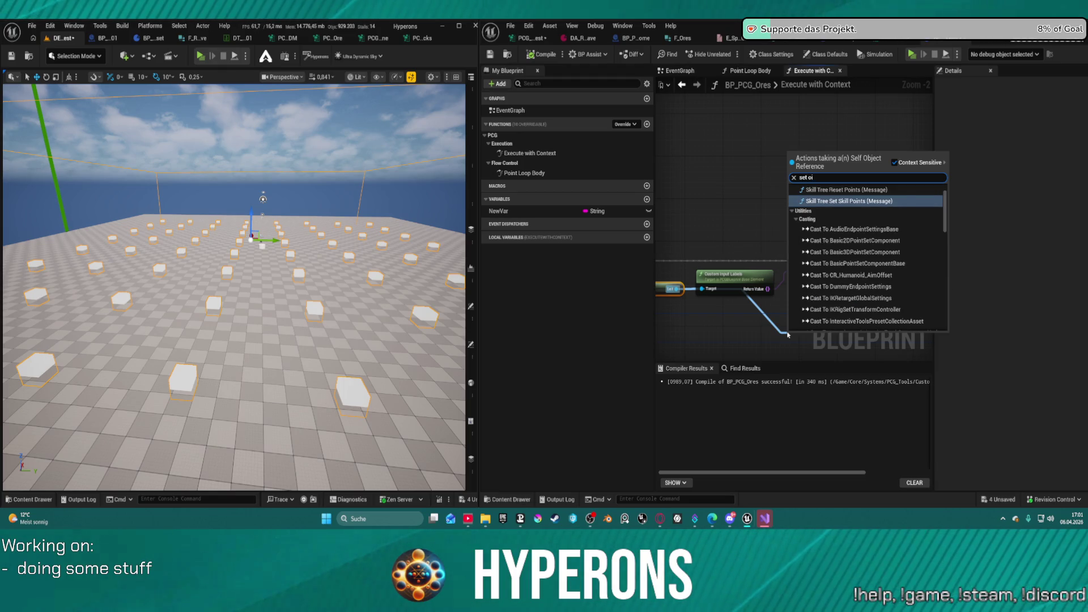
key("BackSpace")
type("utp")
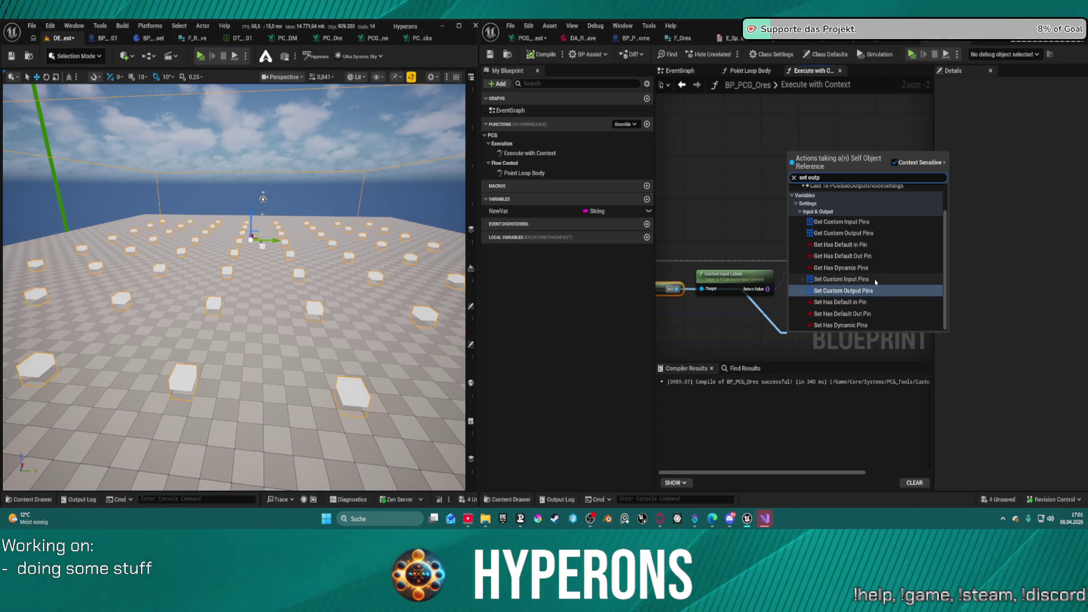
key("Return")
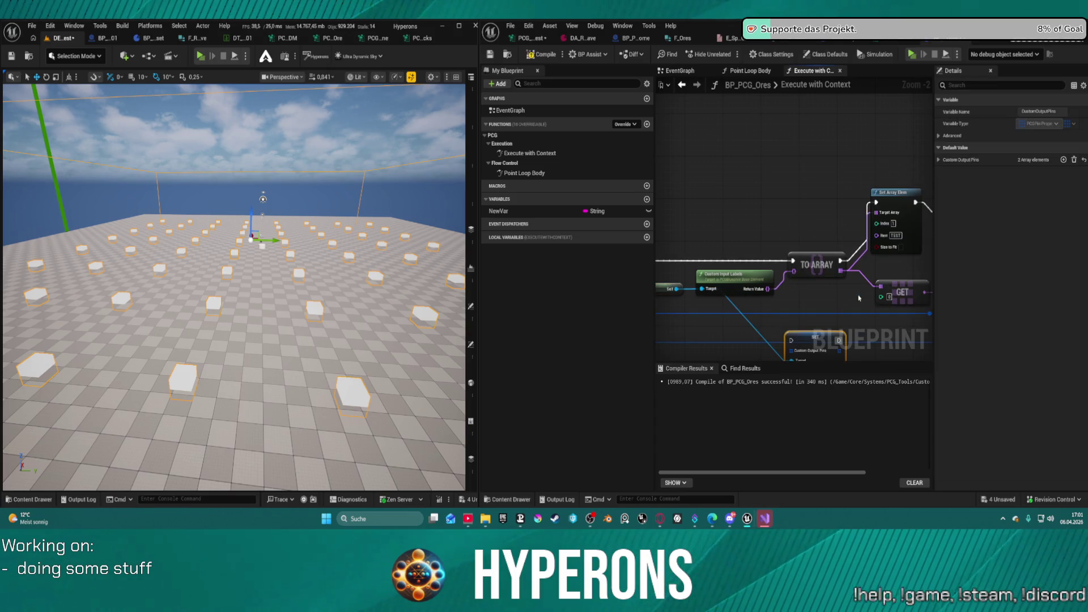
mouse_move(756, 272)
left_mouse_down()
mouse_move(764, 256)
mouse_move(731, 250)
mouse_move(676, 270)
mouse_move(816, 262)
mouse_move(709, 266)
mouse_move(787, 273)
left_mouse_up()
key("Delete")
Move the Execute with Context node down-left and the Return node further right
mouse_move(712, 234)
left_mouse_down()
mouse_move(680, 231)
mouse_move(697, 281)
left_mouse_up()
mouse_move(806, 282)
left_mouse_down()
mouse_move(745, 288)
mouse_move(843, 285)
left_mouse_up()
scroll(843, 285, "down", 2)
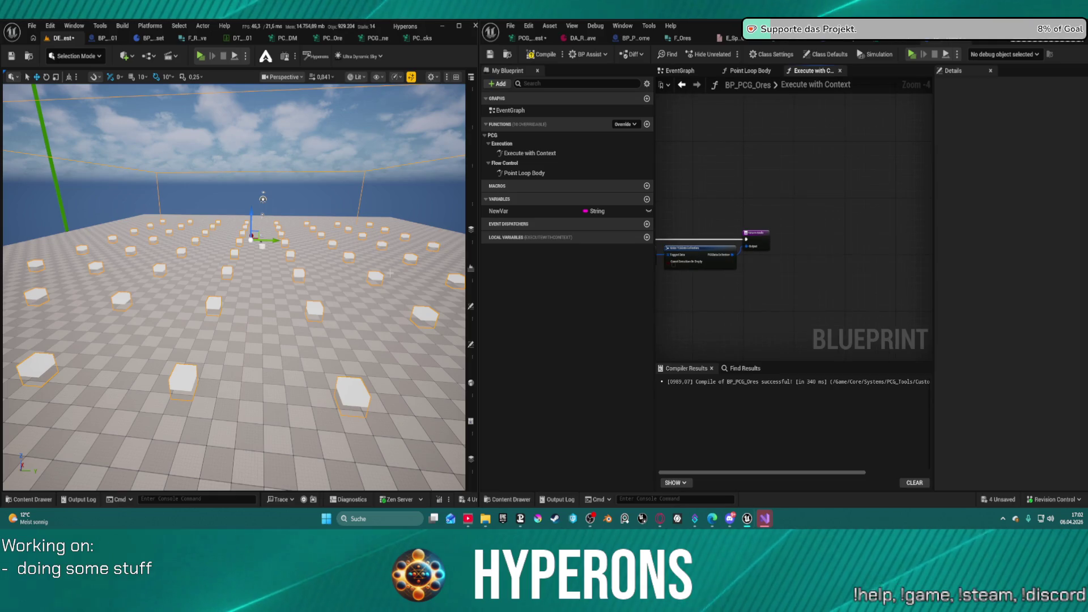
left_click_drag(780, 239, 876, 236)
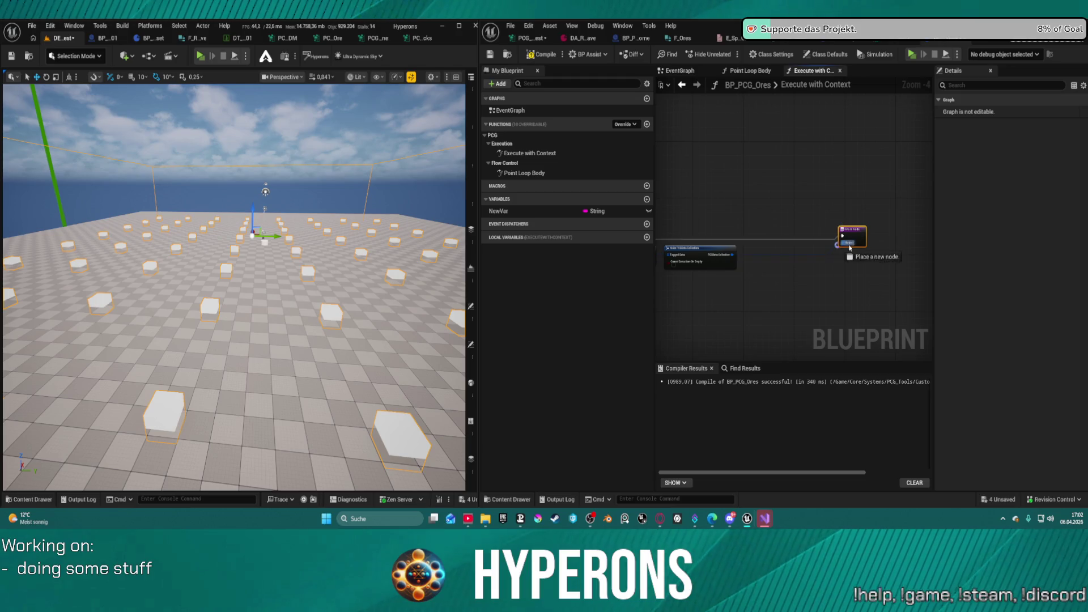
Add a Make PCGData Collection node wired to the Return Node's output
left_click_drag(743, 255, 867, 255)
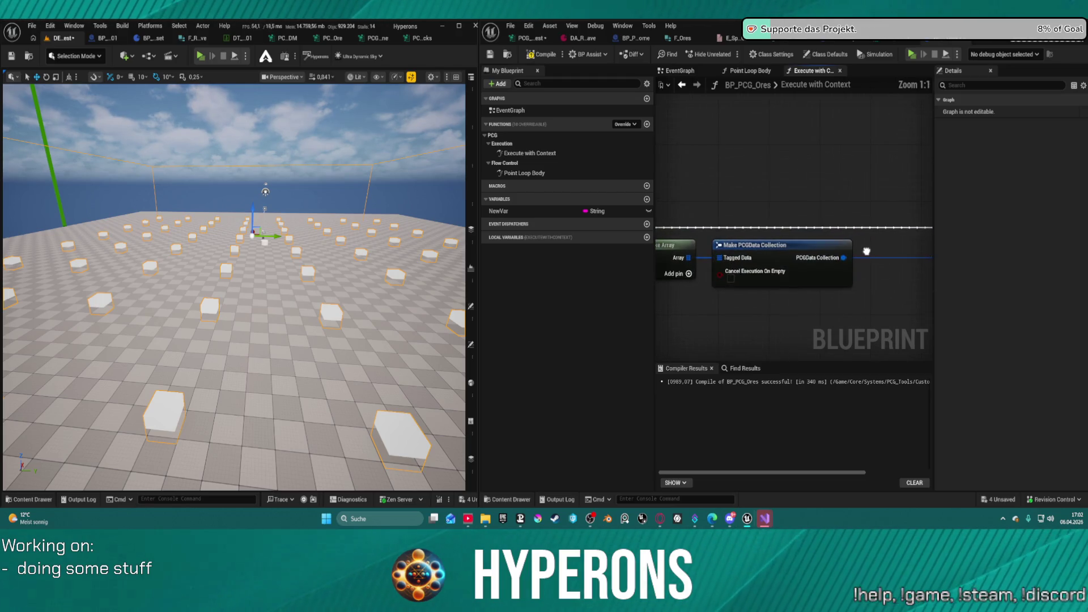
scroll(793, 238, "up", 2)
left_click_drag(799, 235, 768, 284)
type("set o")
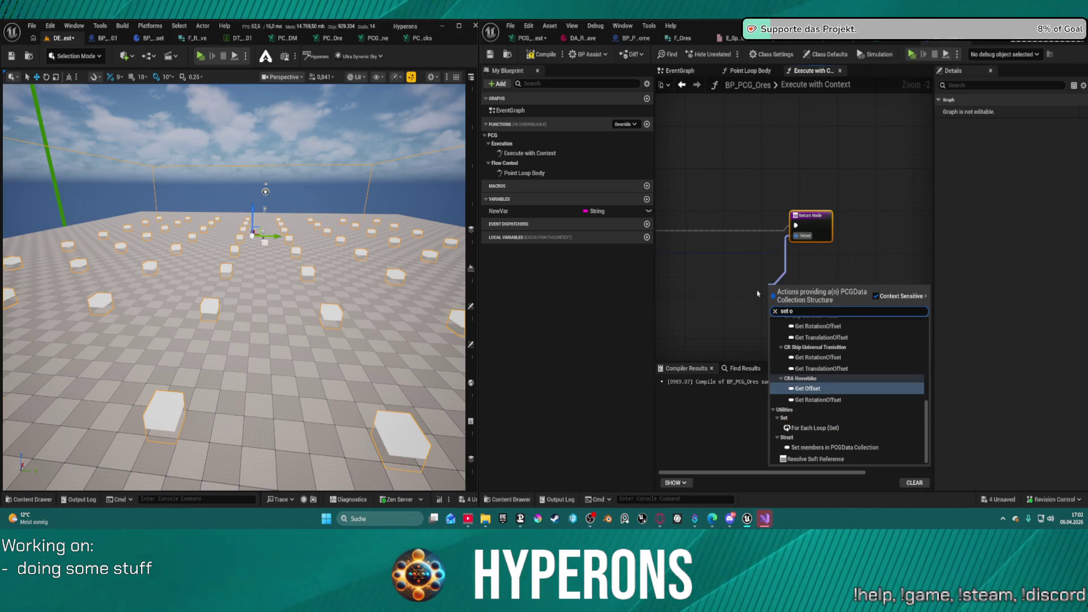
type("ut")
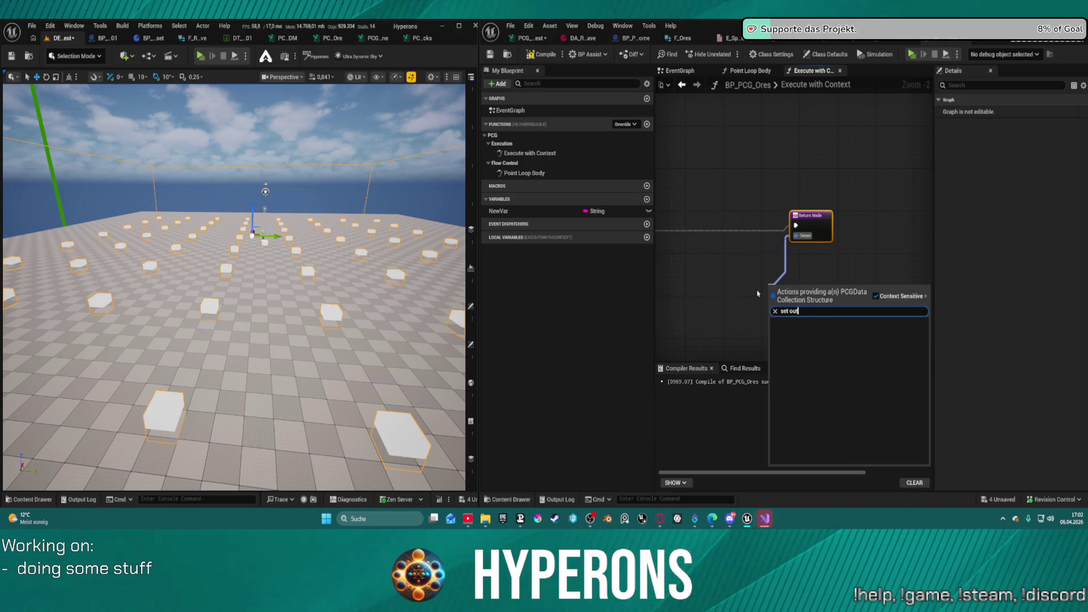
key("BackSpace")
key("BackSpace")
key("BackSpace")
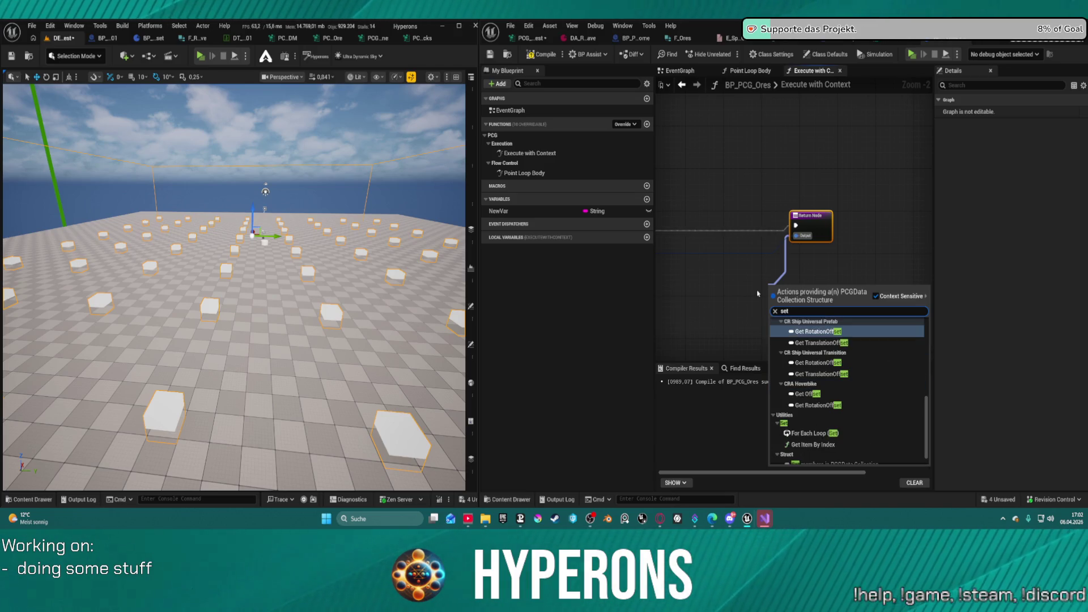
key("BackSpace")
key("BackSpace")
key("BackSpace")
type("make")
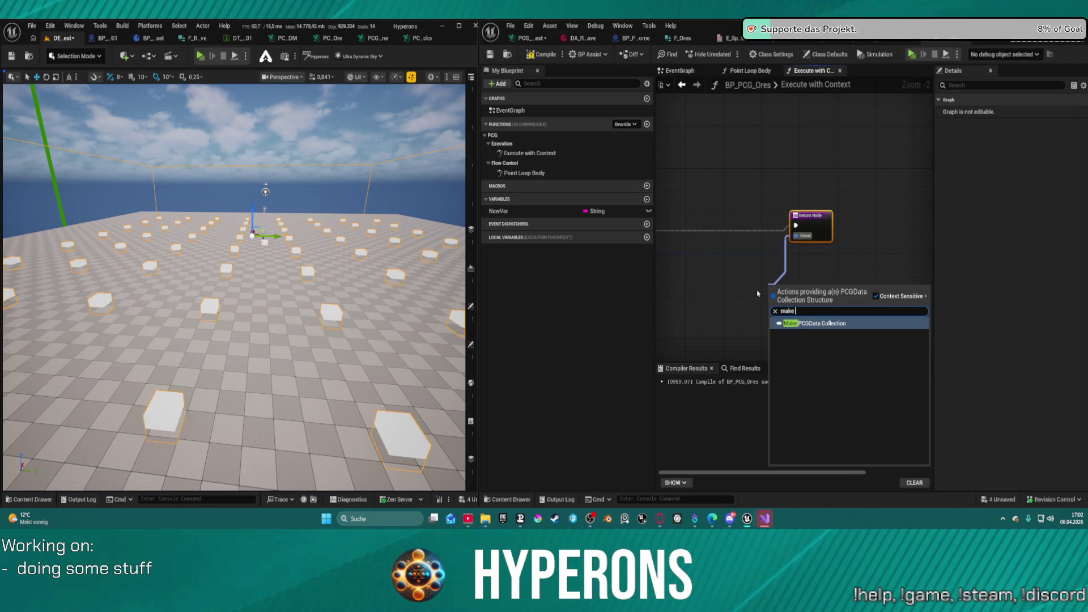
key("Return")
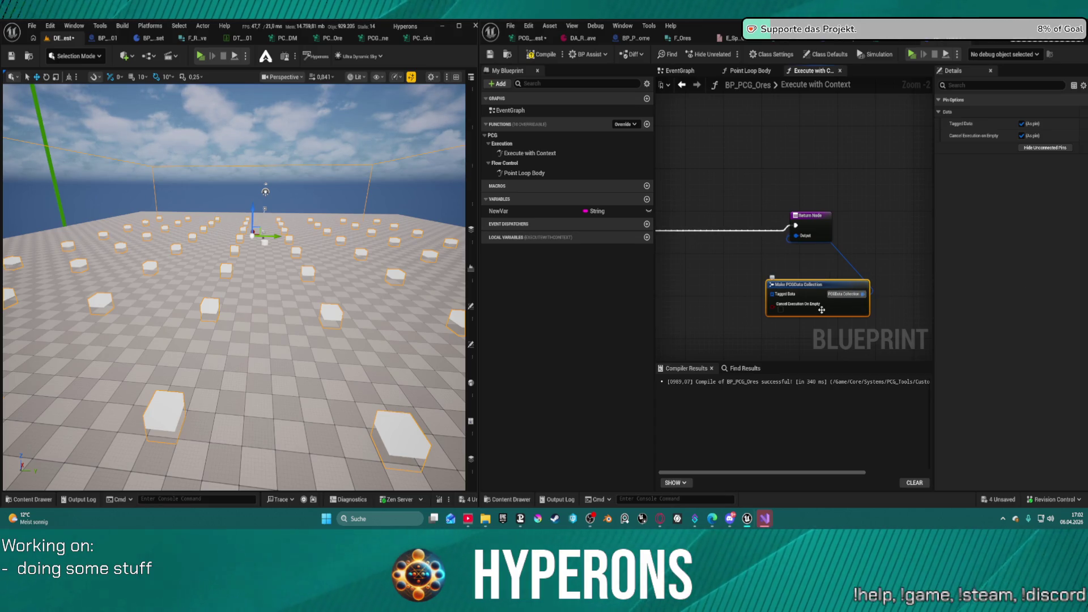
key("ctrl+z")
key("ctrl+z")
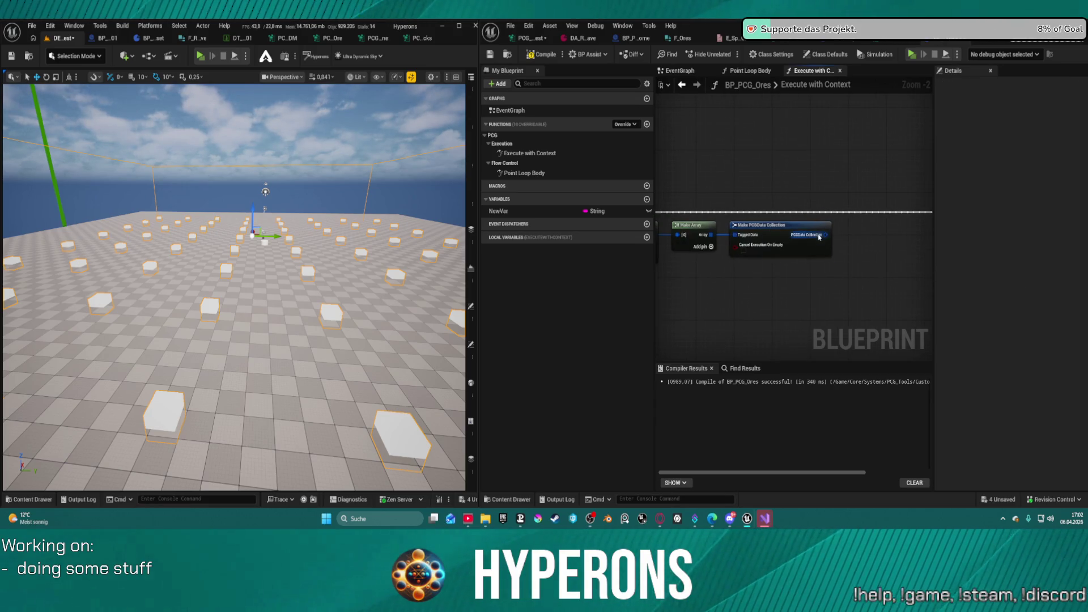
key("ctrl+z")
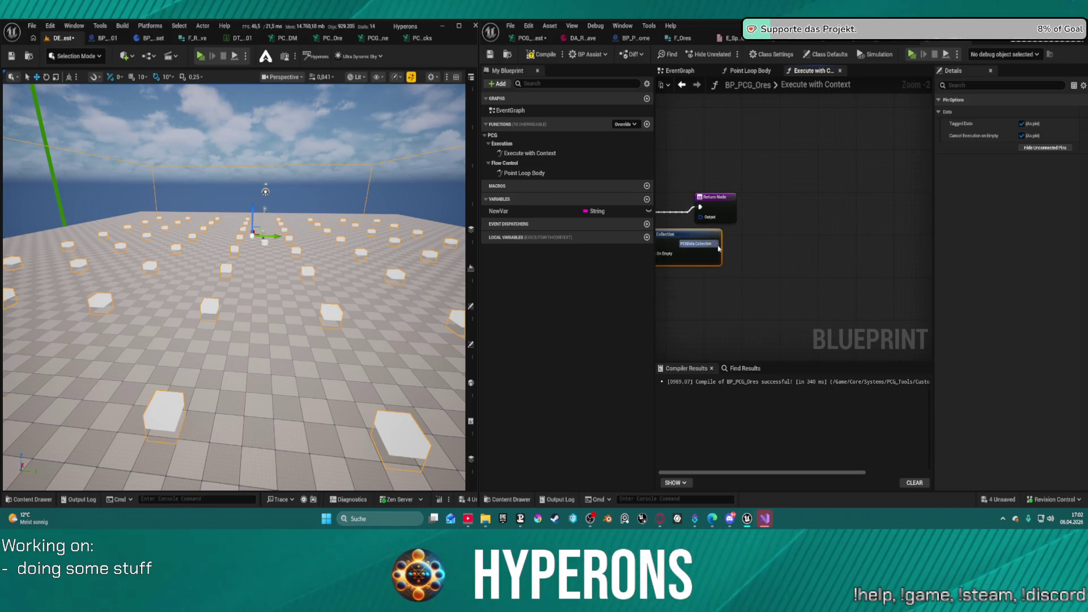
Move Make Array further right and line up Set Array Elem after TO ARRAY
left_click_drag(703, 221, 928, 220)
mouse_move(765, 197)
left_mouse_down()
mouse_move(826, 199)
mouse_move(269, 237)
mouse_move(955, 205)
mouse_move(800, 217)
mouse_move(715, 252)
mouse_move(611, 250)
mouse_move(917, 226)
mouse_move(881, 242)
left_mouse_up()
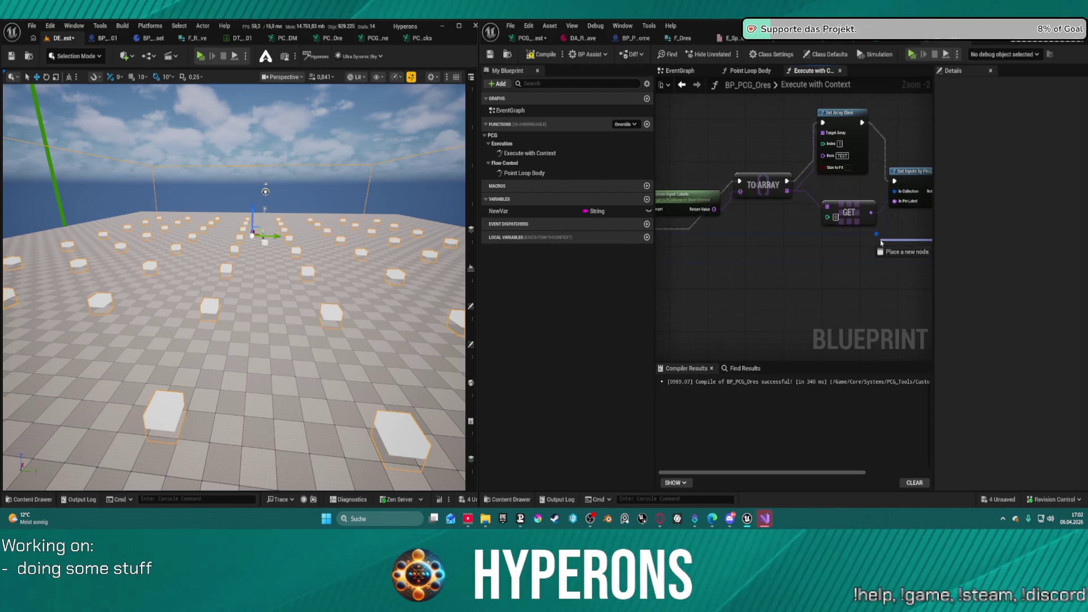
left_click_drag(845, 281, 820, 304)
left_click(847, 233)
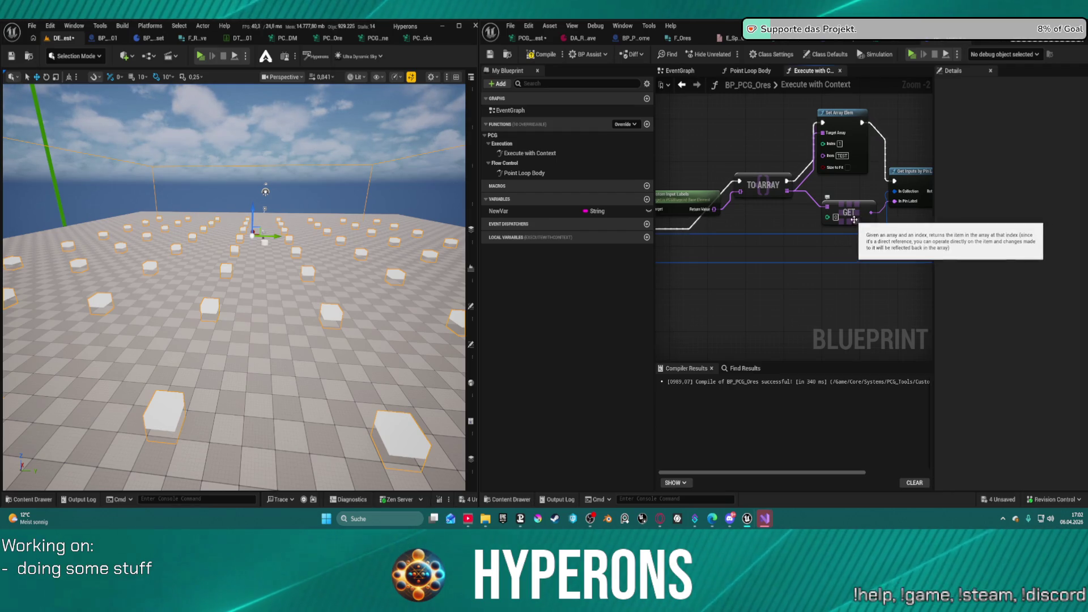
key("f")
scroll(871, 229, "down", 1)
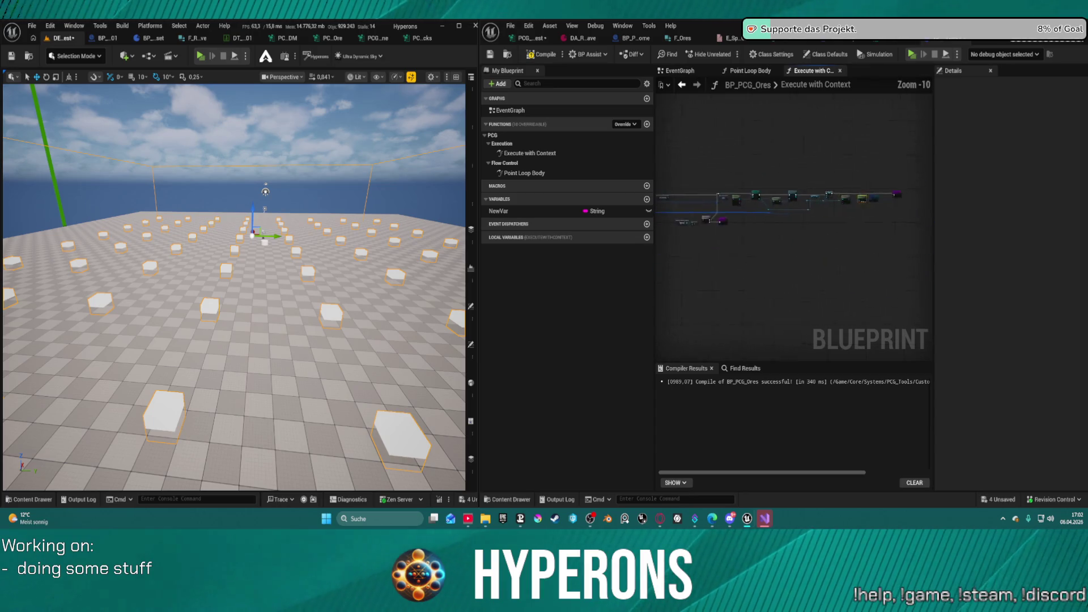
Add a second Make Tagged Data node feeding Make Array's [1] pin
left_click_drag(1081, 231, 940, 226)
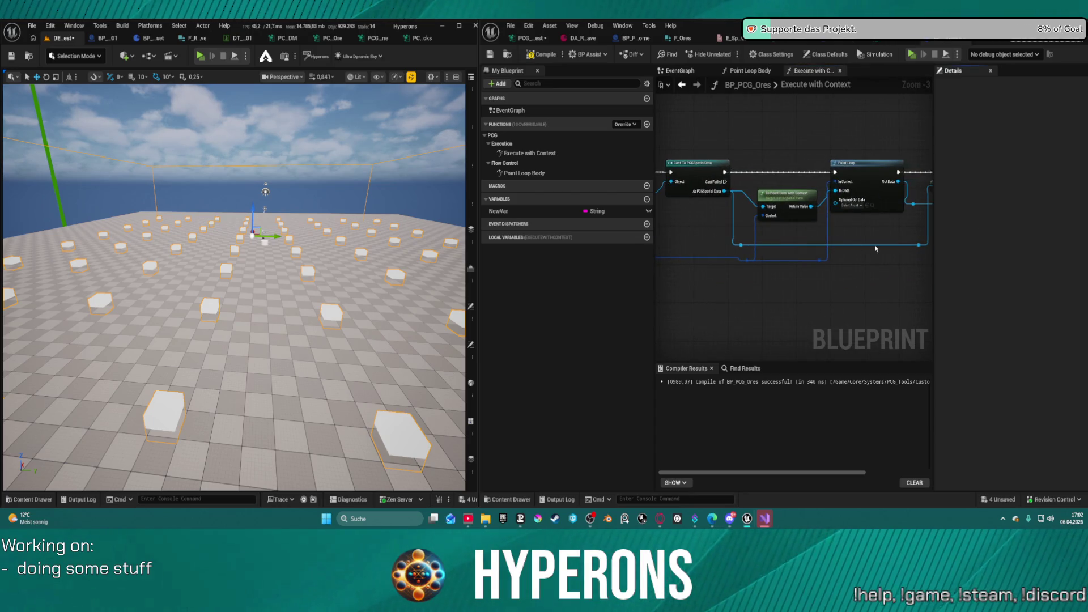
scroll(850, 238, "up", 3)
mouse_move(810, 230)
left_mouse_down()
mouse_move(818, 290)
mouse_move(903, 284)
left_mouse_up()
left_click_drag(855, 253, 816, 326)
type("make")
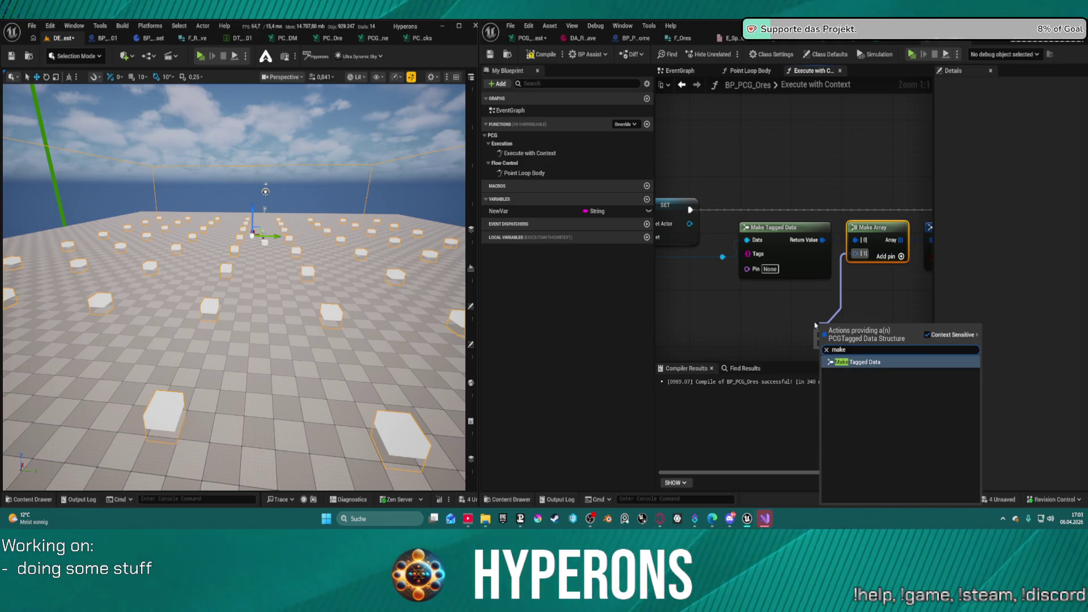
key("Return")
left_click_drag(874, 328, 731, 326)
Delete Set Array Elem and wire TO ARRAY's execution output to Get Inputs by Pin Label
scroll(731, 326, "down", 3)
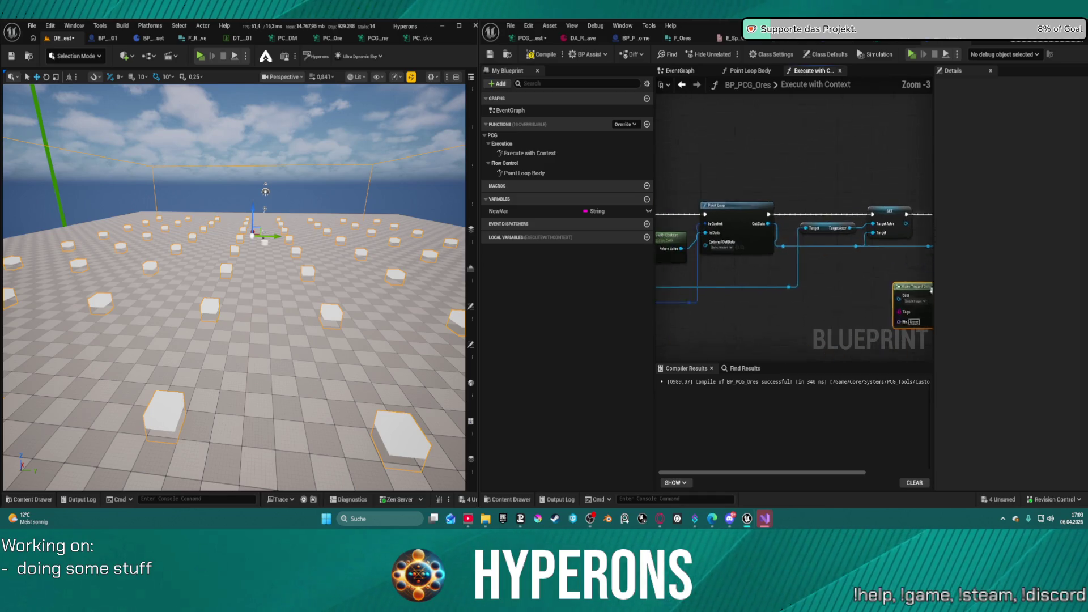
scroll(812, 294, "down", 2)
right_click(812, 294)
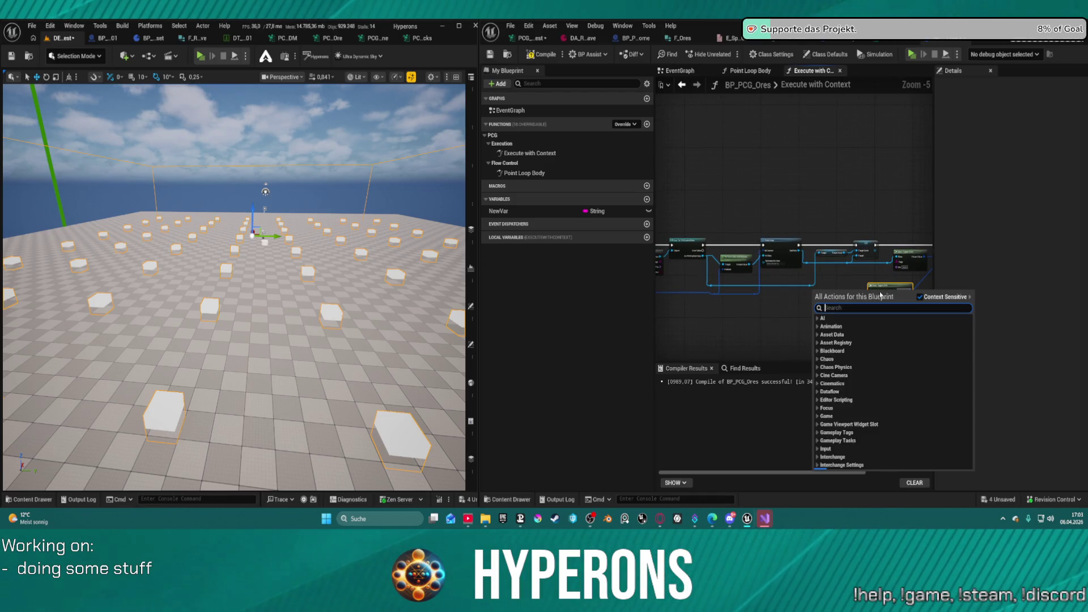
left_click(839, 280)
scroll(802, 224, "up", 2)
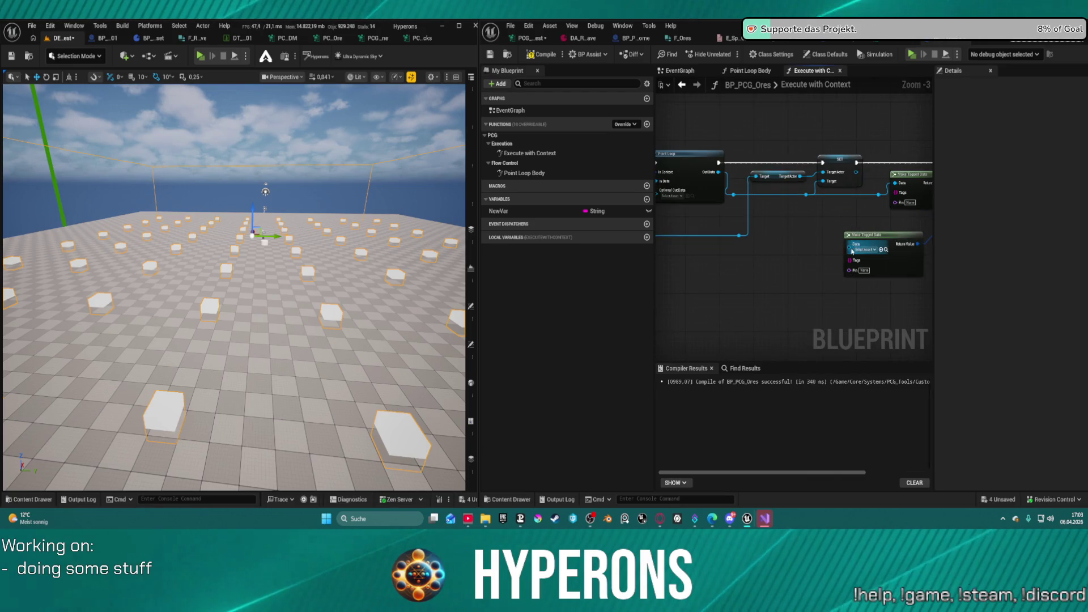
left_click_drag(737, 247, 843, 208)
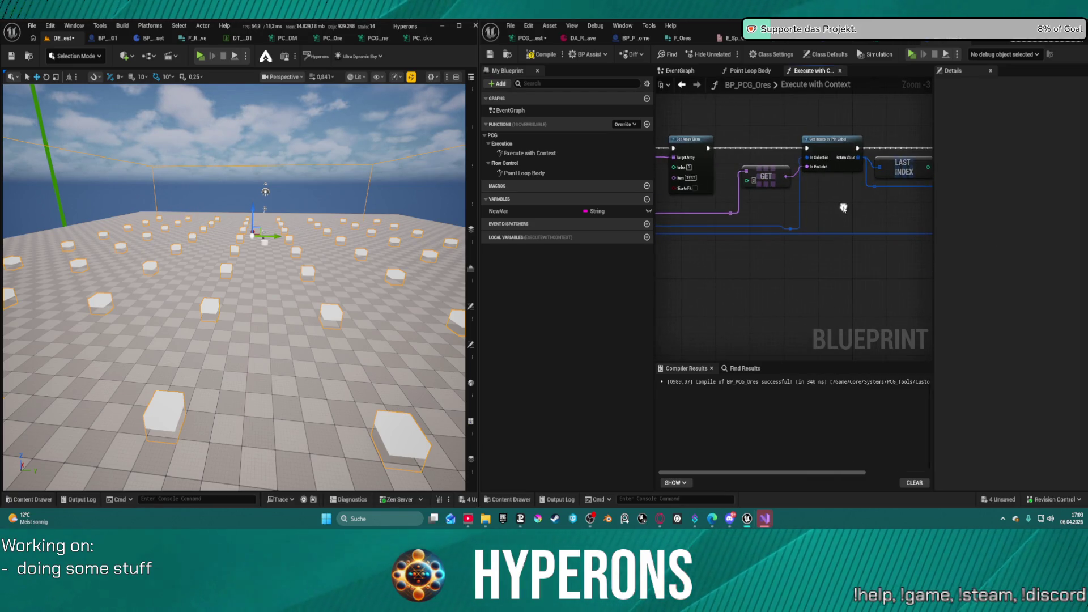
left_click_drag(720, 146, 800, 154)
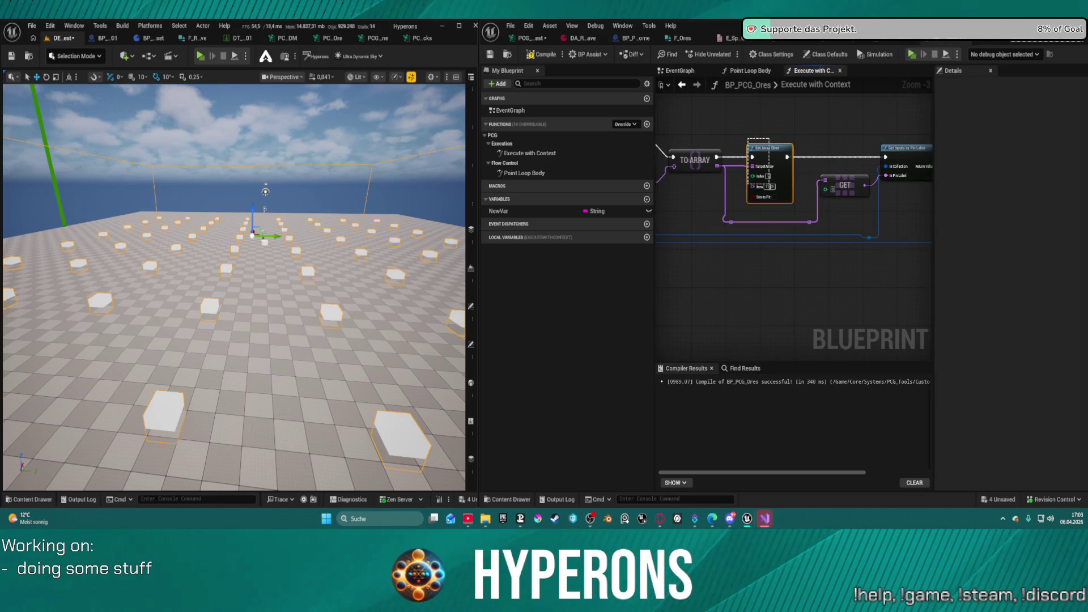
key("Delete")
left_click_drag(695, 160, 891, 160)
mouse_move(922, 216)
left_mouse_down()
mouse_move(800, 209)
mouse_move(771, 340)
mouse_move(771, 216)
mouse_move(913, 217)
left_mouse_up()
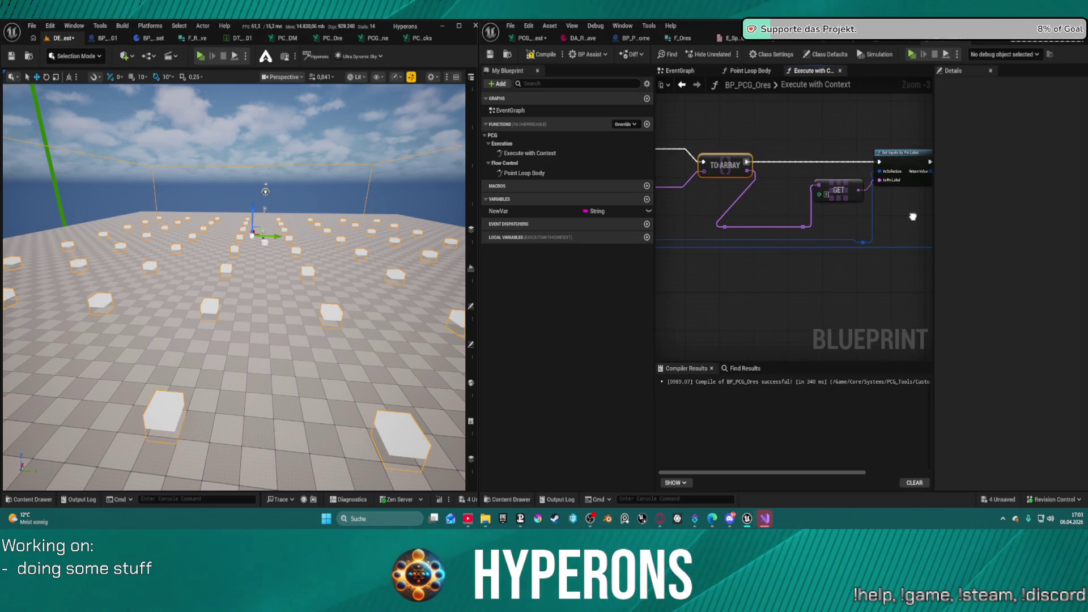
Add a reroute point on the wire and try a 'get ou' node search, then clear it
double_click(862, 245)
left_click_drag(863, 243, 887, 308)
type("get ou")
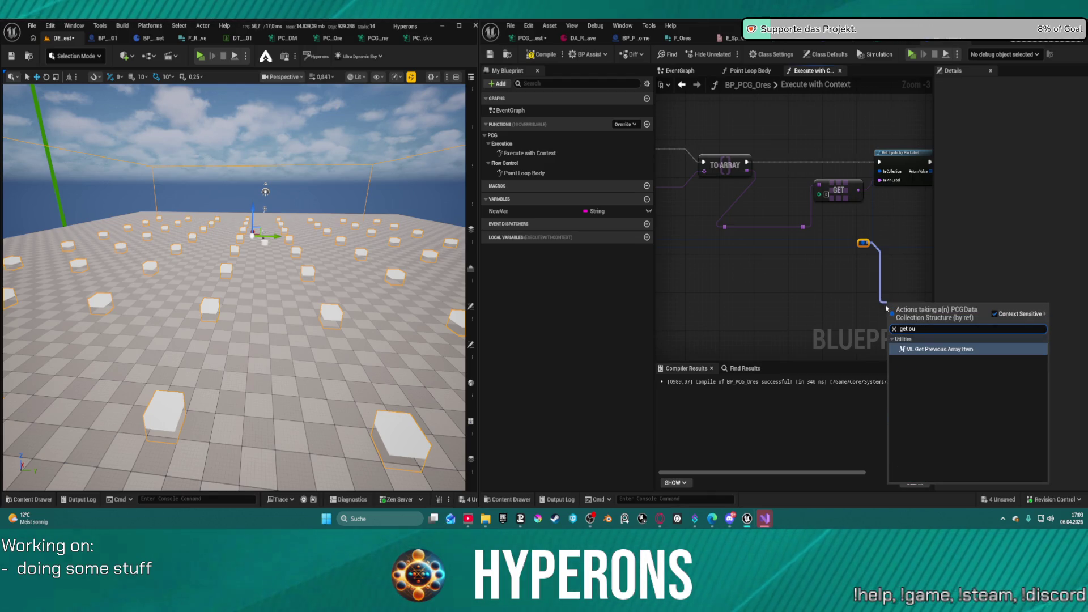
key("BackSpace")
key("BackSpace")
key("BackSpace")
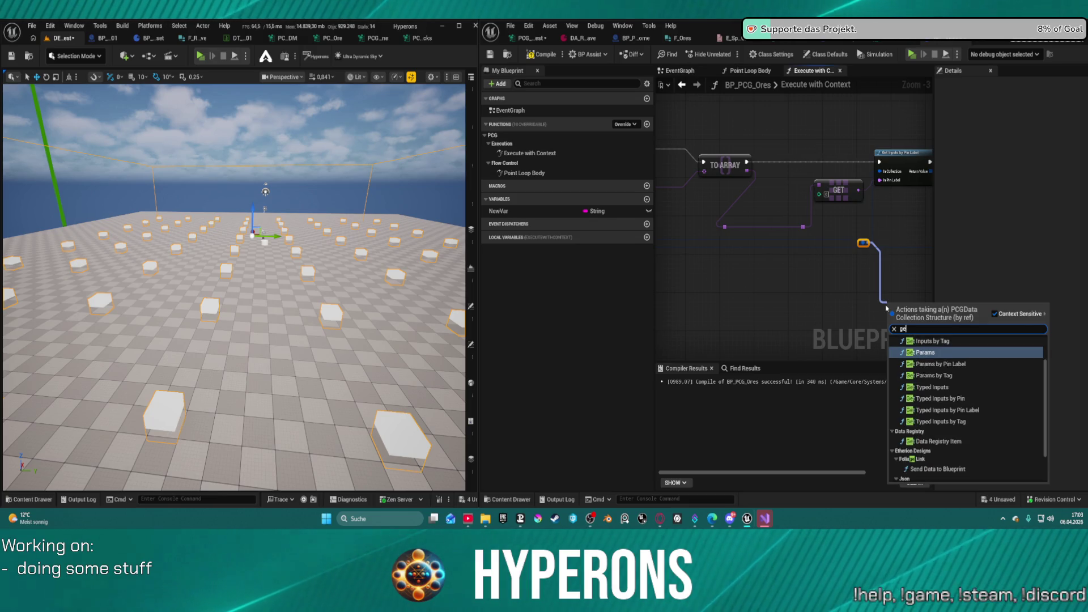
key("BackSpace")
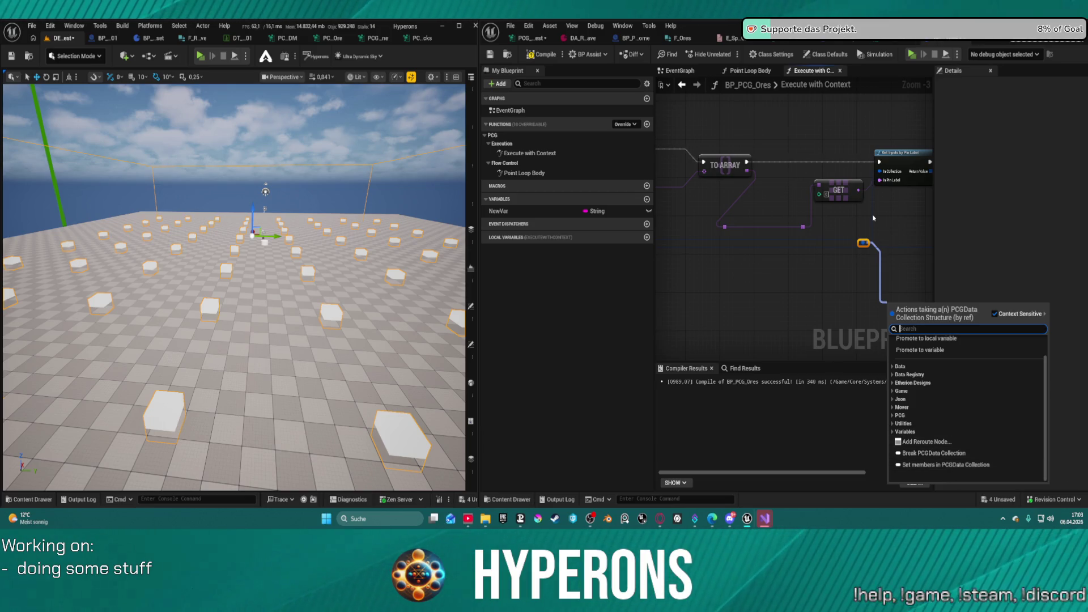
Review the graph from LAST INDEX through Make PCGData Collection, then go to PCG_Ore_Mat_test
left_click_drag(871, 214, 709, 212)
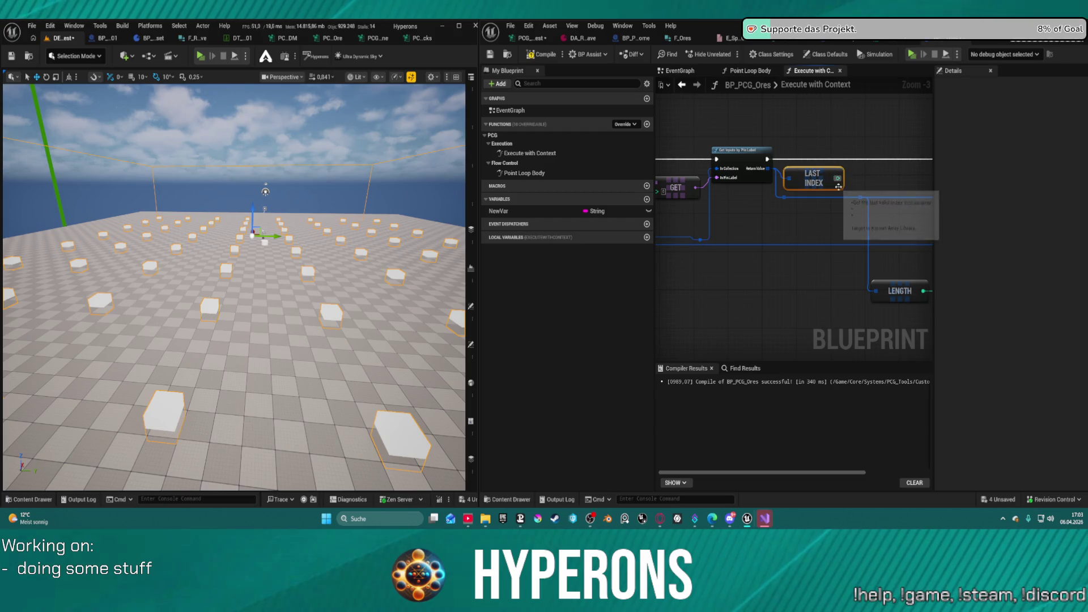
mouse_move(752, 248)
left_mouse_down()
mouse_move(871, 209)
mouse_move(782, 216)
left_mouse_up()
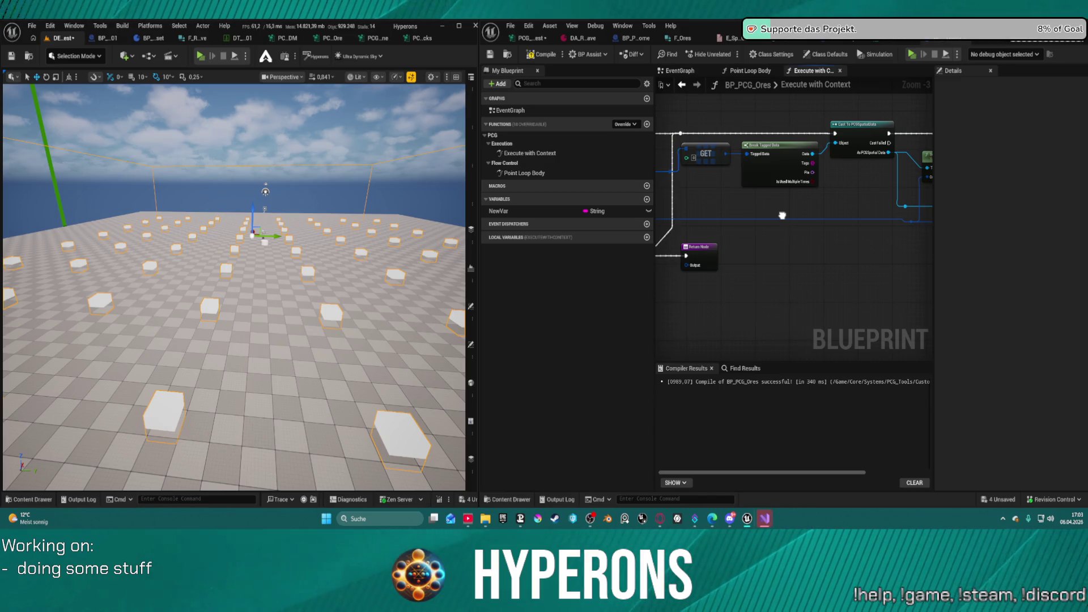
left_click_drag(782, 215, 567, 213)
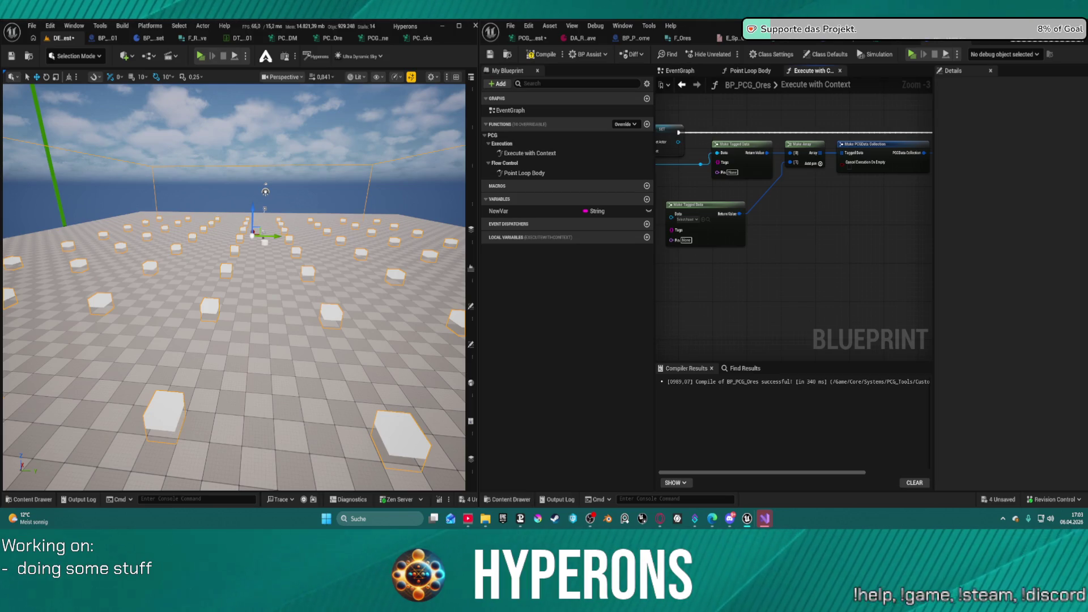
mouse_move(736, 227)
left_mouse_down()
mouse_move(901, 214)
mouse_move(889, 208)
left_mouse_up()
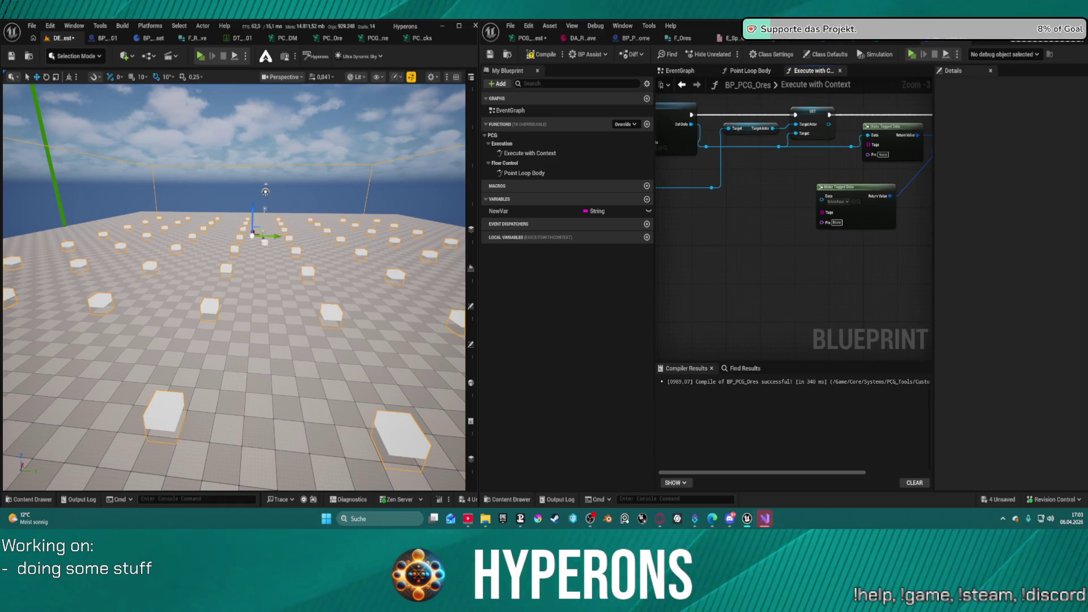
left_click_drag(888, 208, 879, 194)
left_click(963, 39)
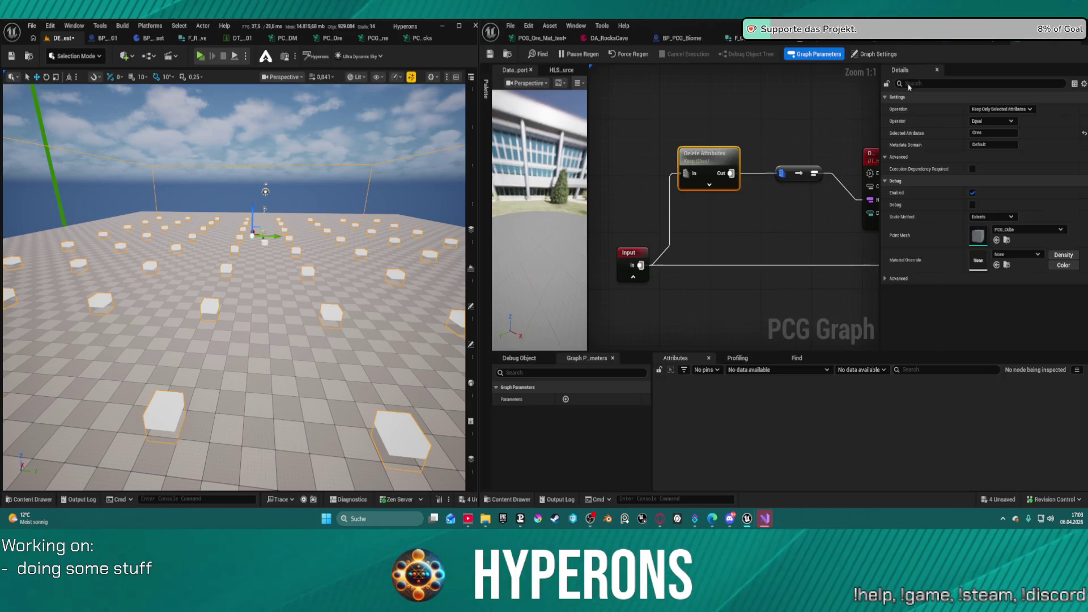
Delete the BP PCG Ores node and wire Set Attributes' Out to Add Attribute's In
scroll(652, 153, "down", 12)
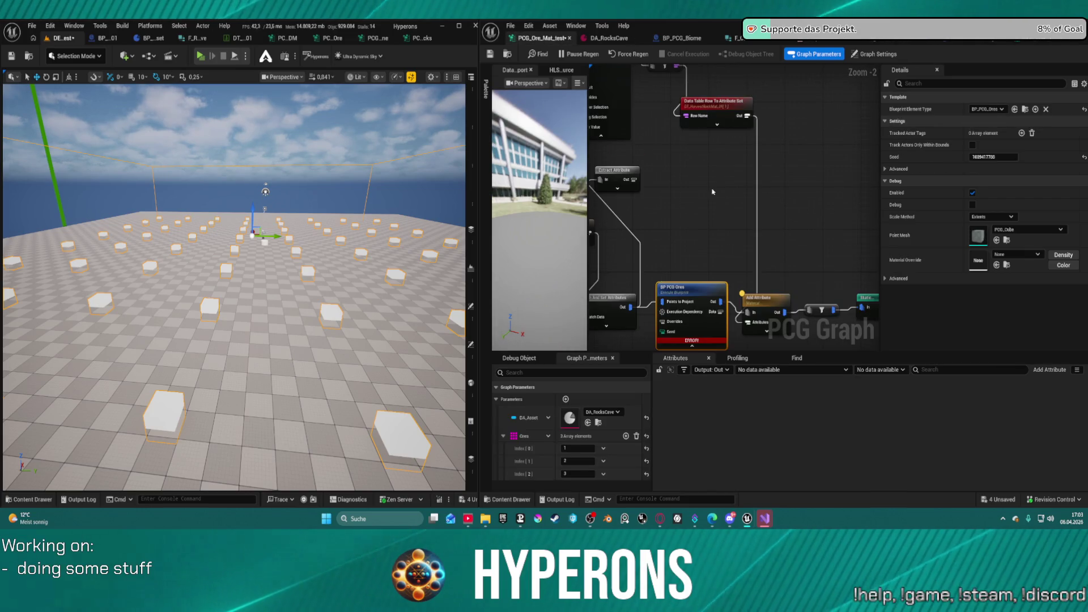
left_click_drag(708, 292, 718, 216)
scroll(718, 216, "up", 2)
key("Delete")
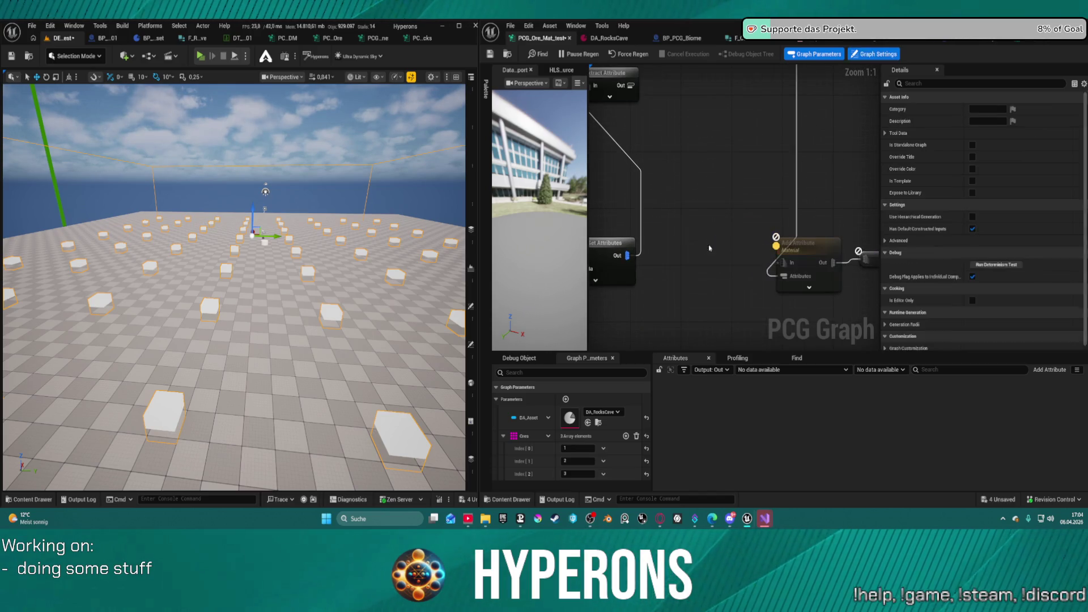
left_click_drag(786, 263, 786, 263)
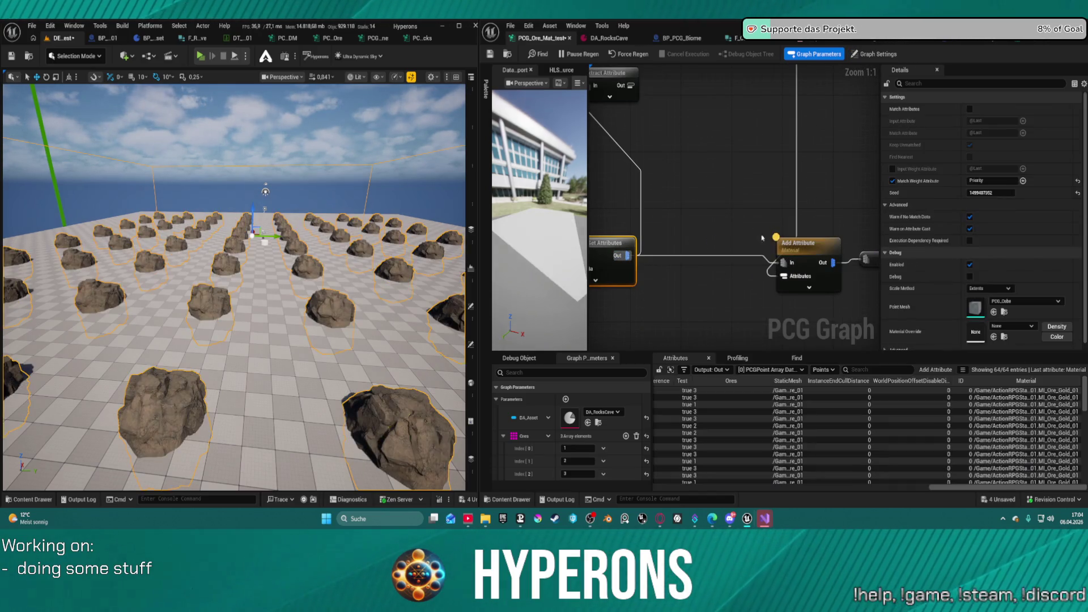
left_click_drag(661, 201, 763, 225)
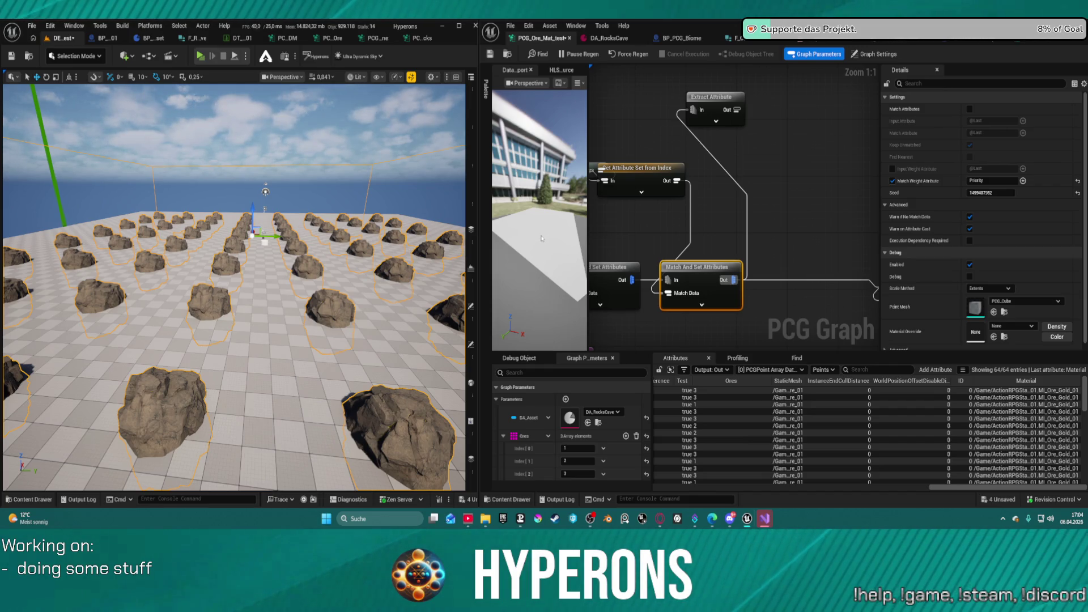
scroll(770, 230, "down", 7)
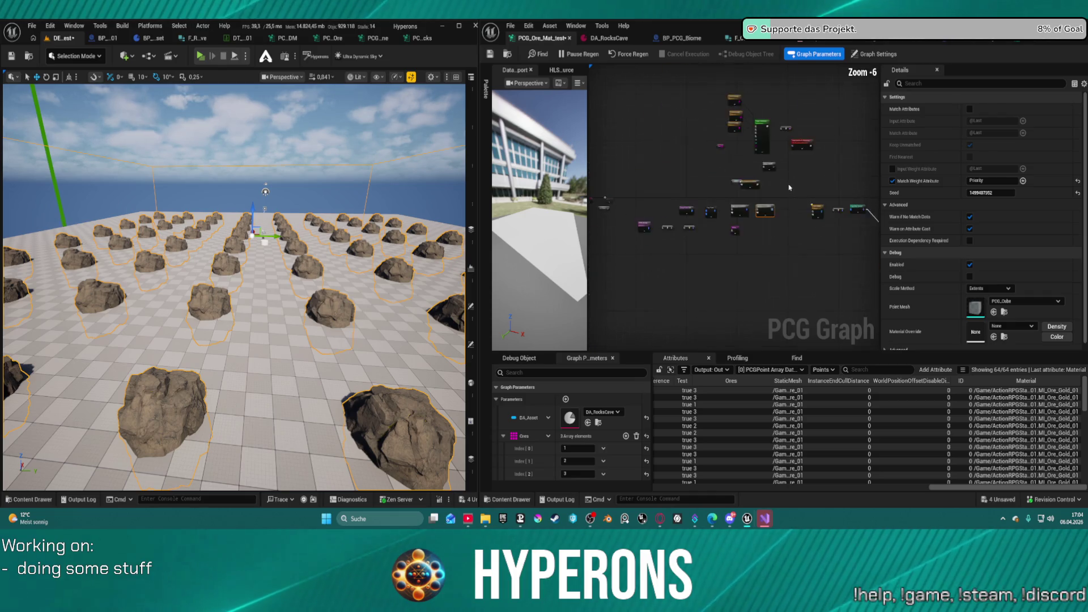
scroll(757, 195, "up", 4)
mouse_move(781, 220)
left_mouse_down()
mouse_move(816, 104)
mouse_move(816, 115)
left_mouse_up()
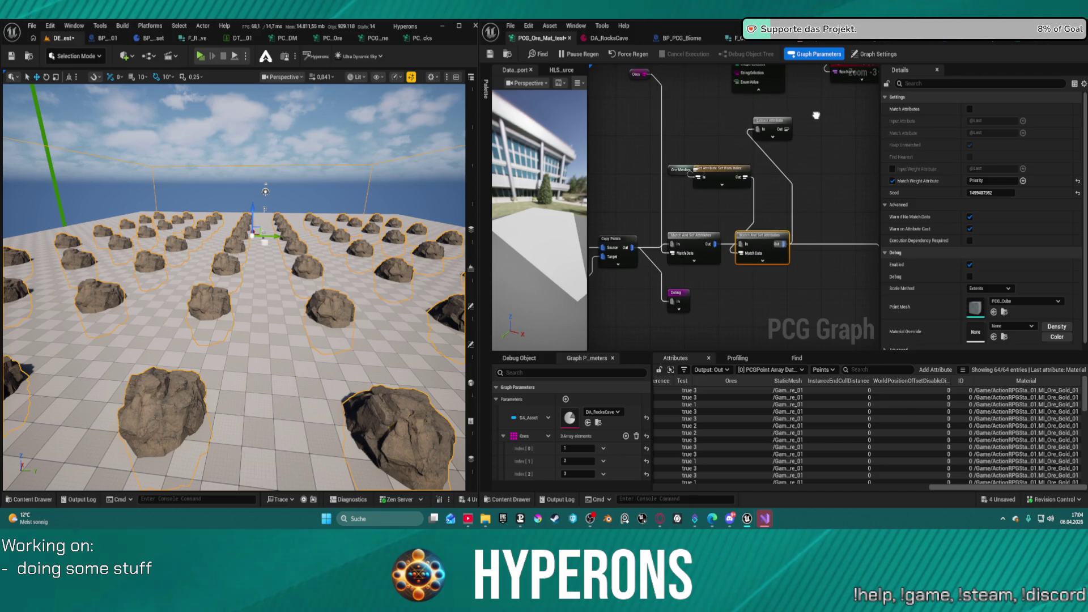
scroll(816, 115, "down", 2)
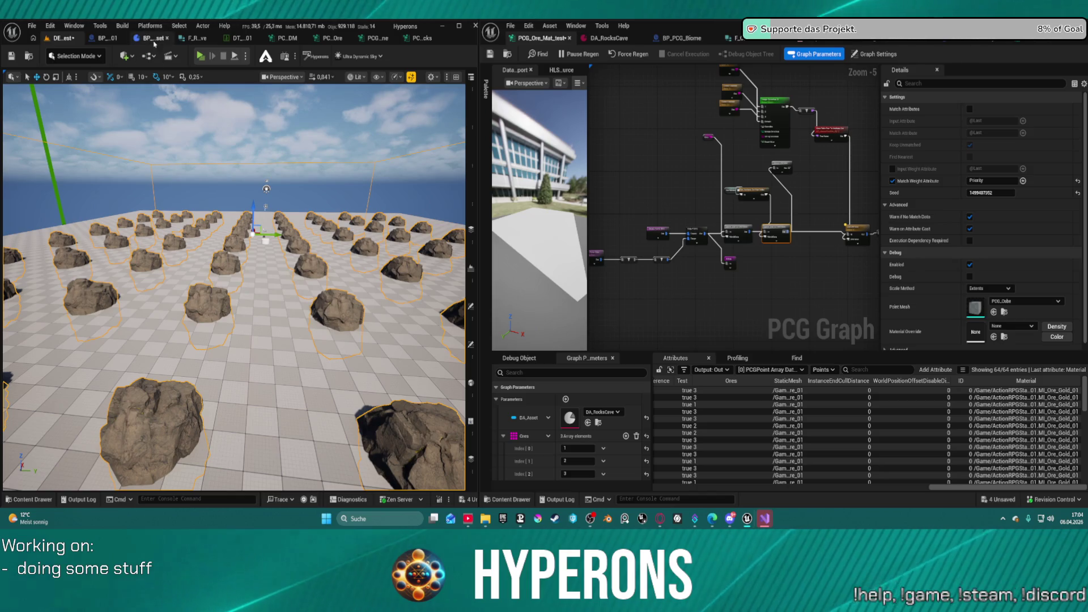
scroll(691, 113, "up", 1)
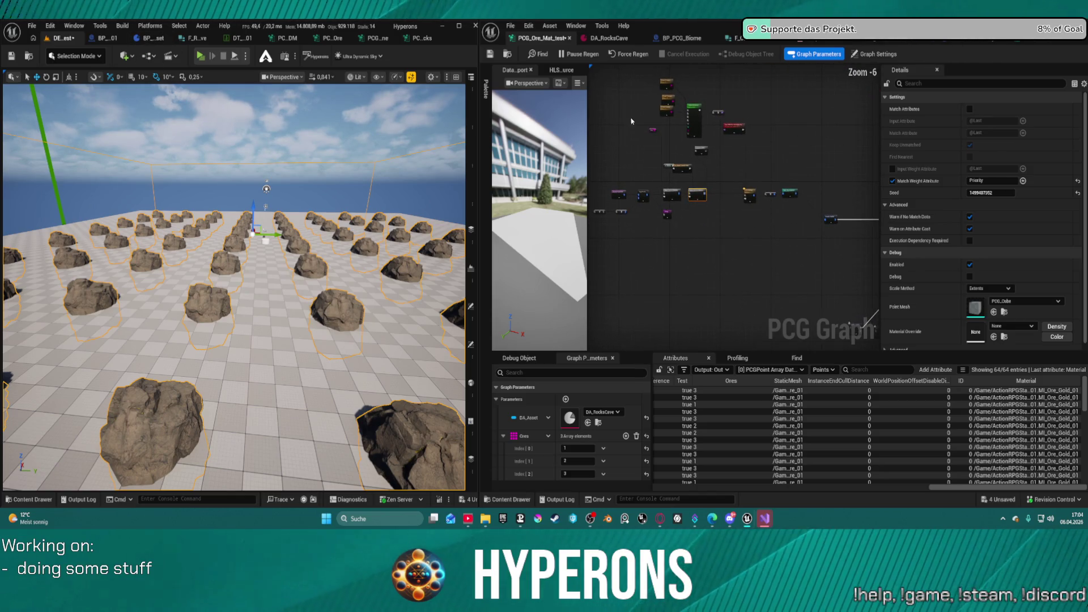
left_click_drag(692, 114, 847, 220)
left_click_drag(821, 288, 815, 288)
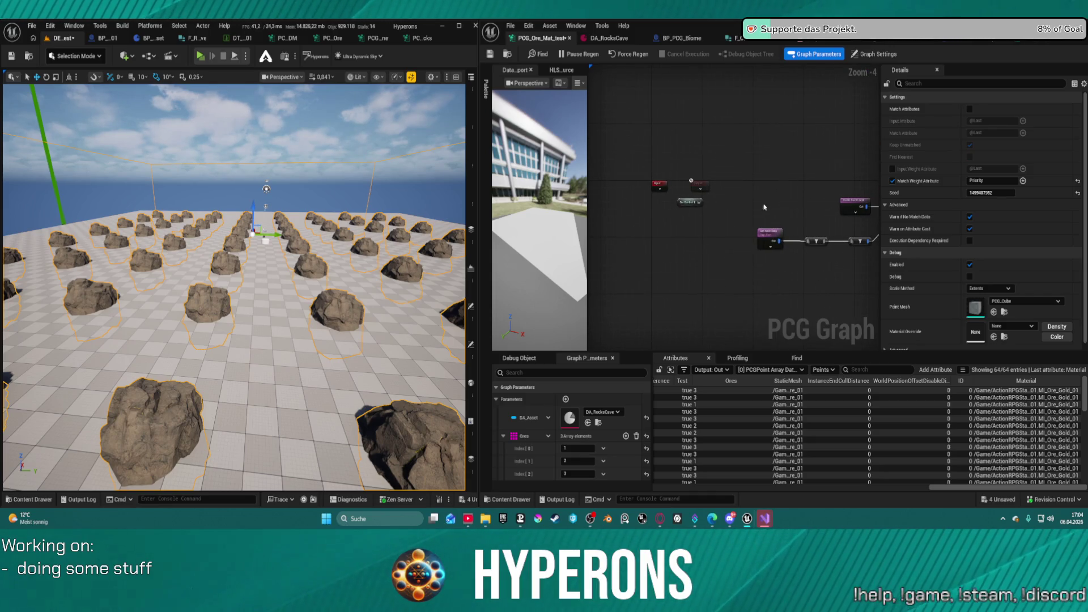
left_click(785, 284)
left_click_drag(784, 283, 721, 238)
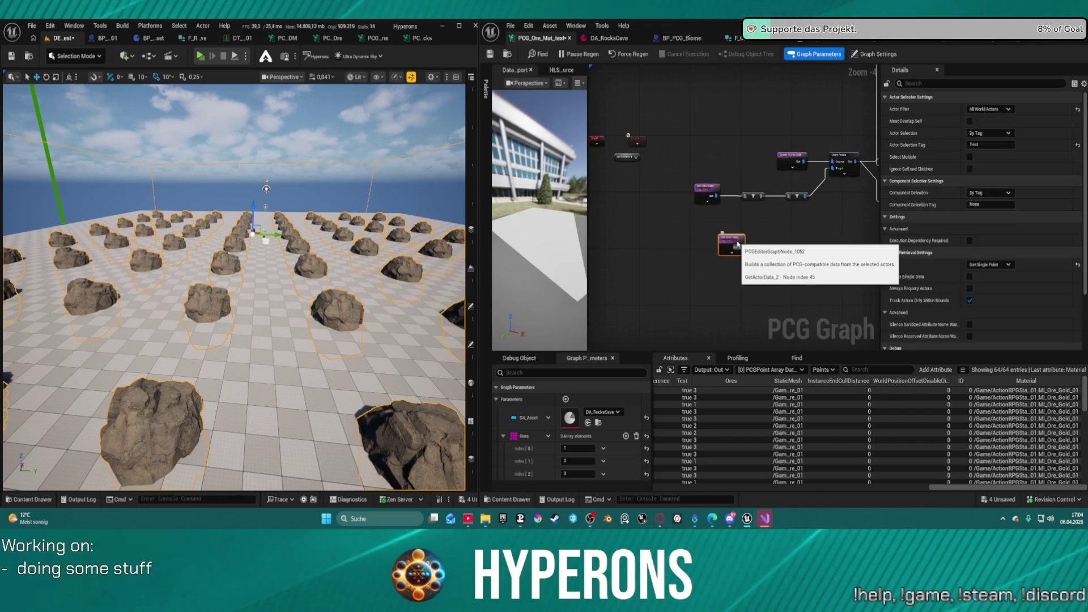
Add a Get Actor Property node to the PCG graph
right_click(718, 268)
type("Get act")
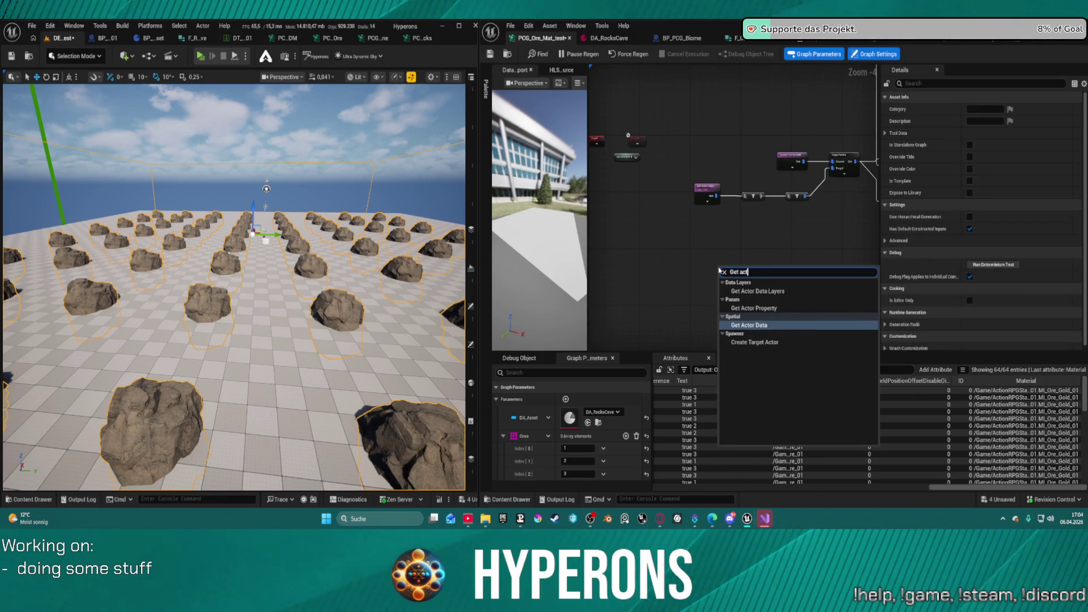
type(" p")
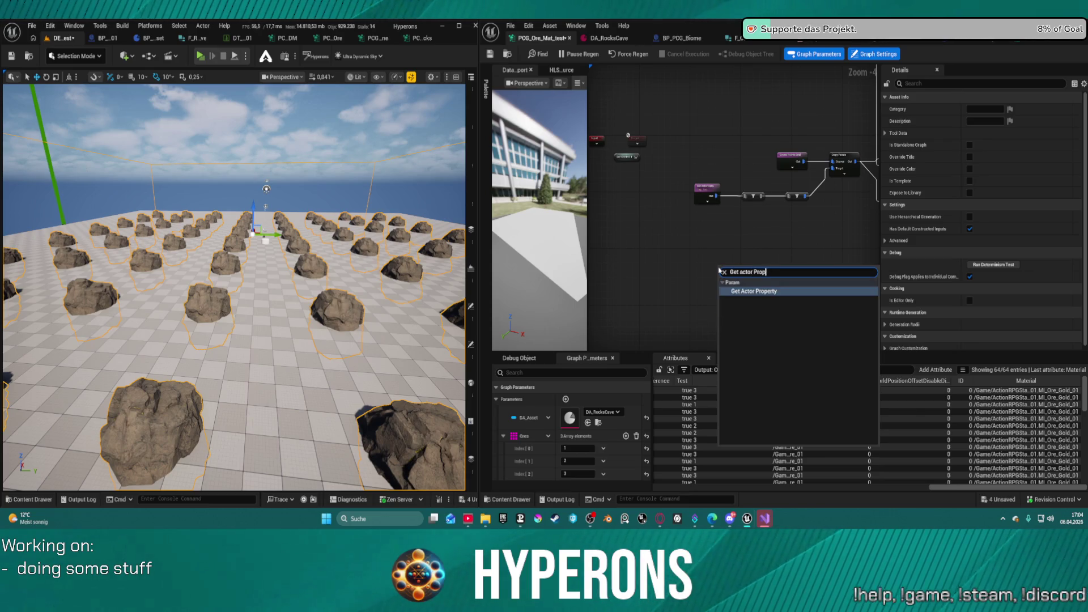
key("Escape")
key("f")
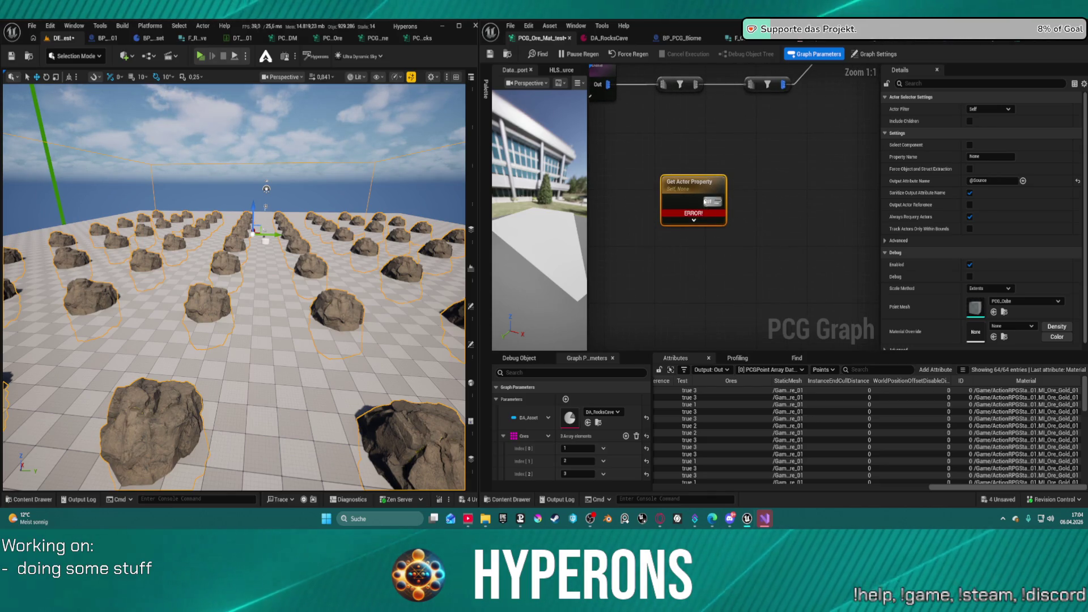
Set the node's actor filter to All World Actors, selecting by class BP_PCG_Cave_01
left_click(989, 109)
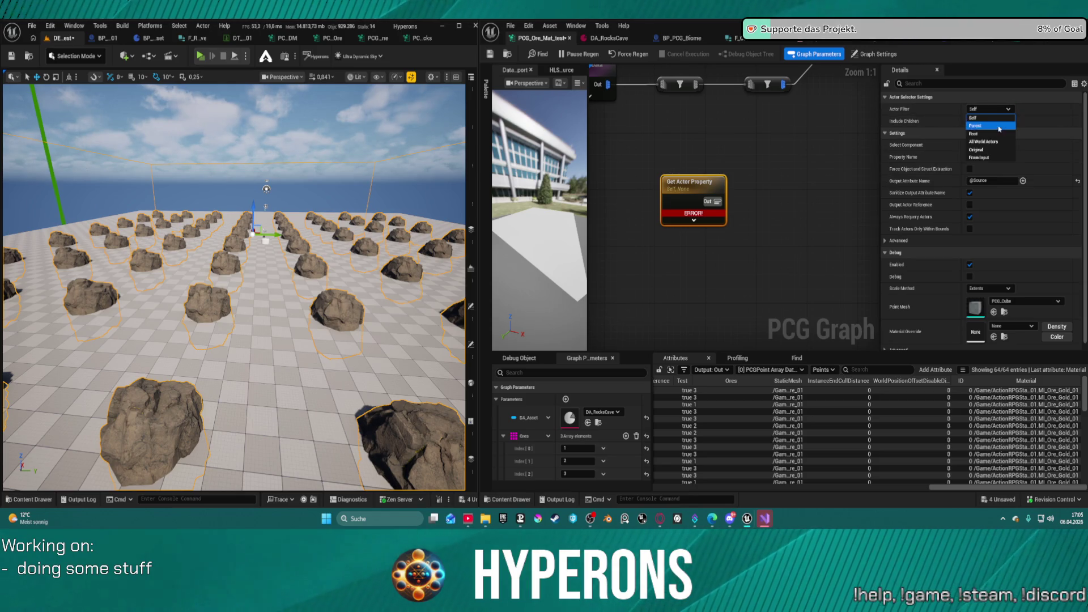
left_click(1000, 147)
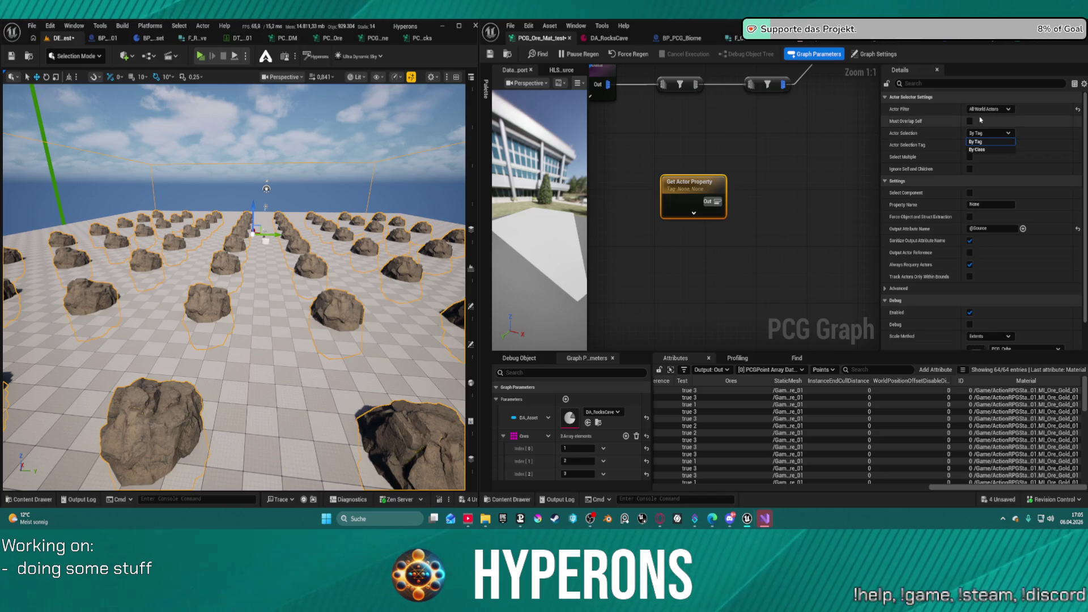
left_click(979, 149)
left_click(988, 134)
key("Escape")
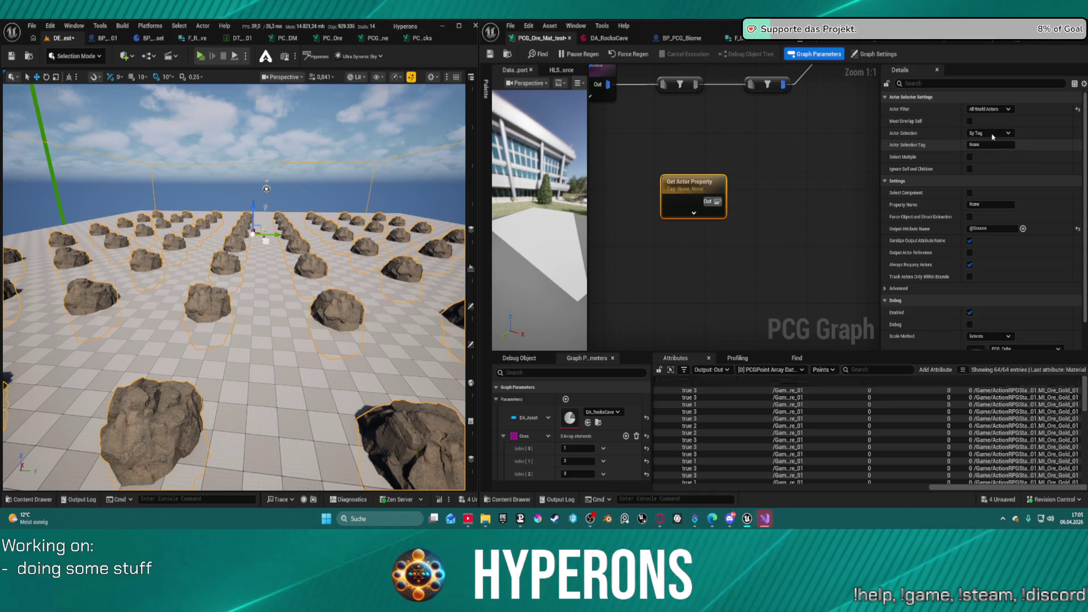
left_click(990, 144)
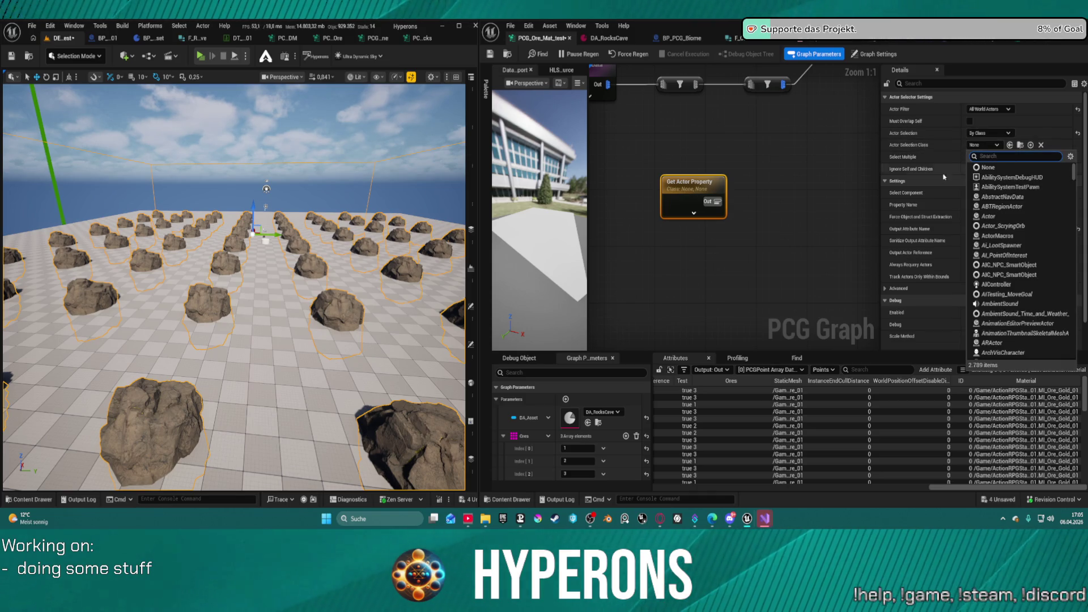
type("Cave")
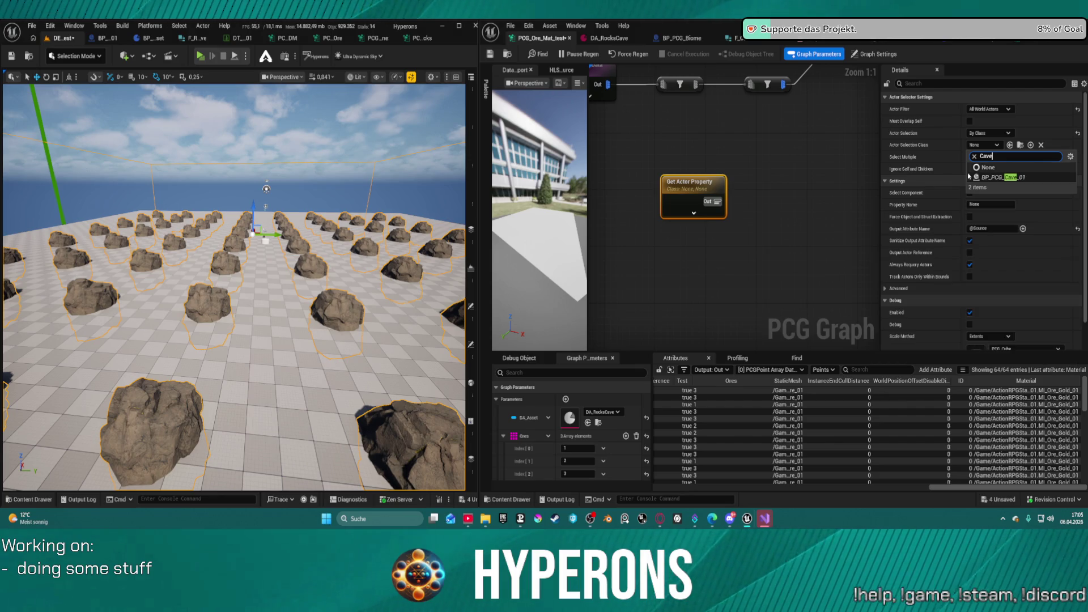
left_click(972, 177)
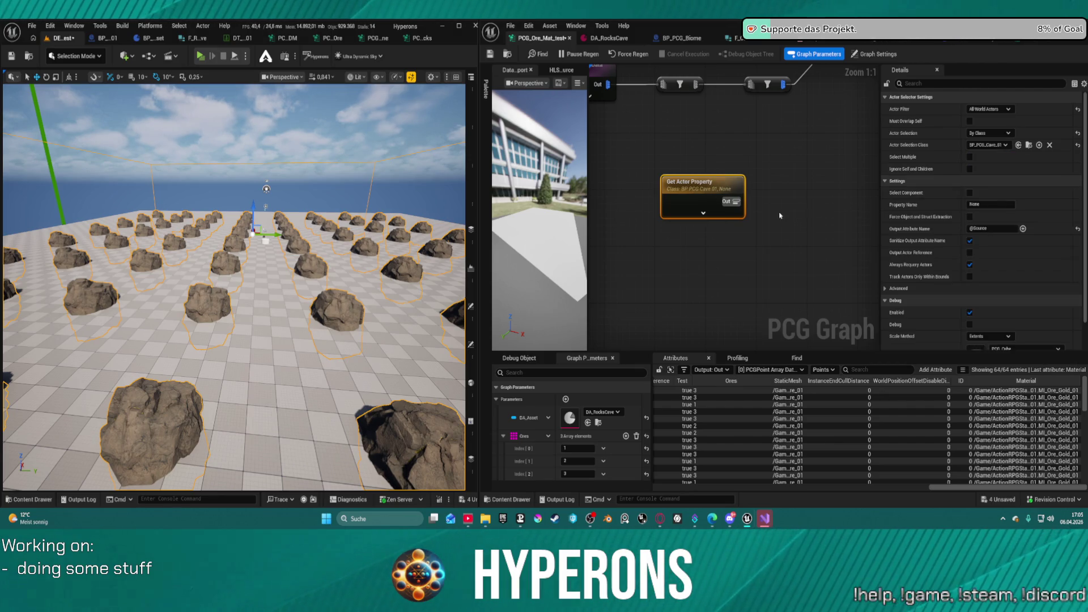
left_click(1032, 145)
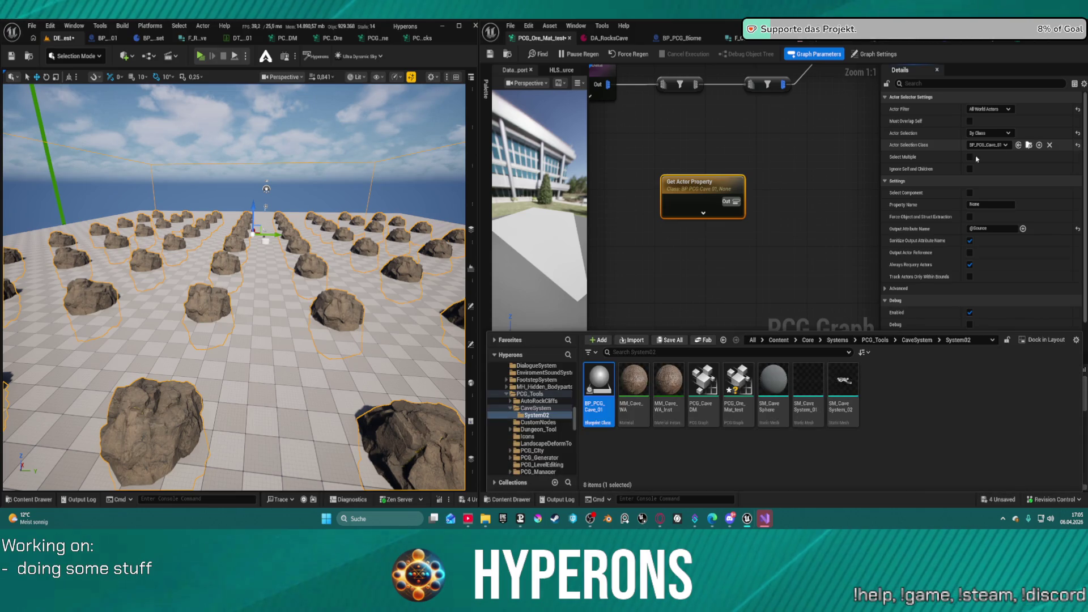
left_click(189, 120)
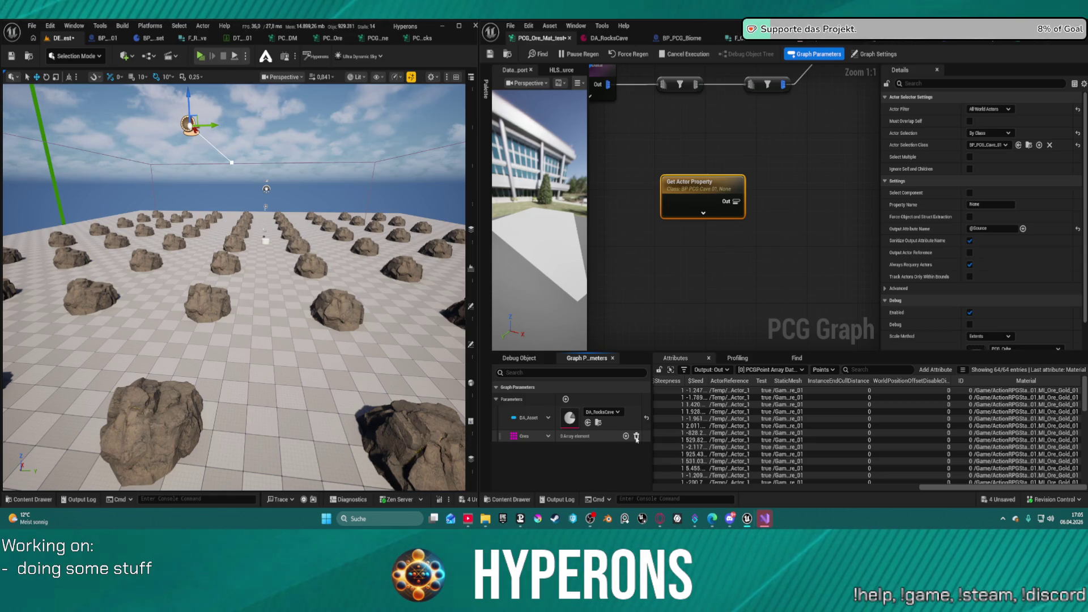
Remove the Ores graph parameter, confirming the deletion
right_click(543, 437)
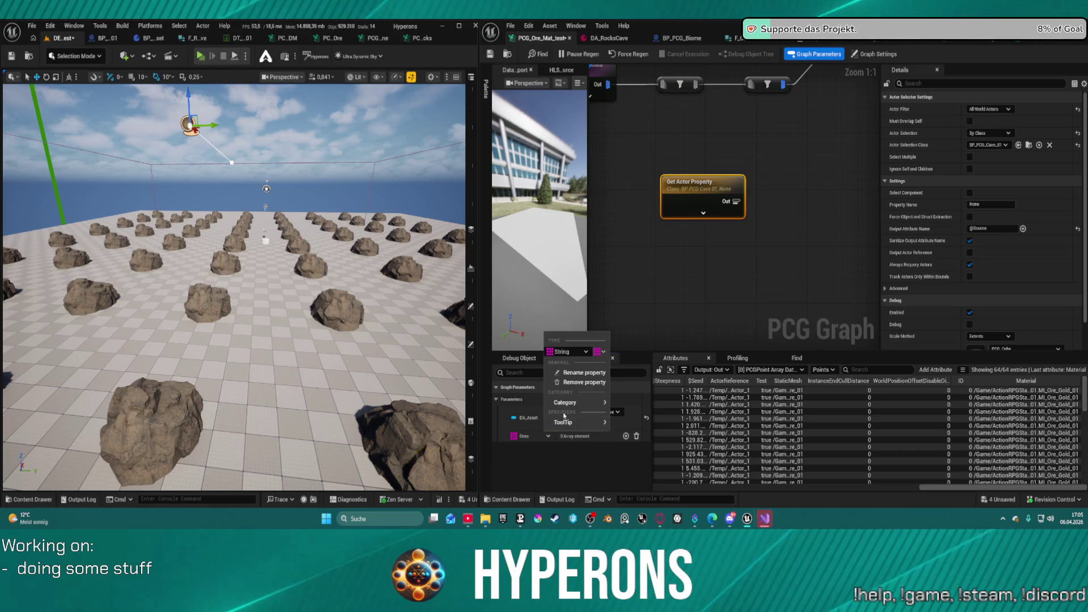
left_click(580, 382)
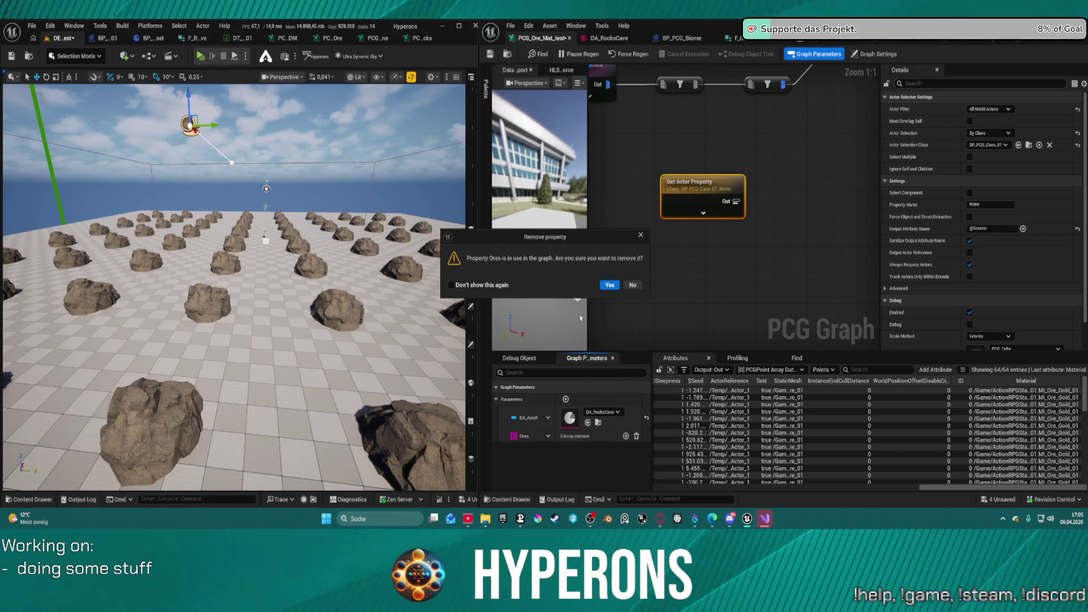
left_click(609, 286)
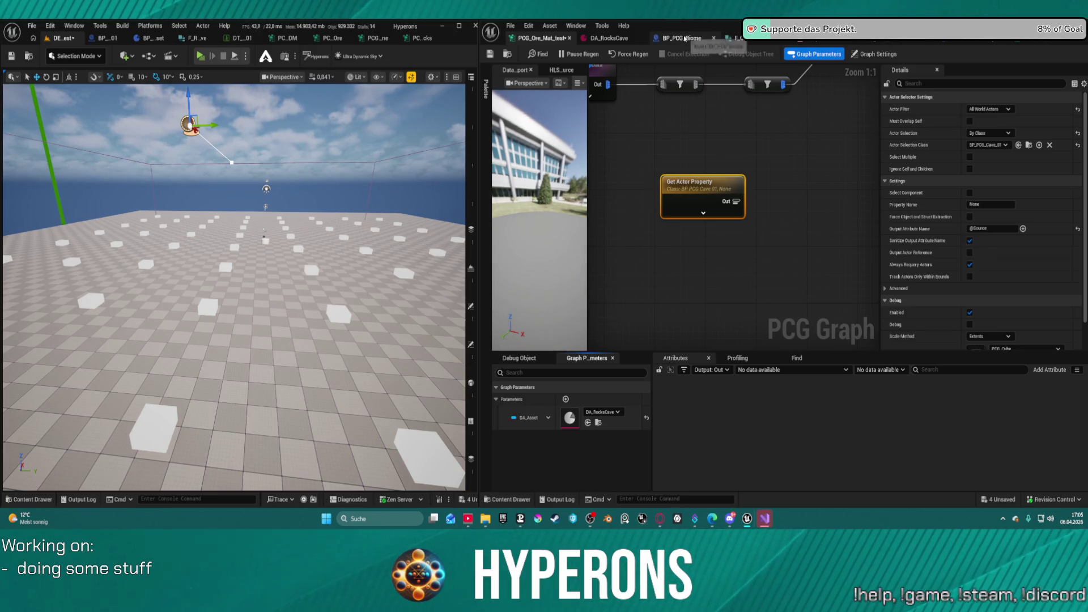
Frame the whole node network and close the BP_PCG_Cave_01 editor
key("Home")
scroll(781, 150, "up", 2)
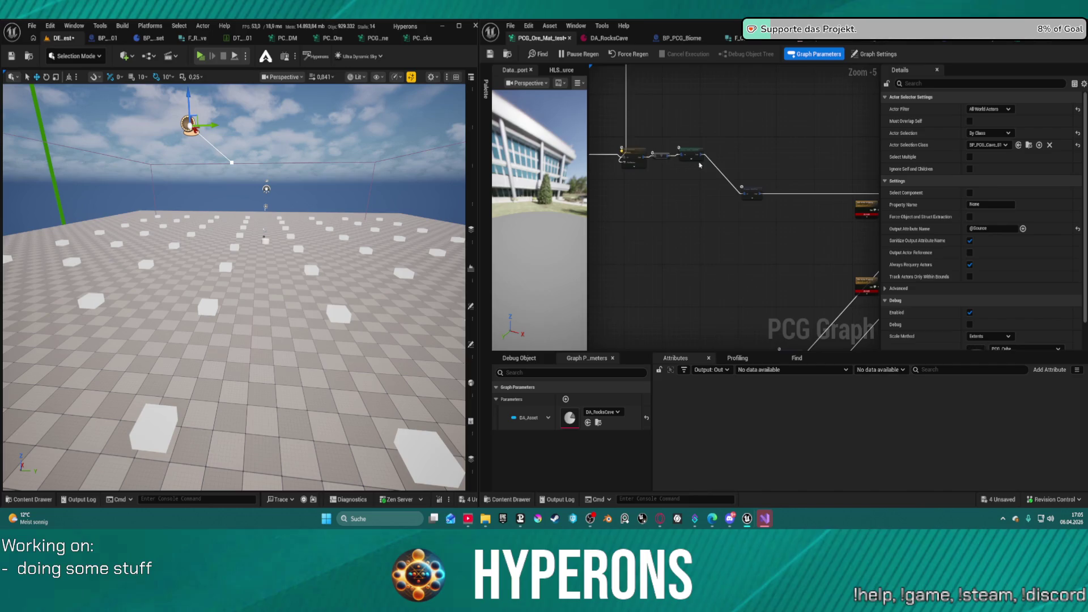
scroll(780, 150, "down", 2)
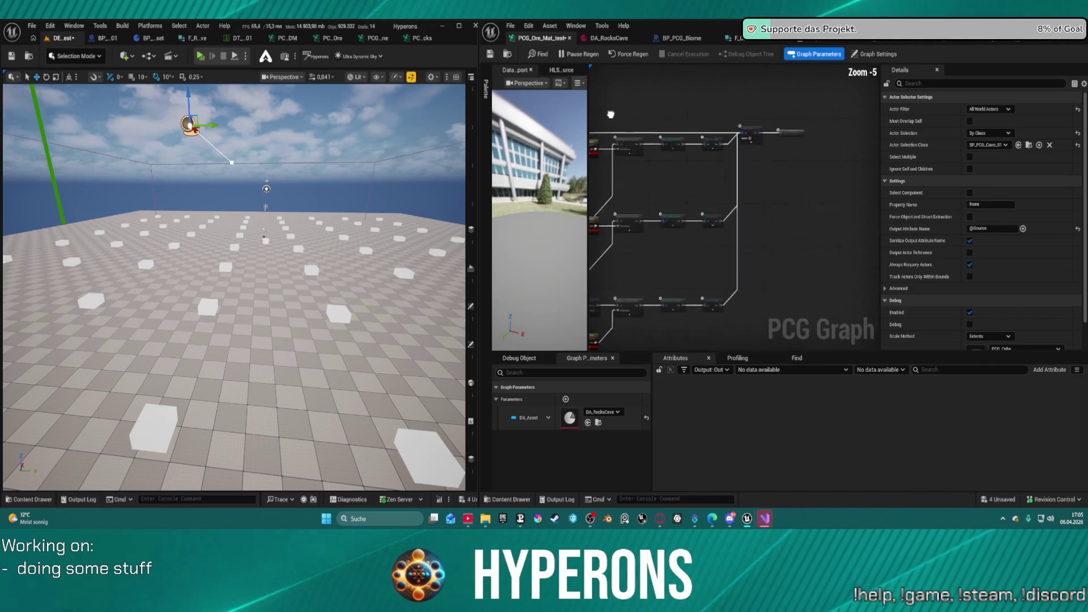
left_click_drag(780, 150, 793, 144)
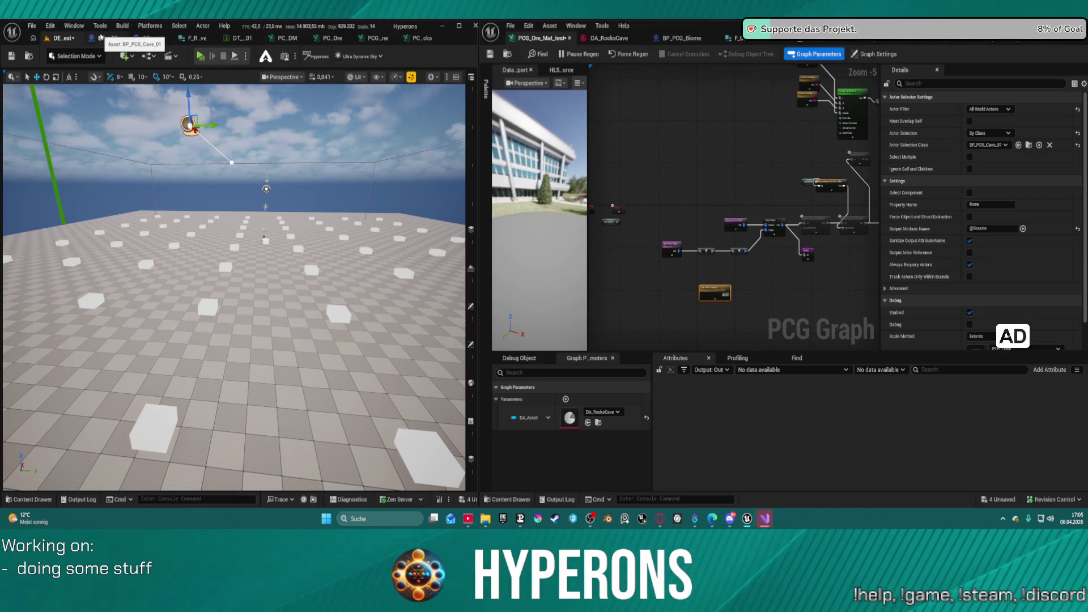
left_click(122, 38)
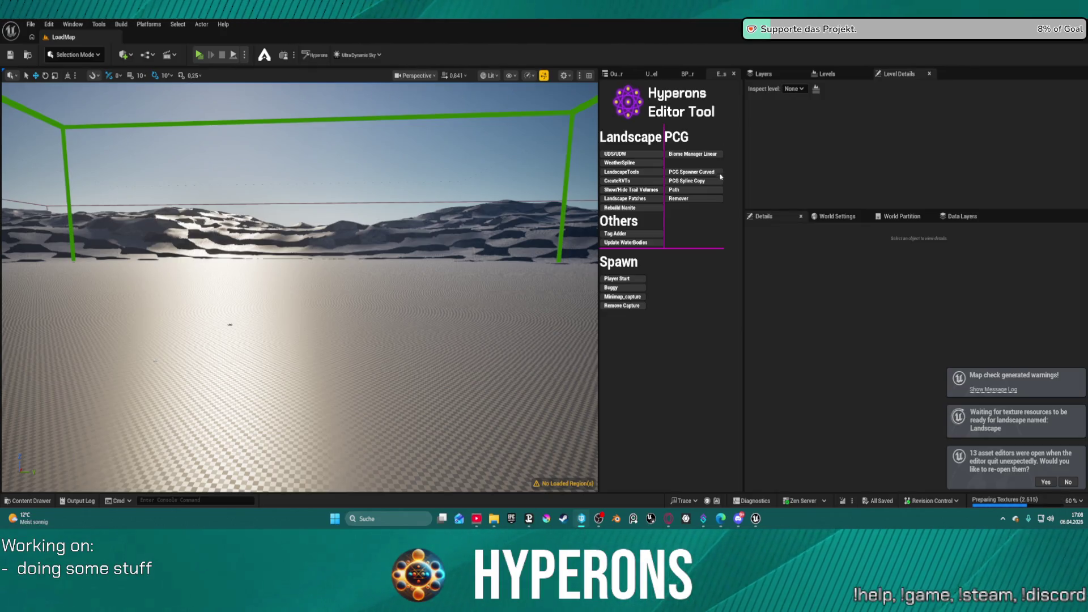
Reopen the DEV_Ores_Test level from File > Recent Levels
left_click(31, 24)
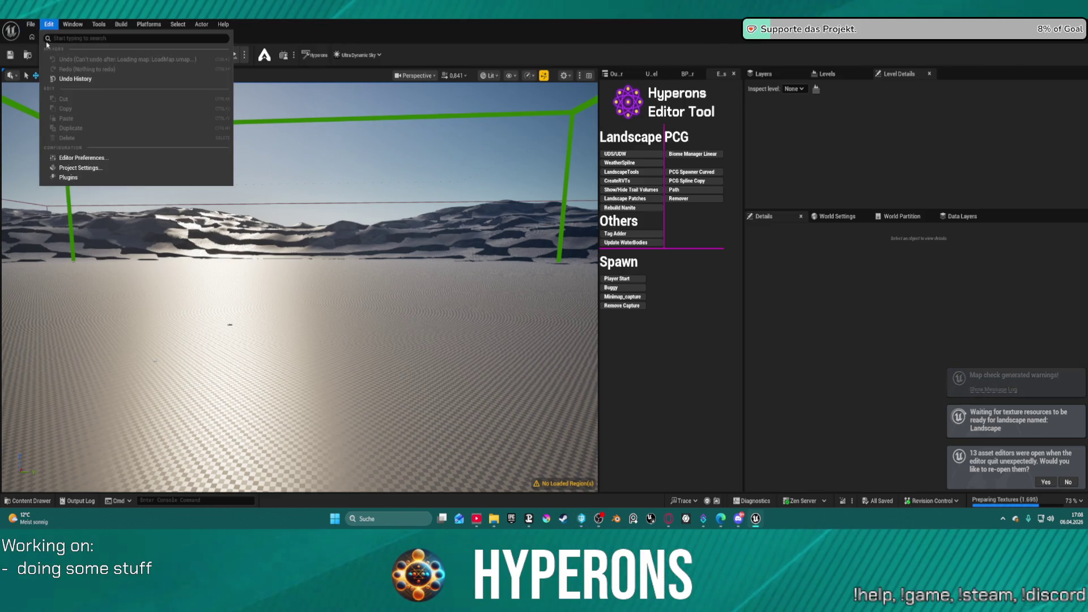
left_click(35, 23)
left_click(31, 24)
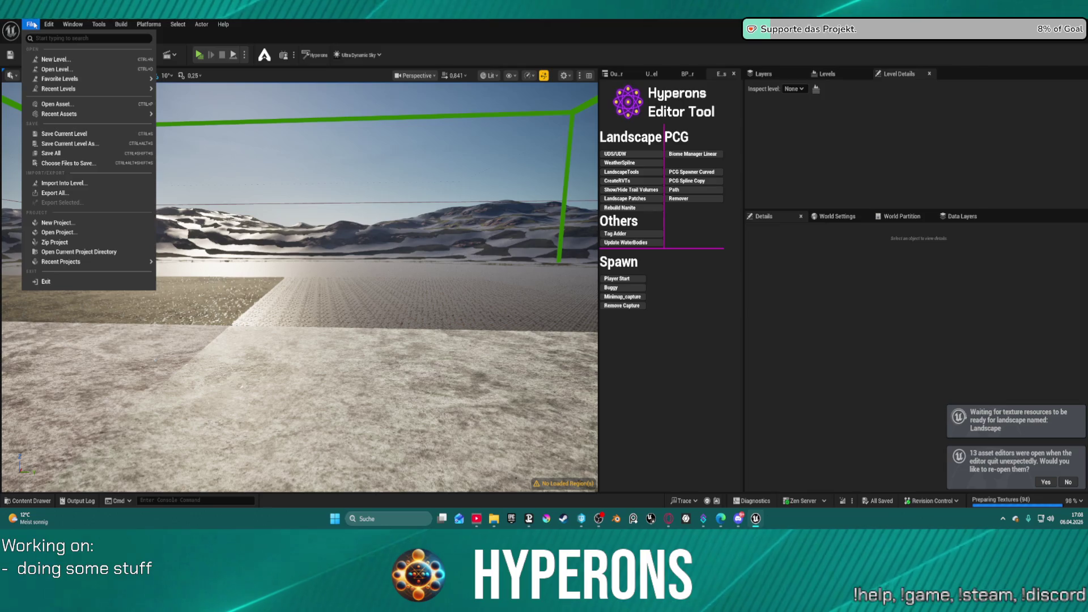
mouse_move(136, 89)
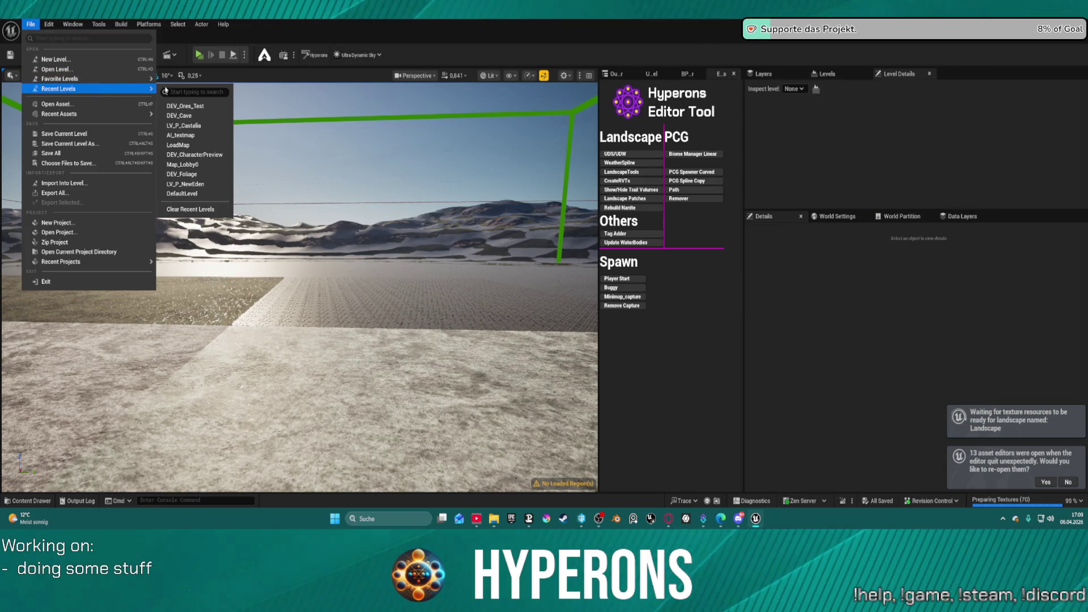
left_click(203, 106)
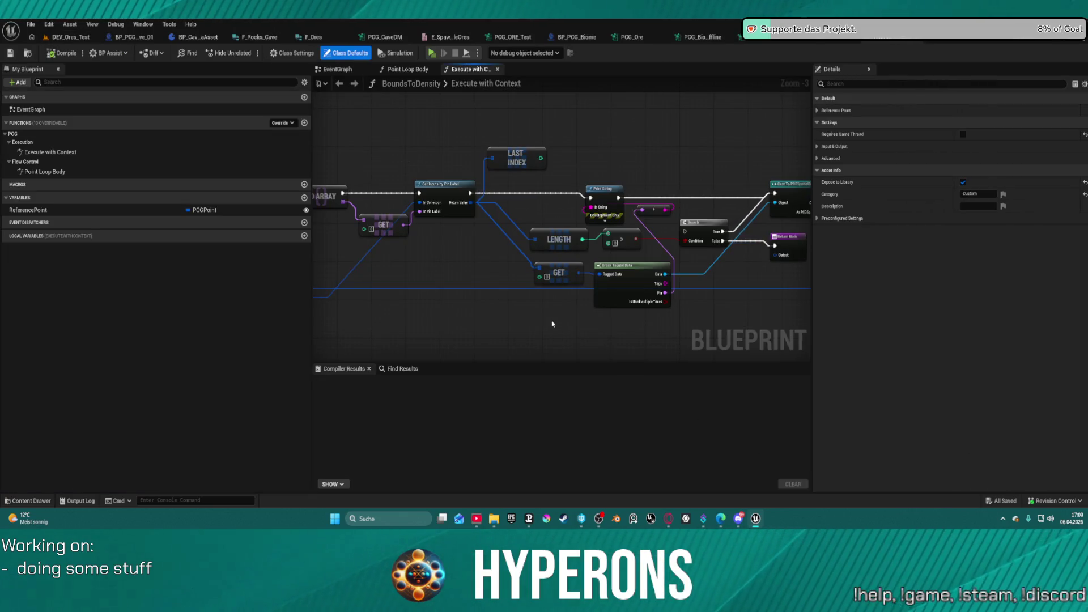
In the PCG graph, delete the first Match And Set Attributes node
scroll(591, 229, "down", 4)
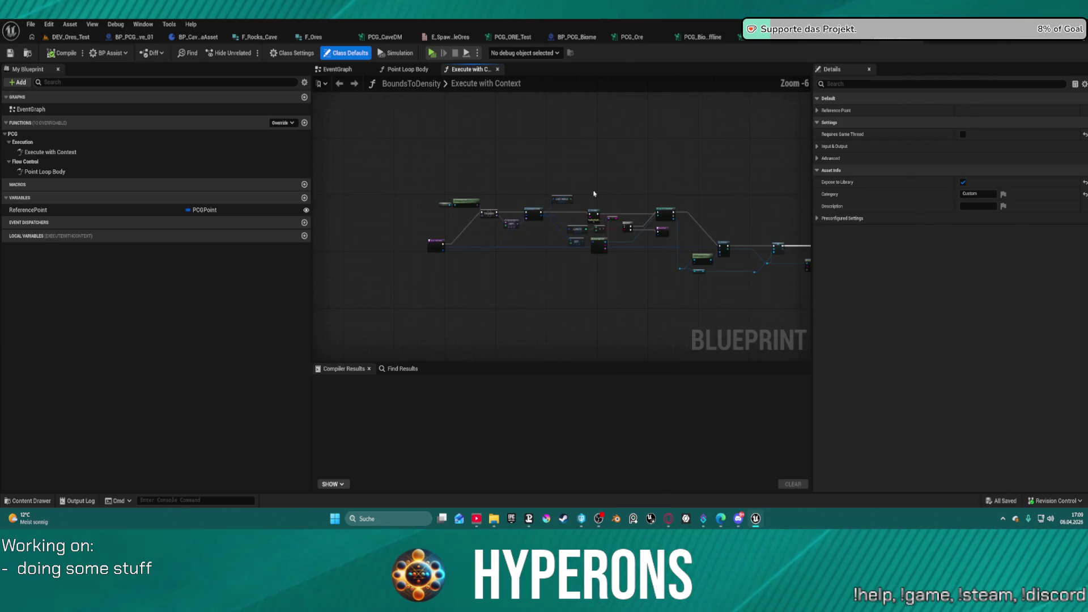
left_click(892, 36)
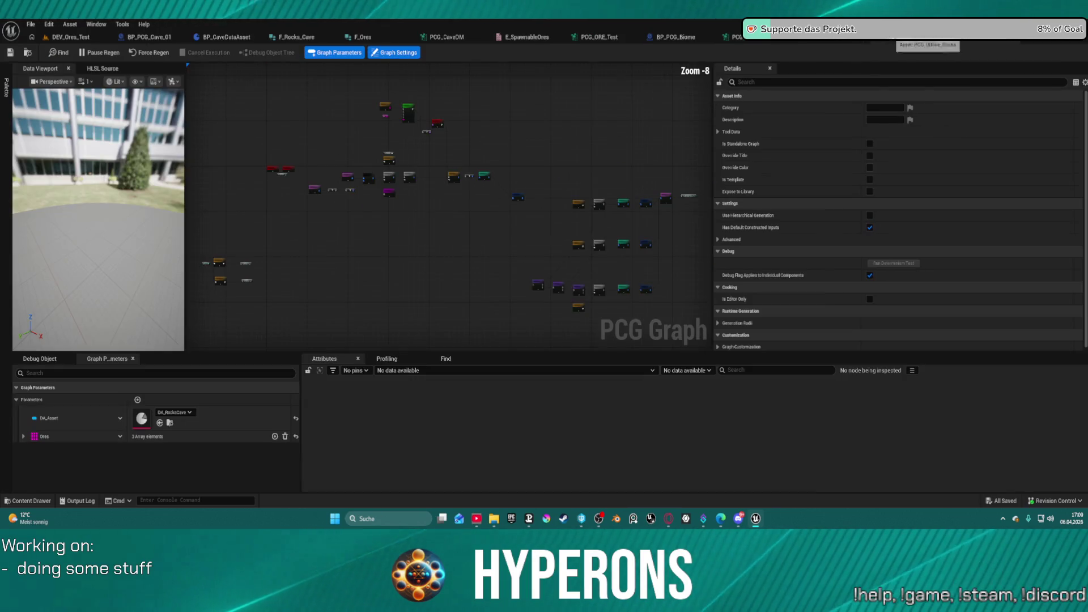
scroll(505, 167, "up", 2)
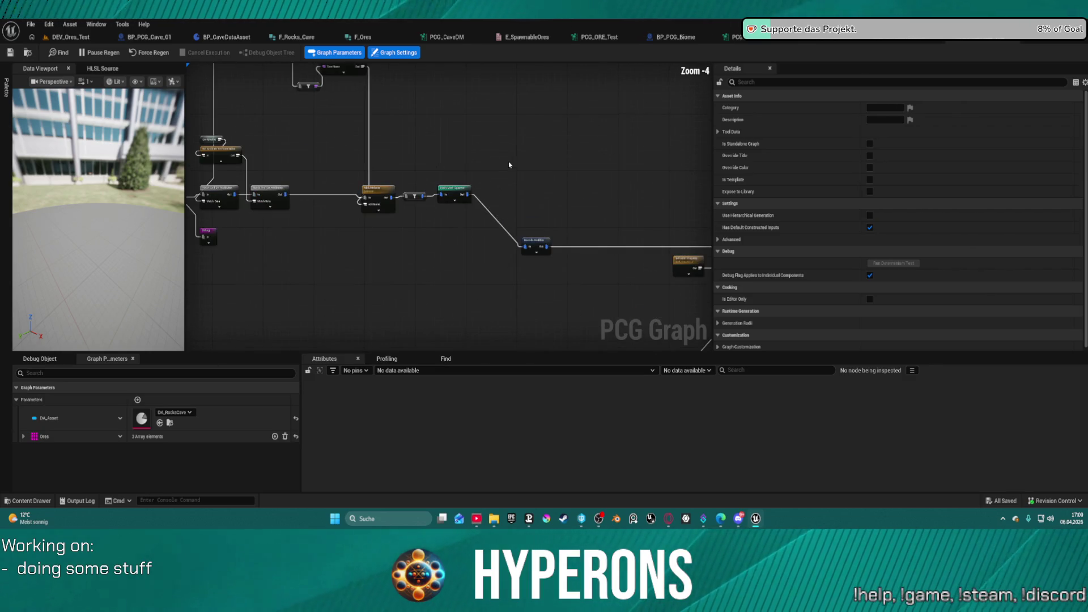
scroll(634, 225, "up", 2)
scroll(577, 250, "up", 3)
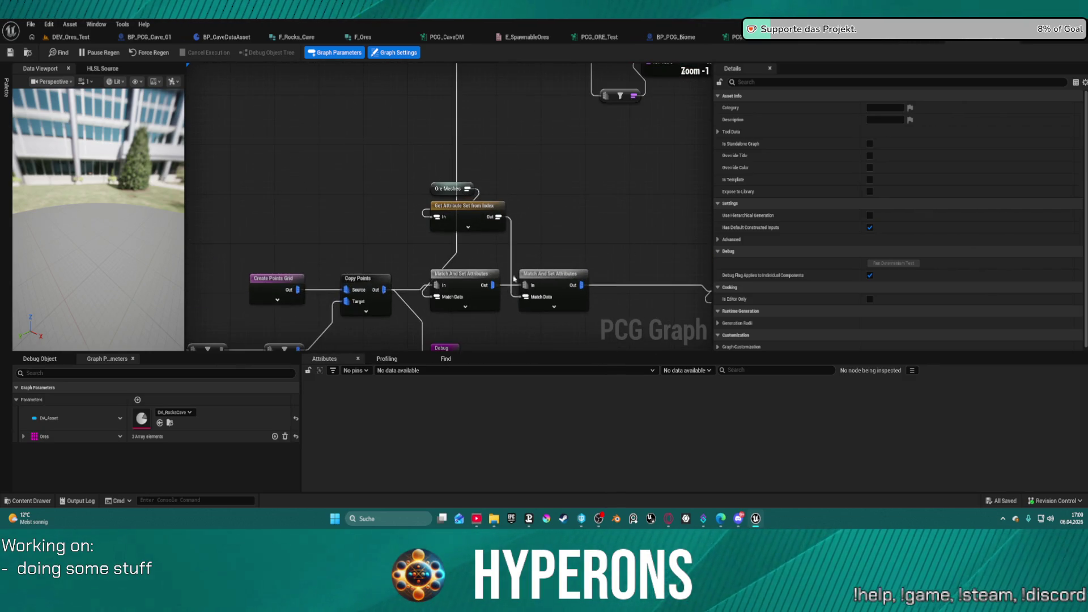
left_click(462, 278)
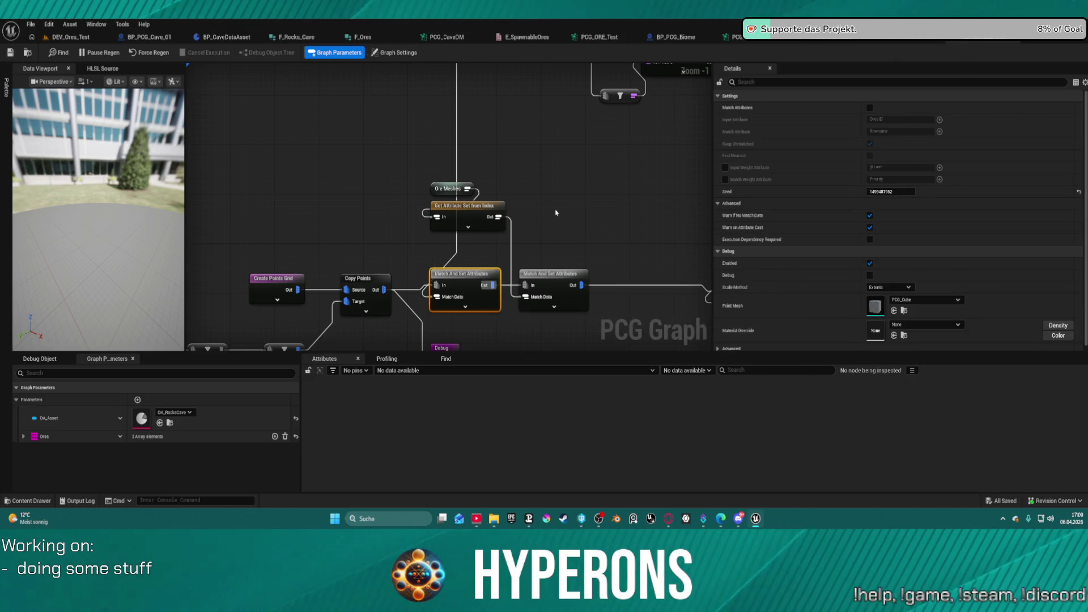
key("Delete")
Box-select the upper node chain and delete it
scroll(506, 243, "down", 2)
scroll(507, 243, "up", 1)
scroll(404, 275, "down", 1)
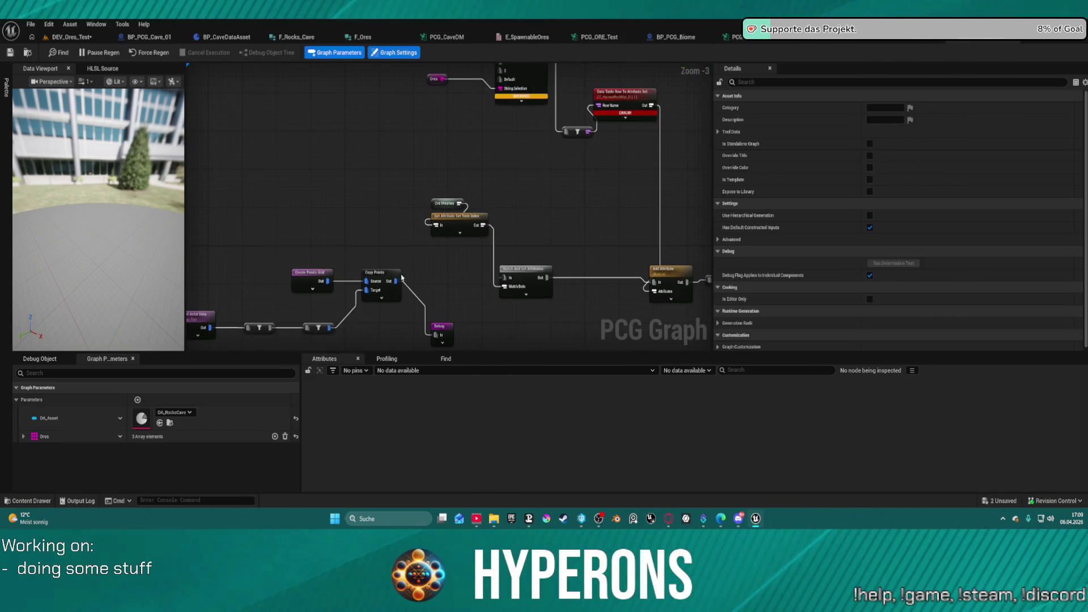
left_click(395, 280)
mouse_move(675, 271)
left_mouse_down()
mouse_move(602, 264)
mouse_move(633, 347)
left_mouse_up()
left_click_drag(340, 97, 619, 211)
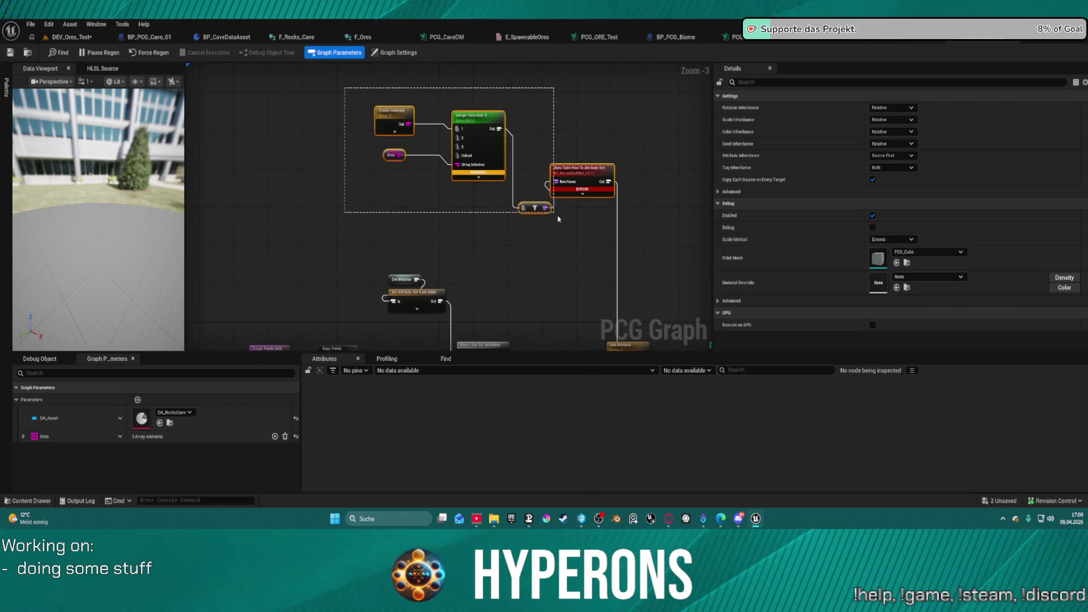
key("Delete")
left_click_drag(428, 313, 471, 227)
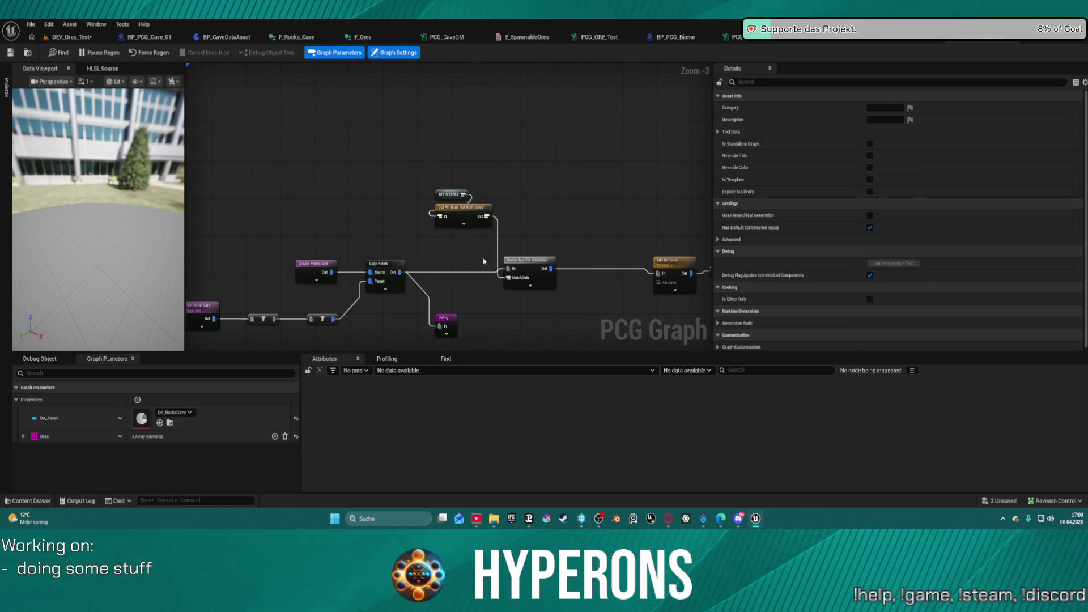
Gather the PCG nodes and align them into a single row with Shift+W
scroll(373, 275, "down", 4)
mouse_move(413, 182)
left_mouse_down()
mouse_move(332, 121)
mouse_move(402, 190)
mouse_move(452, 139)
left_mouse_up()
scroll(451, 138, "down", 1)
scroll(294, 175, "up", 4)
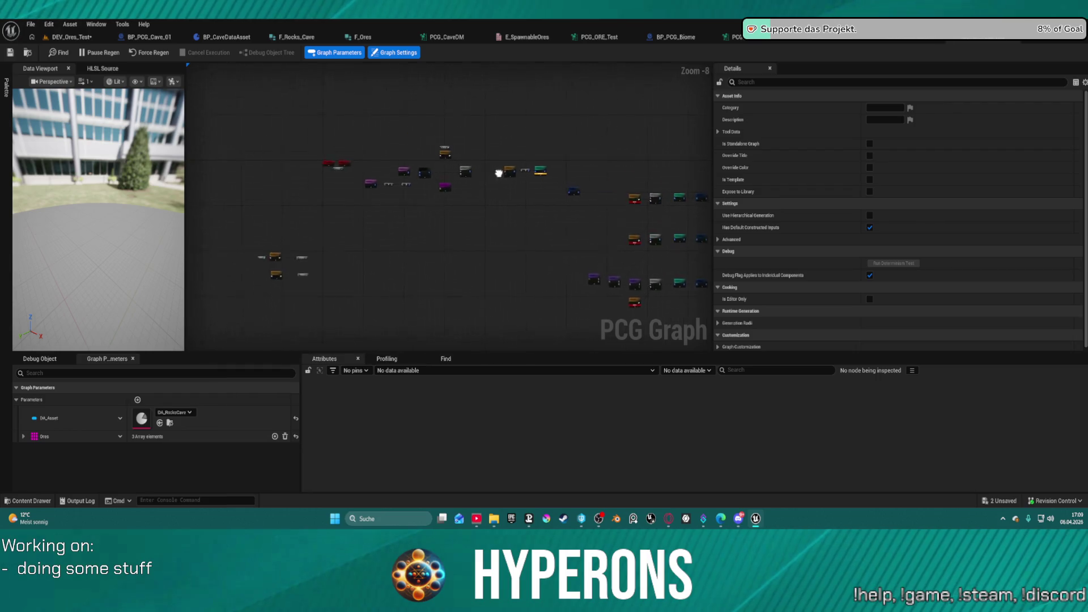
mouse_move(294, 175)
left_mouse_down()
mouse_move(340, 204)
mouse_move(326, 112)
left_mouse_up()
left_click_drag(393, 110, 170, 99)
mouse_move(260, 119)
left_mouse_down()
mouse_move(380, 236)
mouse_move(690, 262)
mouse_move(695, 279)
left_mouse_up()
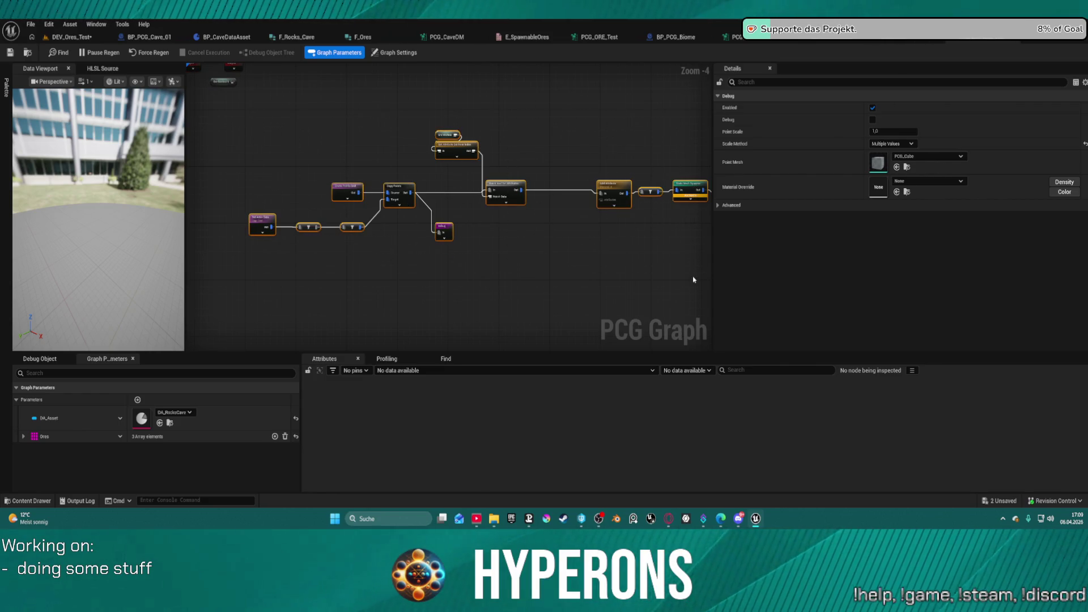
key("shift+w")
Spread out Debug, Get Attribute Set from Index, Ore Meshes, filters and Get Actor Data so nothing overlaps
scroll(694, 280, "up", 3)
left_click_drag(590, 186, 612, 131)
left_click(639, 218)
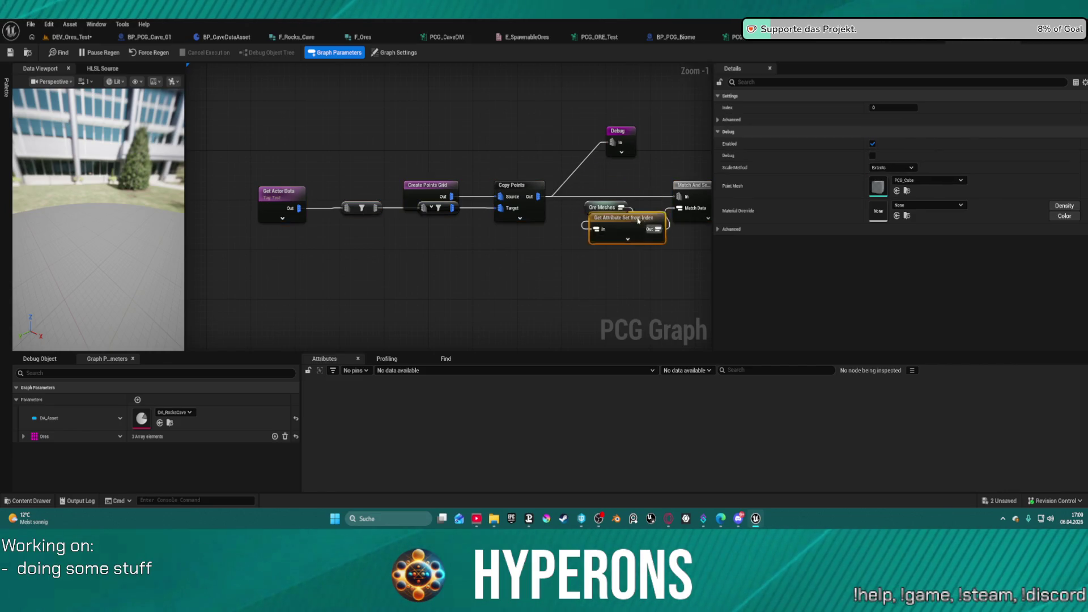
left_click_drag(639, 219, 640, 268)
left_click_drag(604, 208, 560, 275)
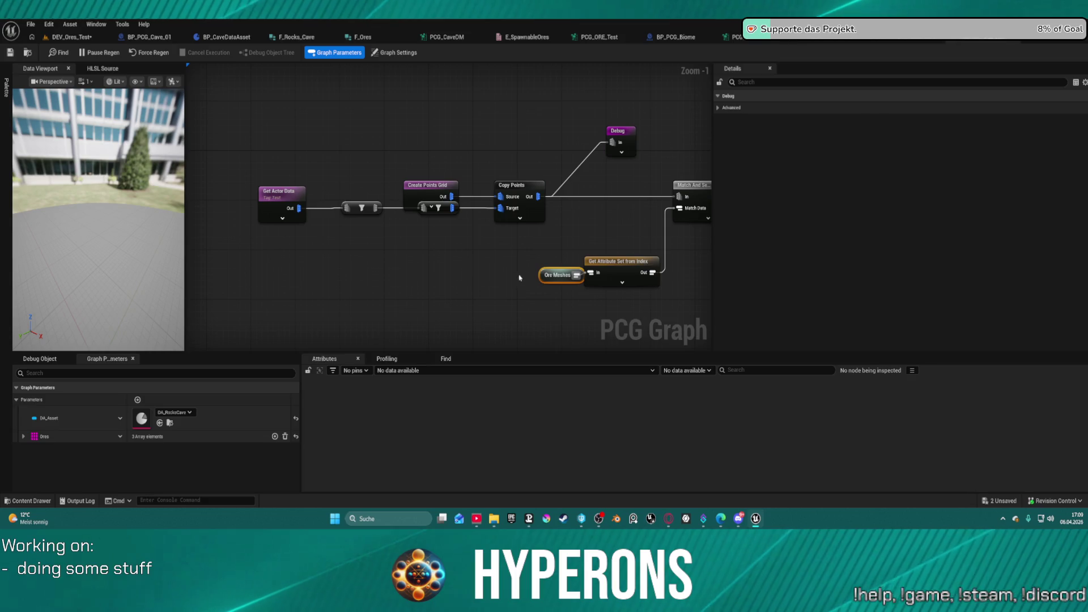
left_click_drag(442, 214, 442, 245)
left_click_drag(363, 213, 382, 241)
left_click_drag(272, 197, 305, 228)
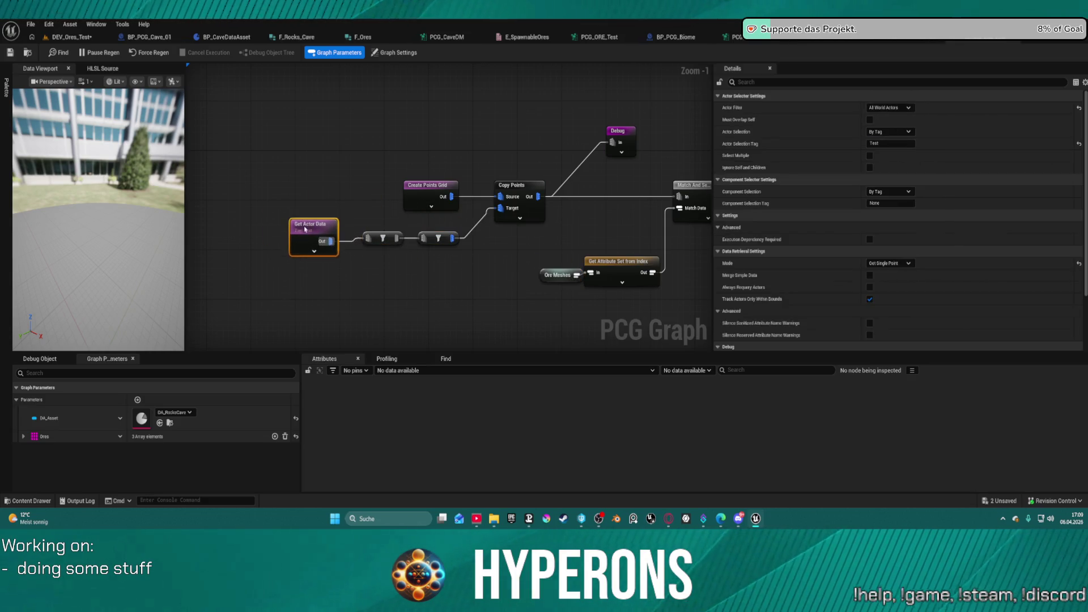
scroll(351, 221, "down", 3)
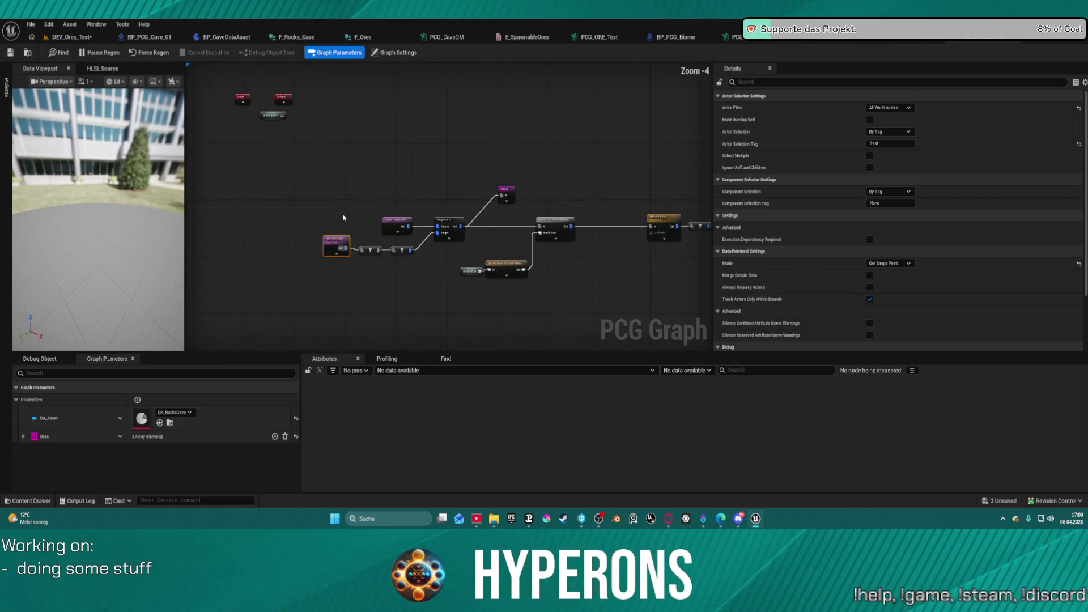
left_click(65, 36)
key("ctrl+space")
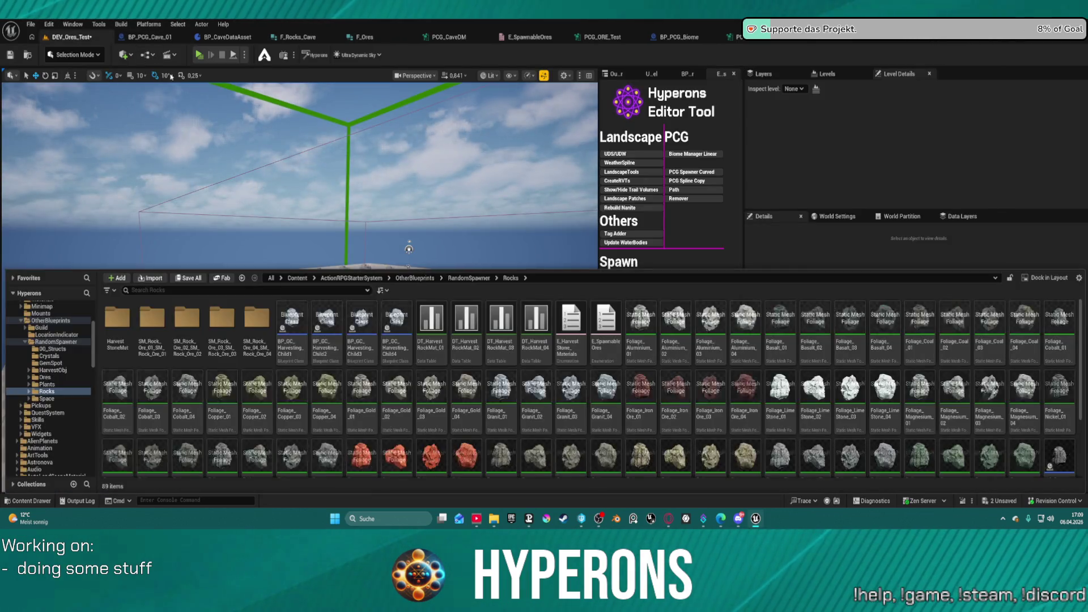
Drag BP_PCG_Cave_01 from the Content Drawer into the level
left_click(145, 36)
left_click(27, 52)
left_click(65, 37)
key("ctrl+space")
left_click_drag(111, 329, 199, 181)
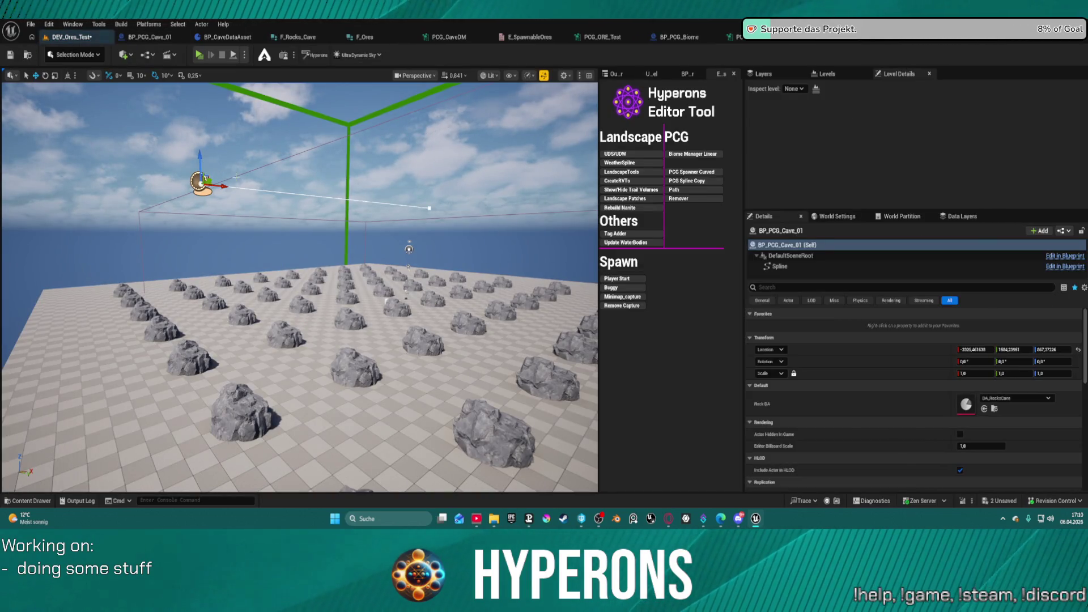
mouse_move(300, 283)
left_mouse_down()
mouse_move(318, 272)
mouse_move(306, 300)
mouse_move(295, 266)
mouse_move(283, 277)
mouse_move(283, 323)
left_mouse_up()
Locate F_Ores and E_SpawnableOres, then open the DT_HarvestRockMat_01 data table
left_click(152, 37)
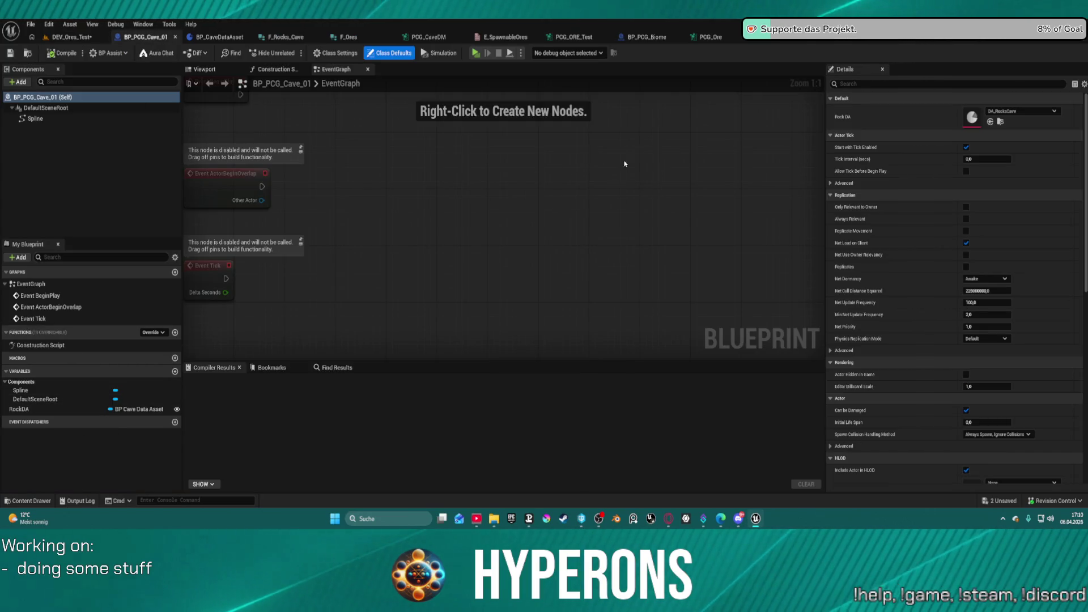
key("ctrl+space")
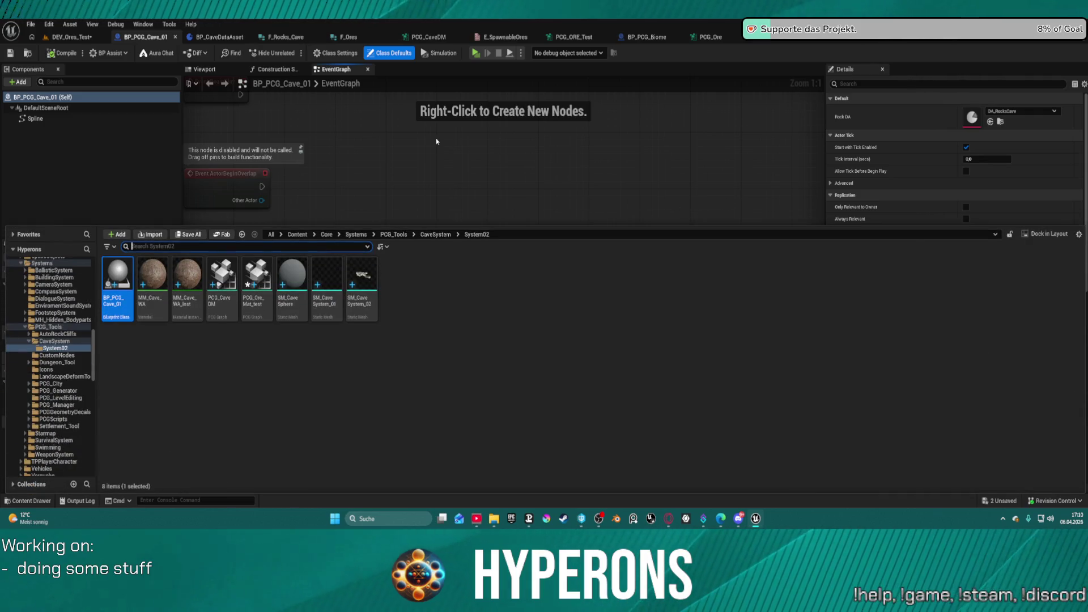
left_click(342, 41)
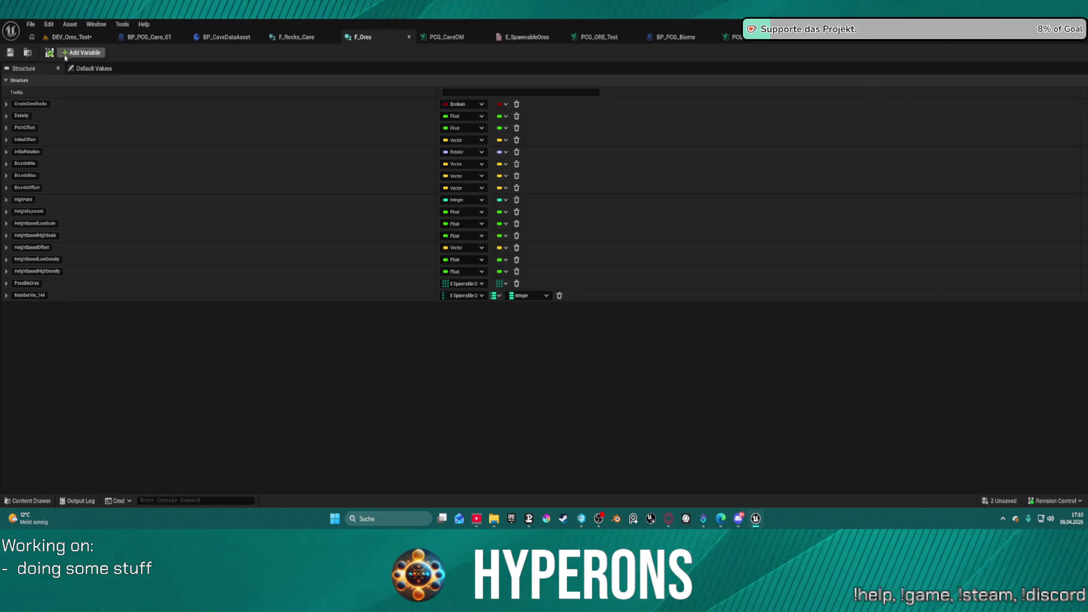
left_click(24, 55)
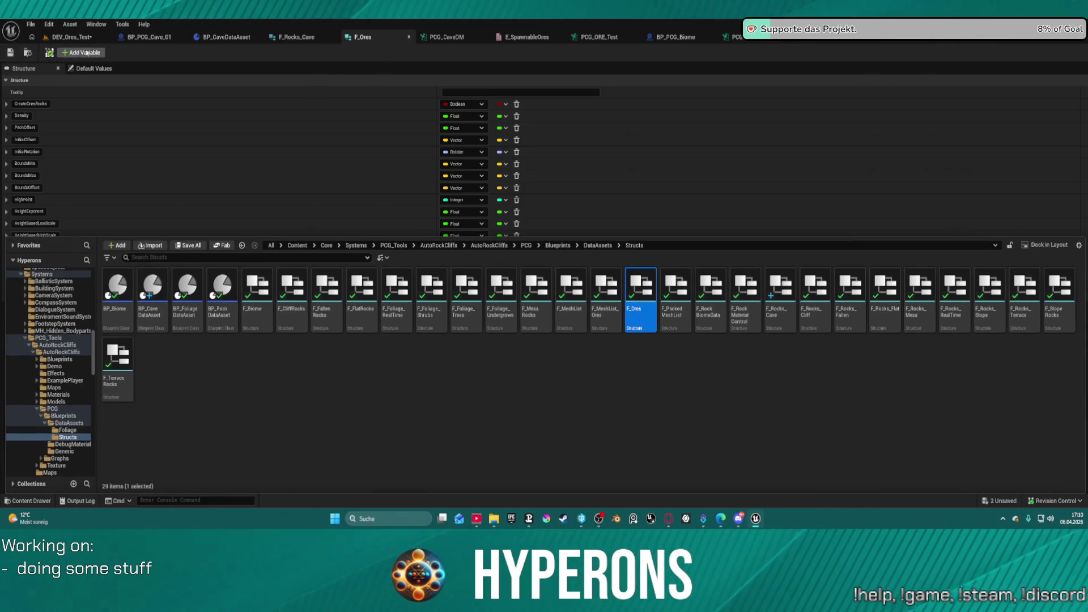
left_click(512, 37)
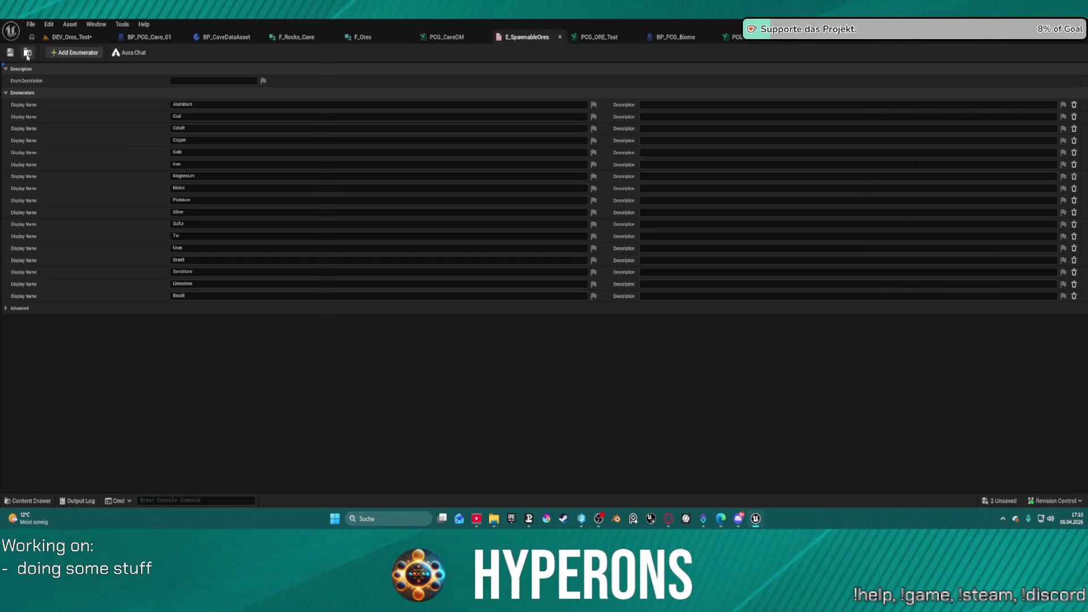
left_click(27, 55)
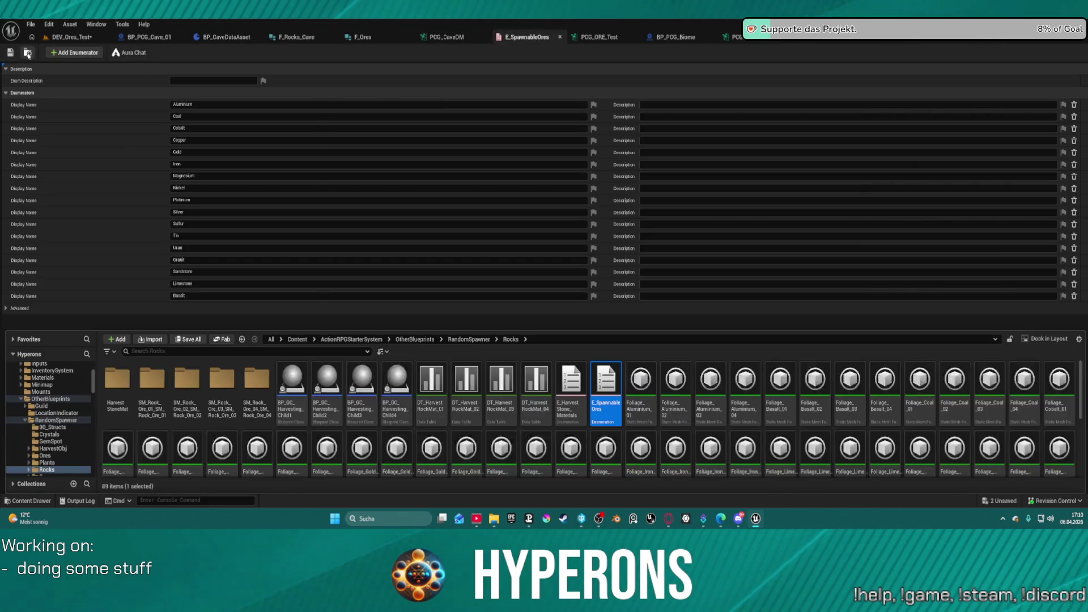
left_click(434, 385)
double_click(437, 386)
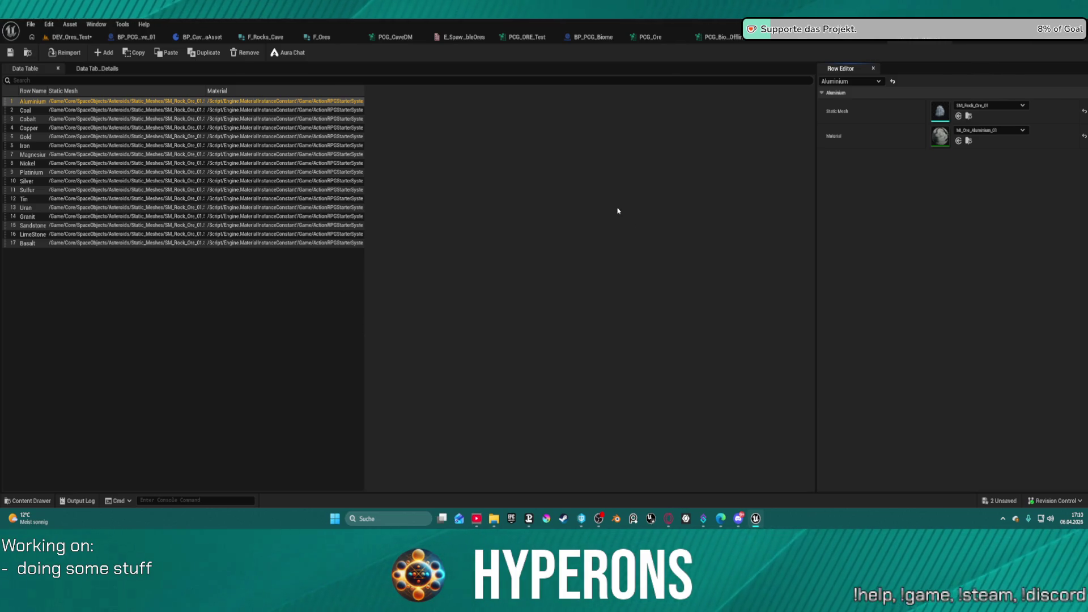
Open ST_MeshMaterial, then Resave All in the Rocks folder, checking out the listed assets
key("ctrl+space")
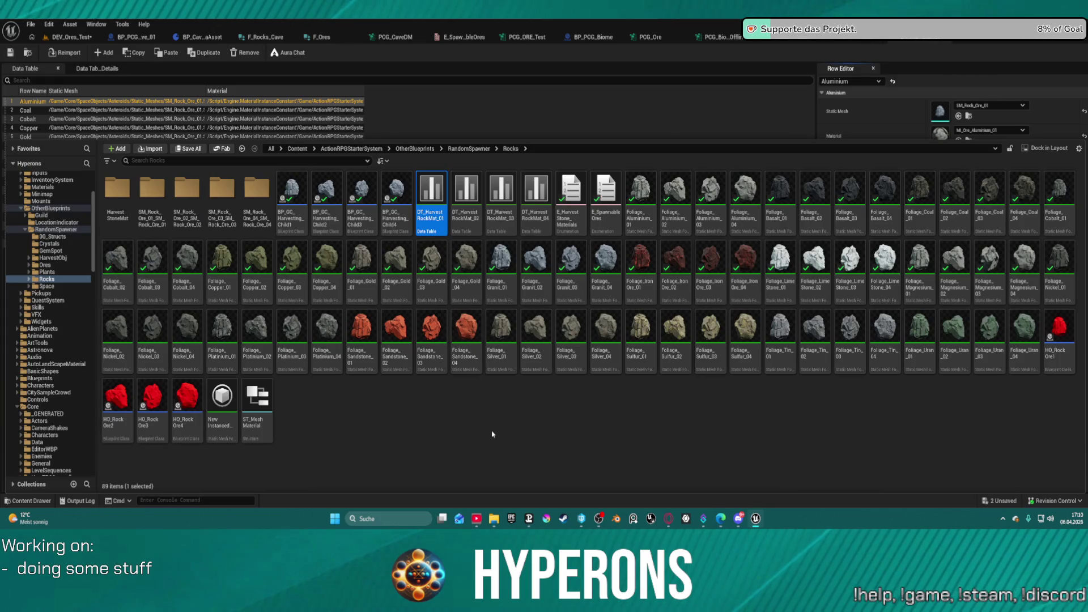
double_click(255, 405)
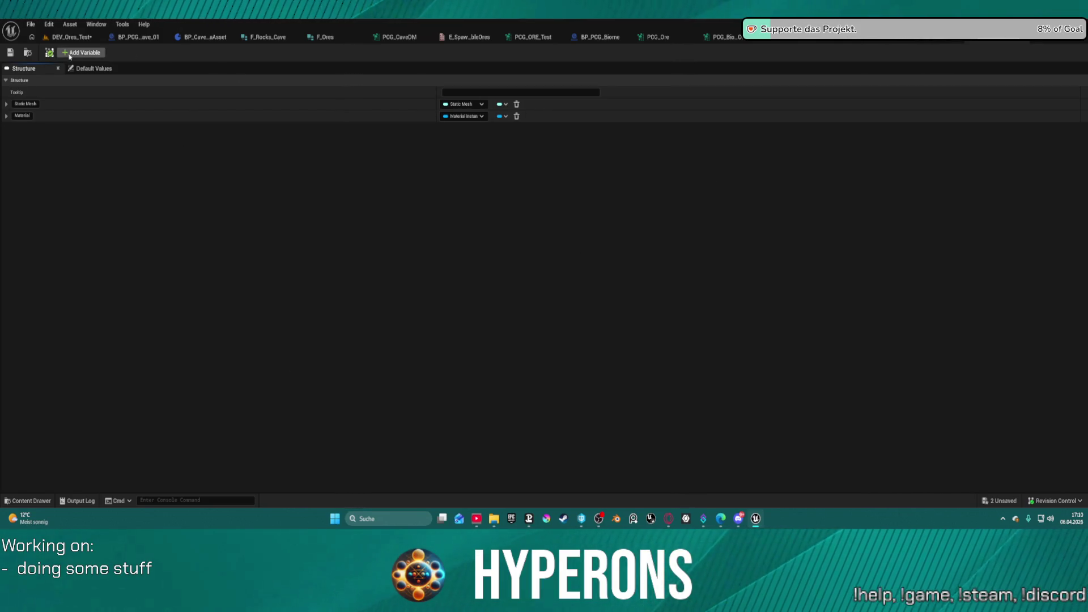
key("ctrl+space")
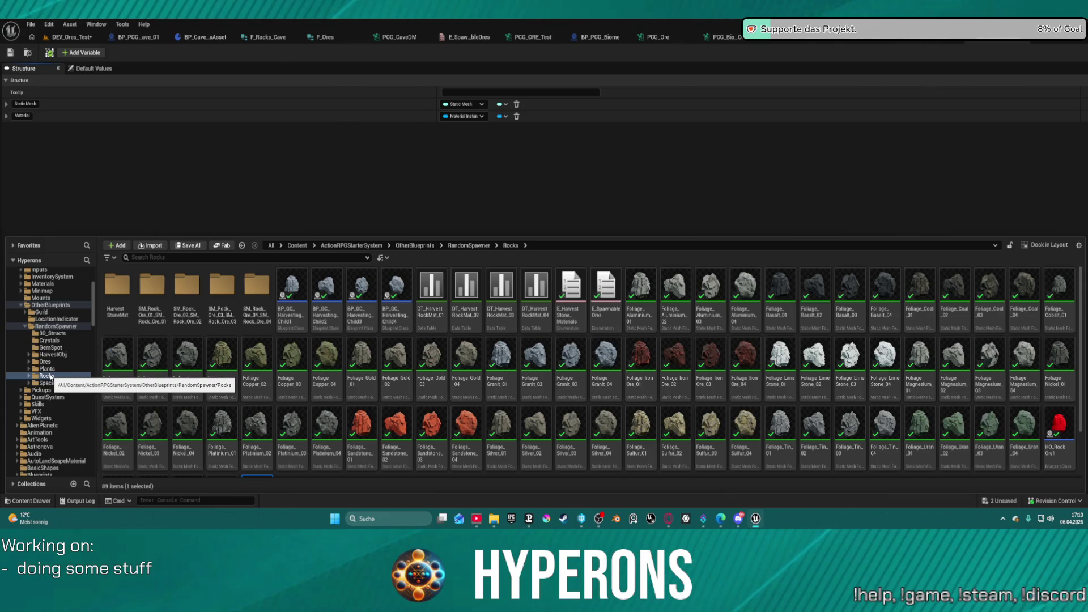
right_click(50, 376)
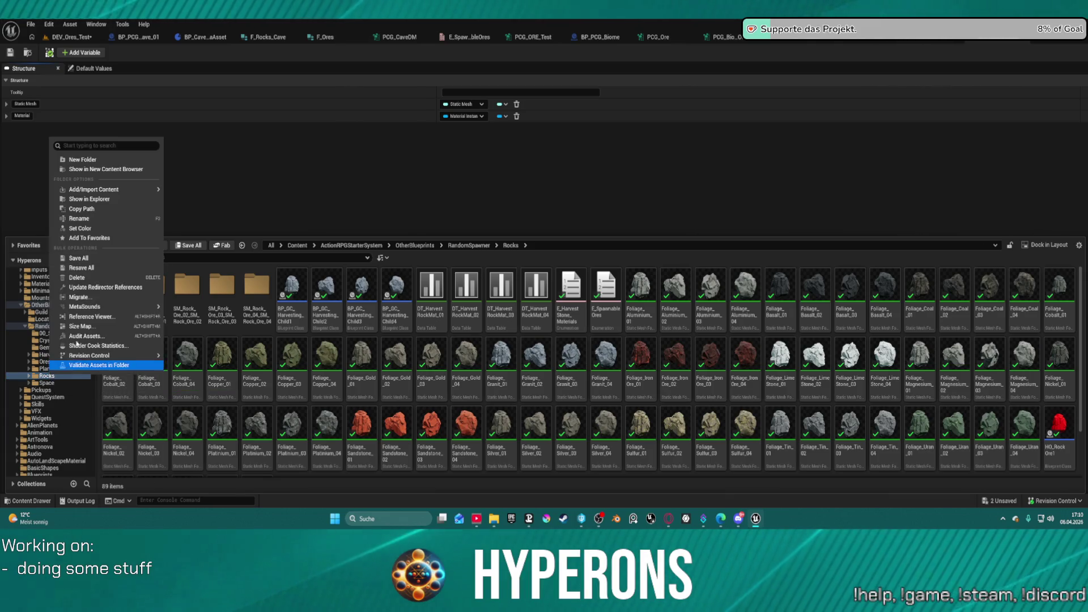
left_click(105, 272)
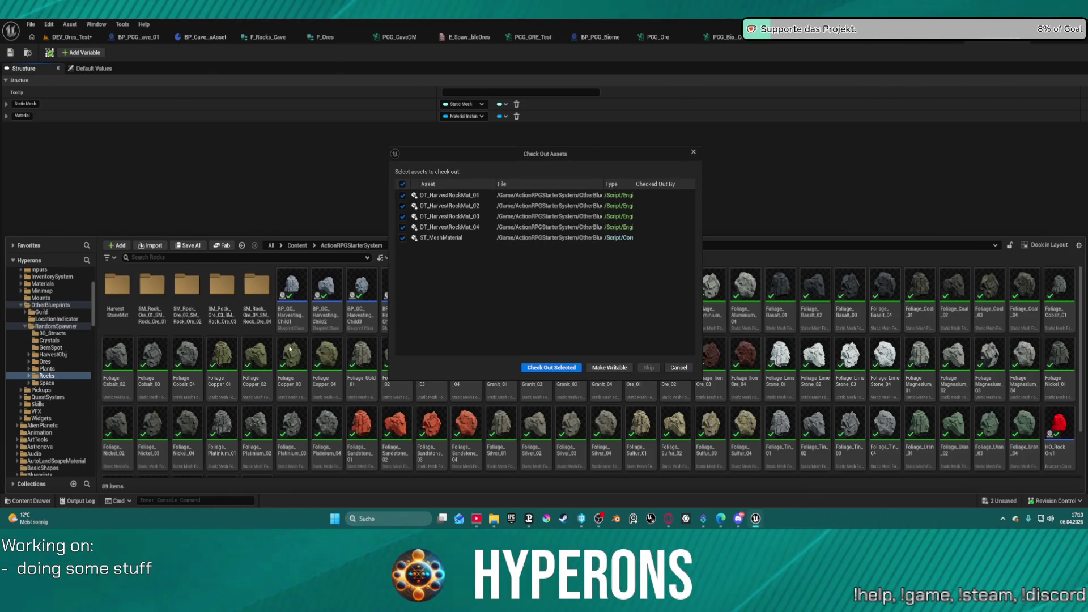
left_click(552, 368)
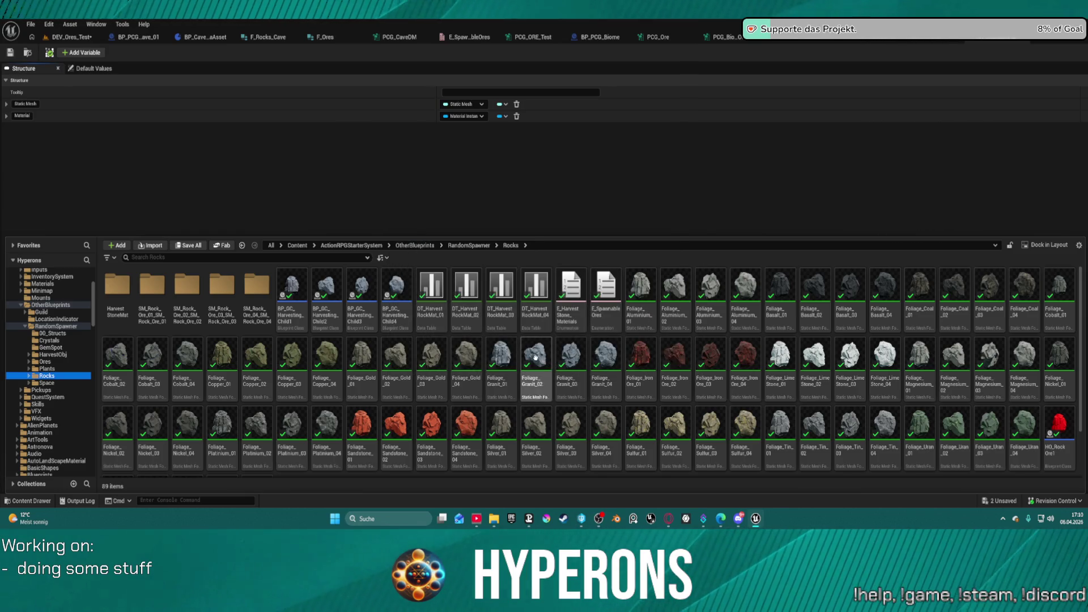
Close the content drawer and the DT_HarvestRockMat_01 data table
left_click(531, 173)
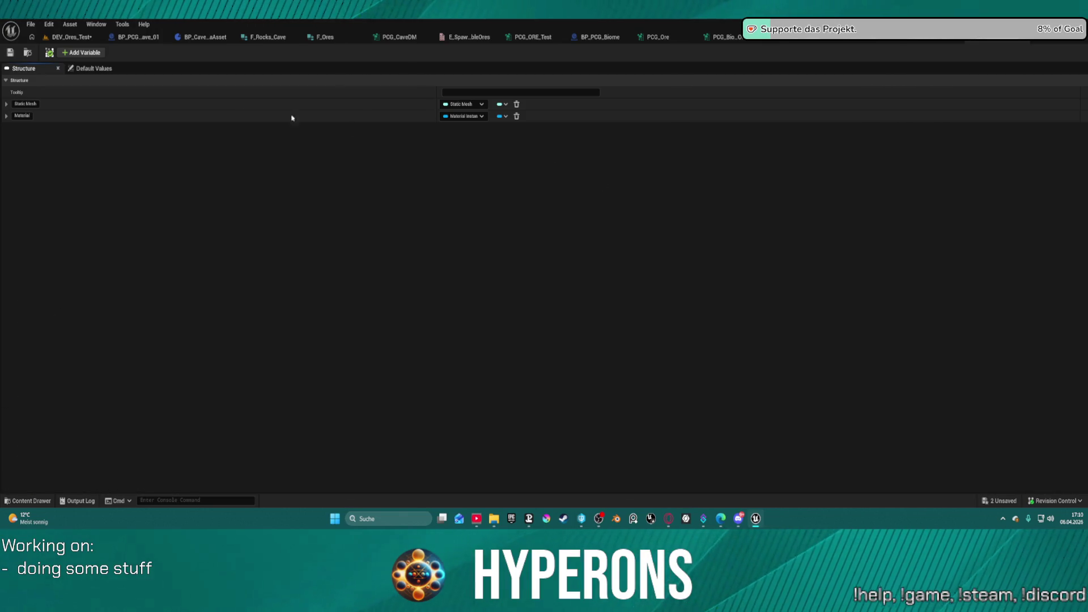
left_click(941, 40)
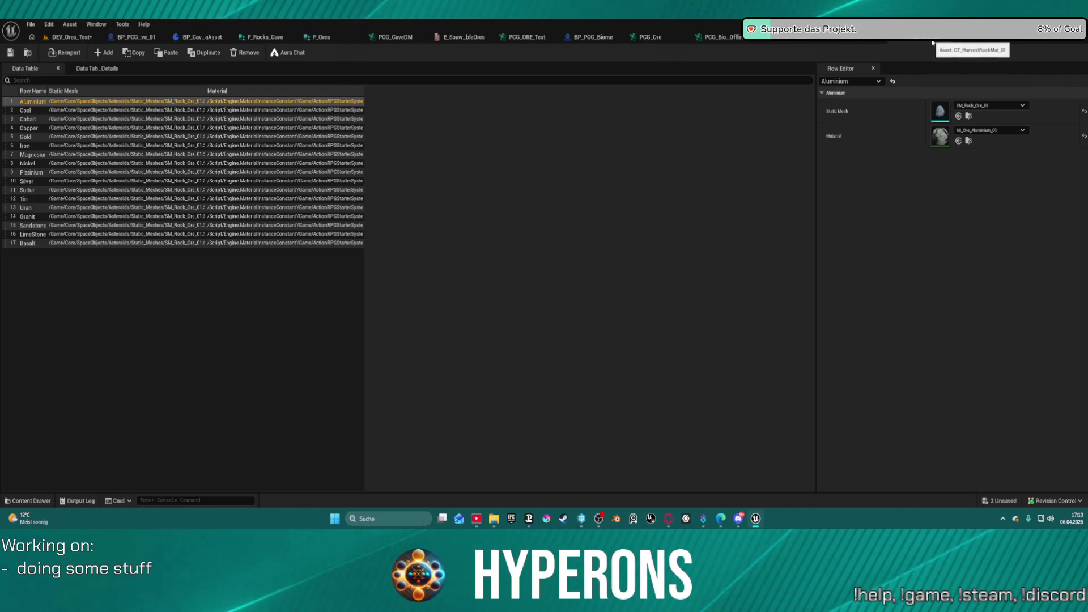
left_click(933, 42)
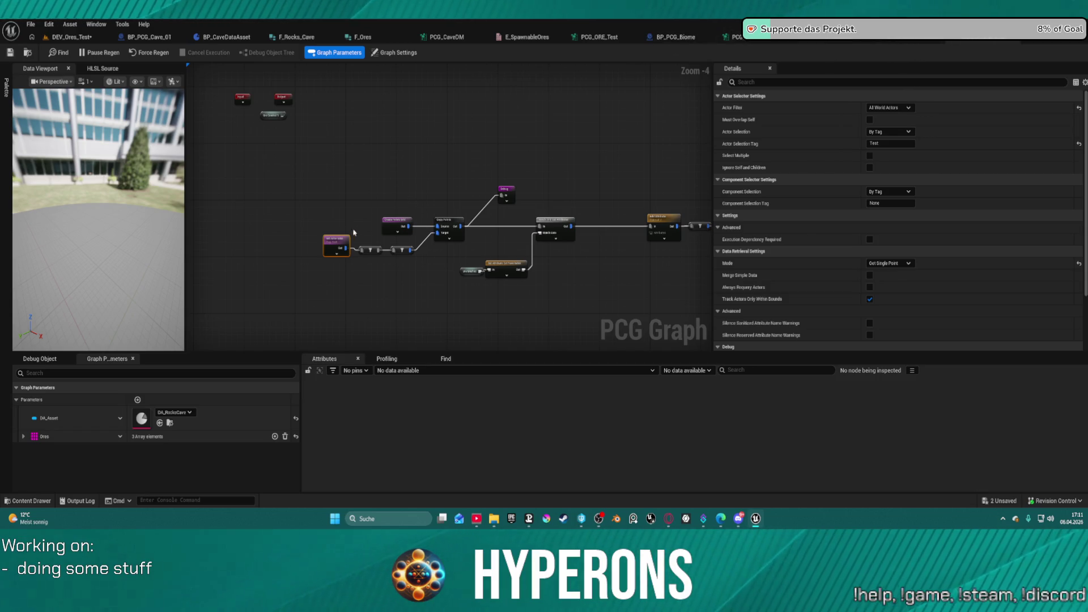
Shift Get Actor Data and its two filter nodes down-right, then go to BP_PCG_Biome
mouse_move(304, 245)
left_mouse_down()
mouse_move(421, 261)
mouse_move(414, 274)
left_mouse_up()
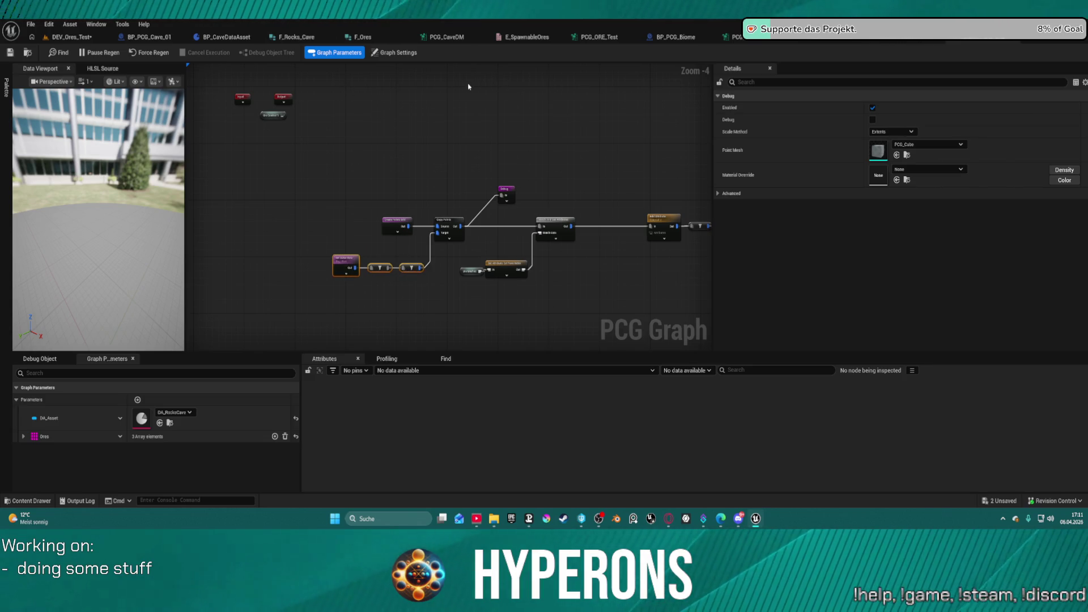
left_click(669, 35)
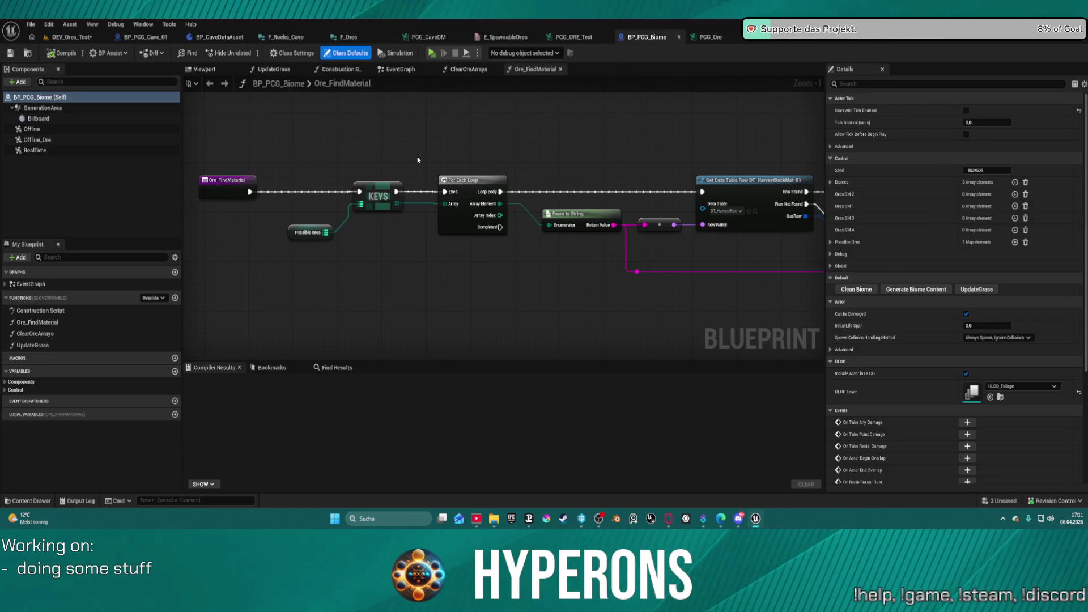
Select all Ore_FindMaterial nodes and copy the function, then return to BP_PCG_Cave_01
scroll(417, 160, "down", 4)
scroll(567, 170, "up", 3)
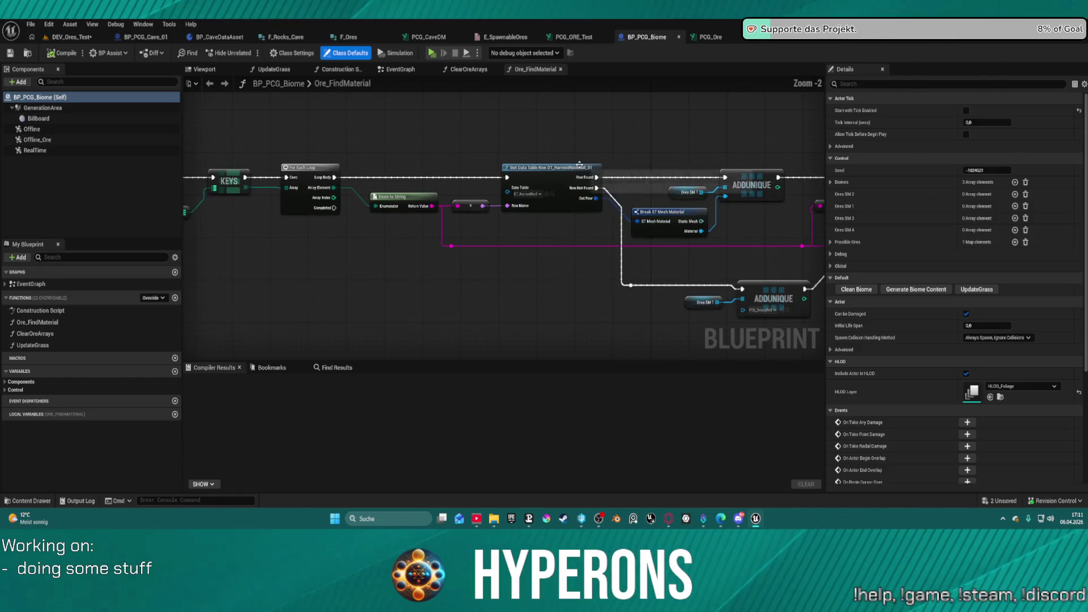
scroll(513, 199, "down", 3)
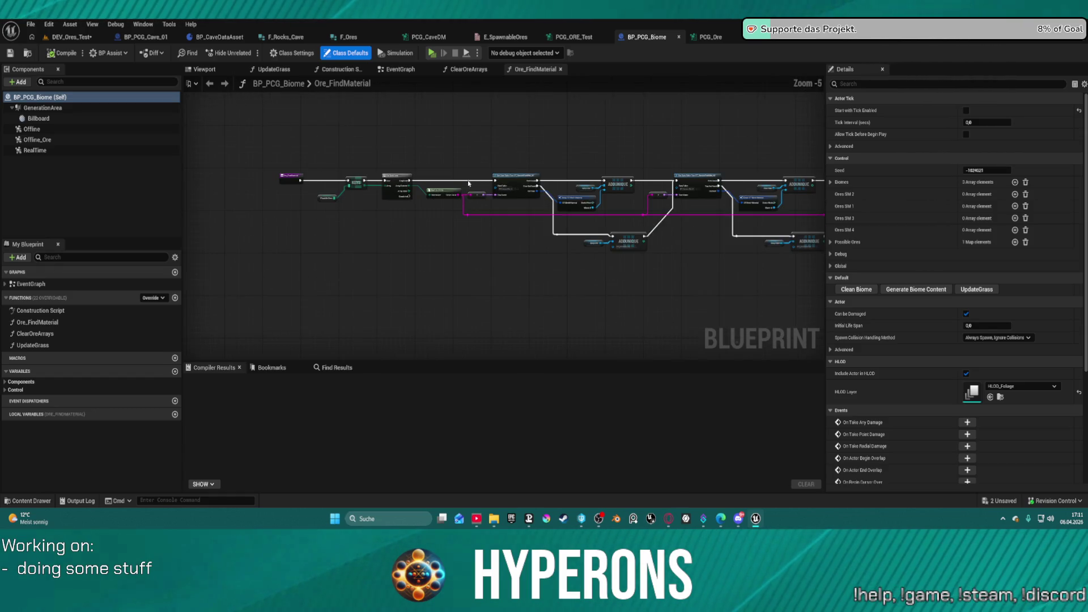
mouse_move(313, 140)
left_mouse_down()
mouse_move(816, 303)
mouse_move(779, 280)
left_mouse_up()
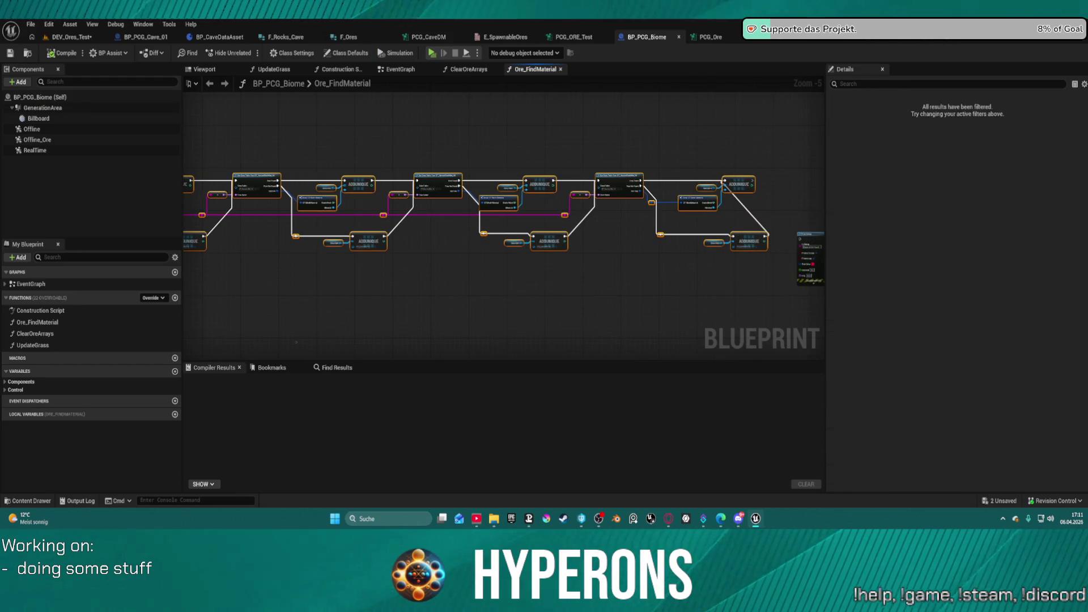
right_click(44, 323)
left_click(252, 210)
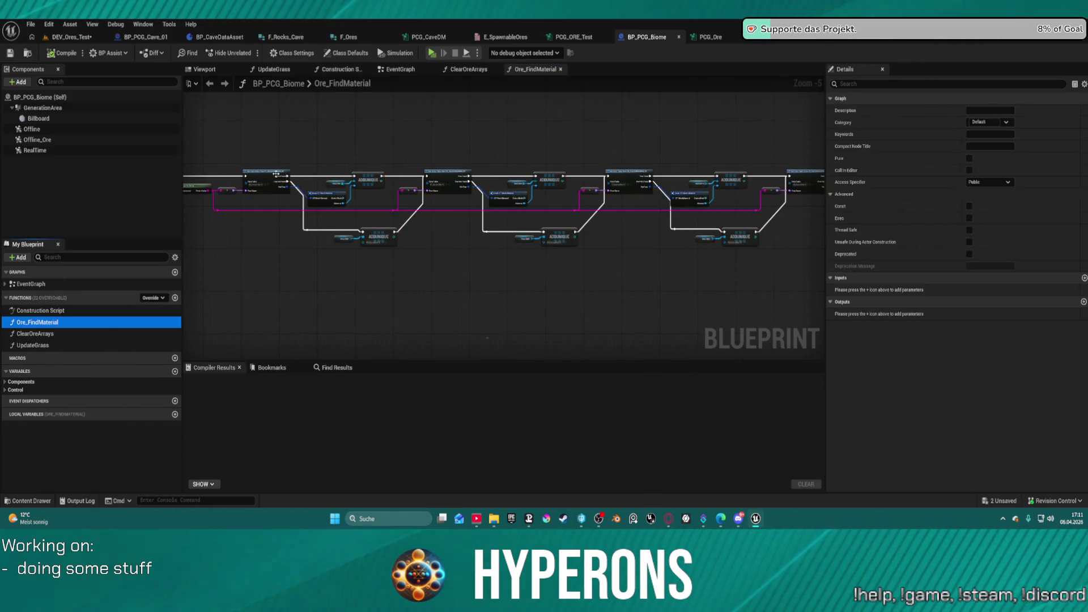
left_click(146, 36)
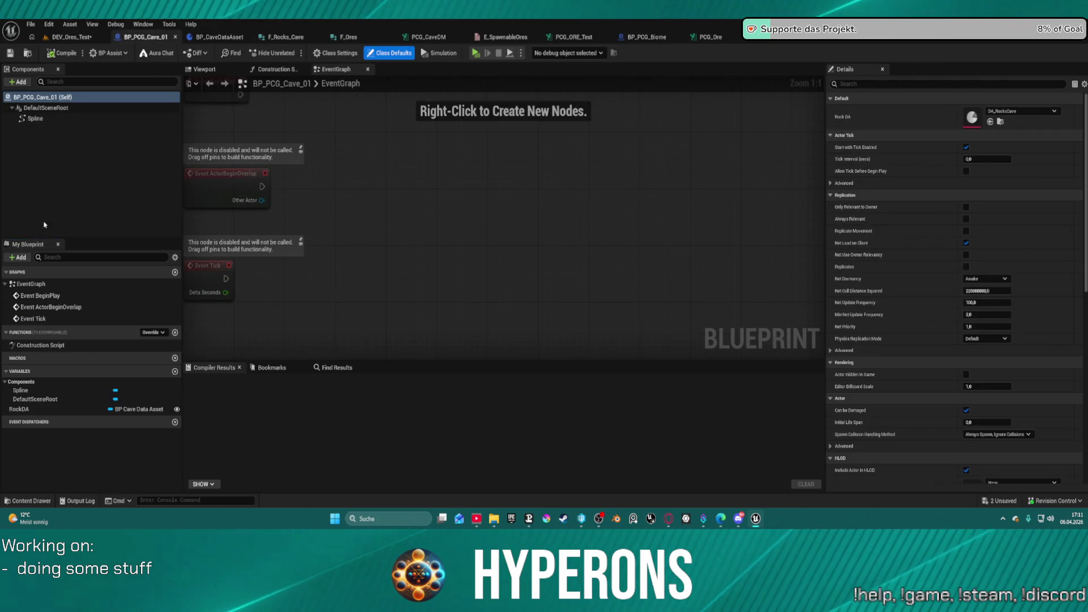
Paste the Ore_FindMaterial function and create a PossibleOres variable from its Possible Ores node
right_click(27, 338)
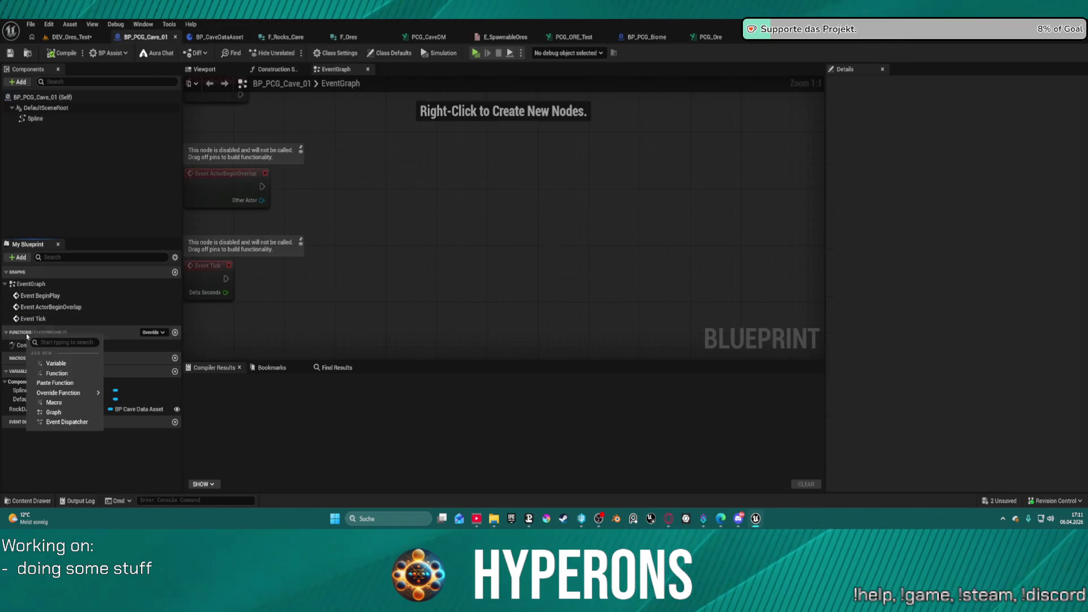
left_click(55, 383)
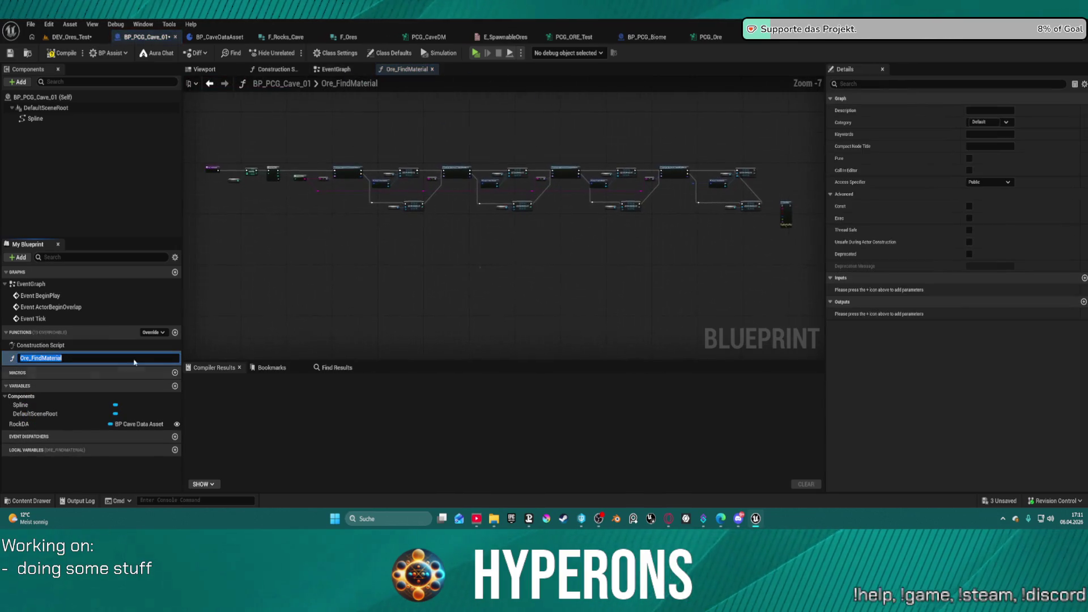
key("Return")
scroll(256, 196, "up", 6)
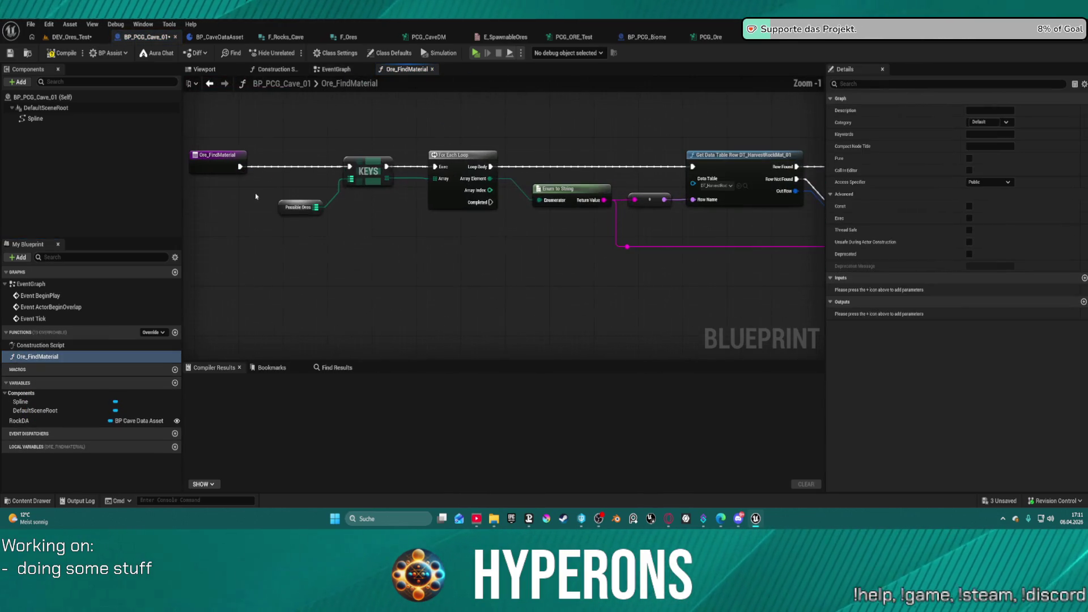
right_click(289, 211)
left_click(320, 231)
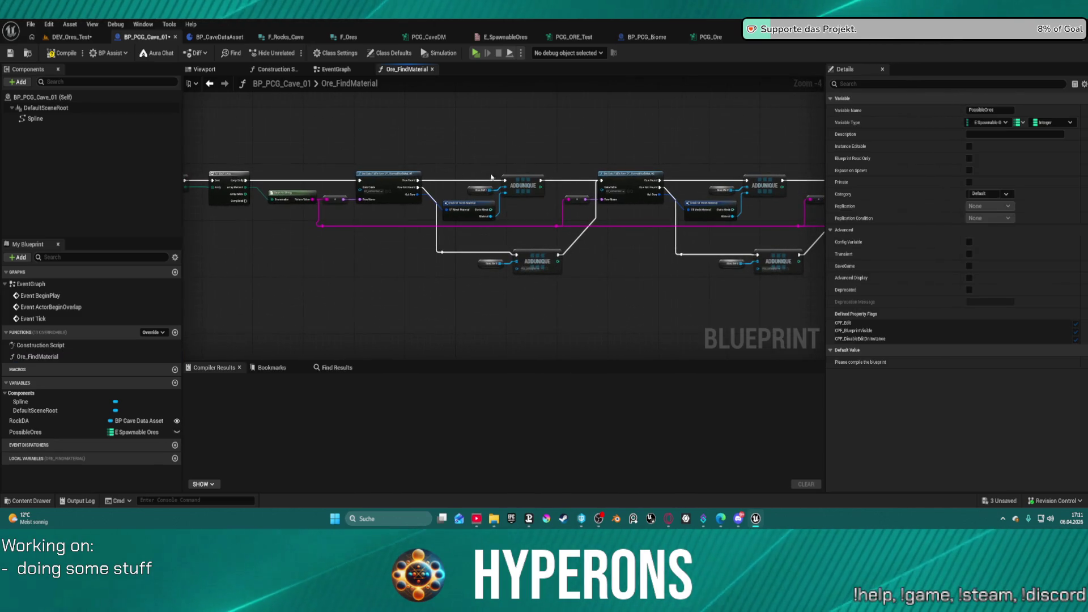
scroll(480, 187, "up", 2)
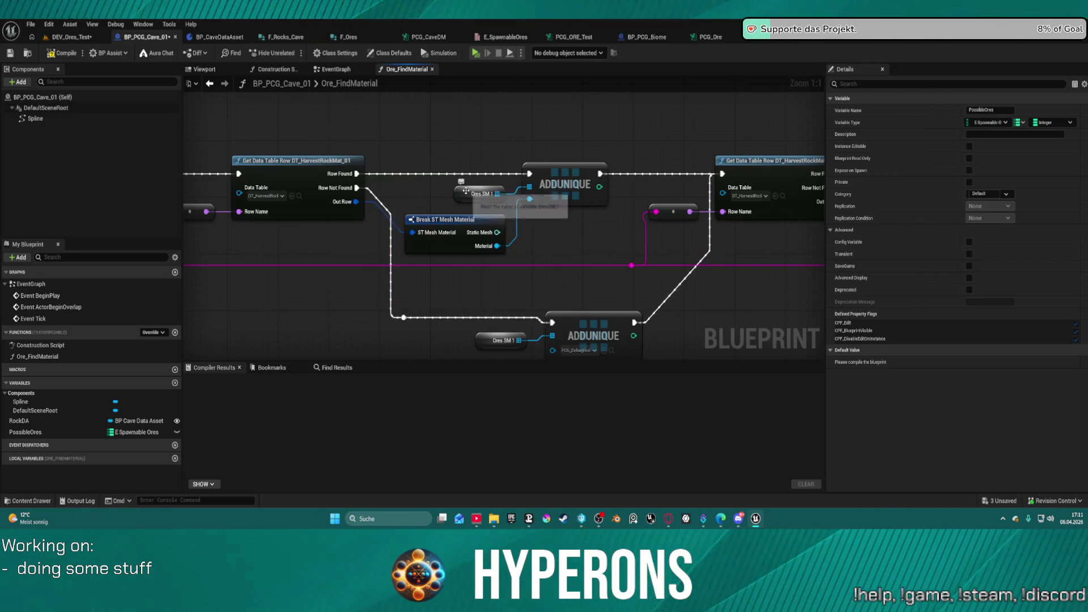
Create the OresSM_1 and OresSM_2 material variables from their Ores SM nodes
right_click(464, 192)
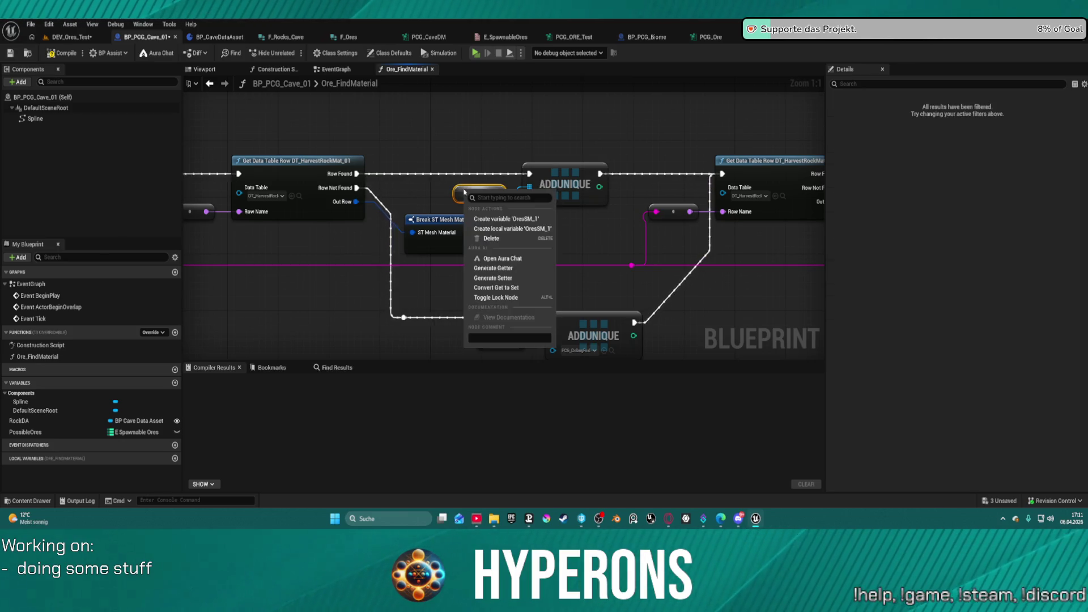
left_click(490, 225)
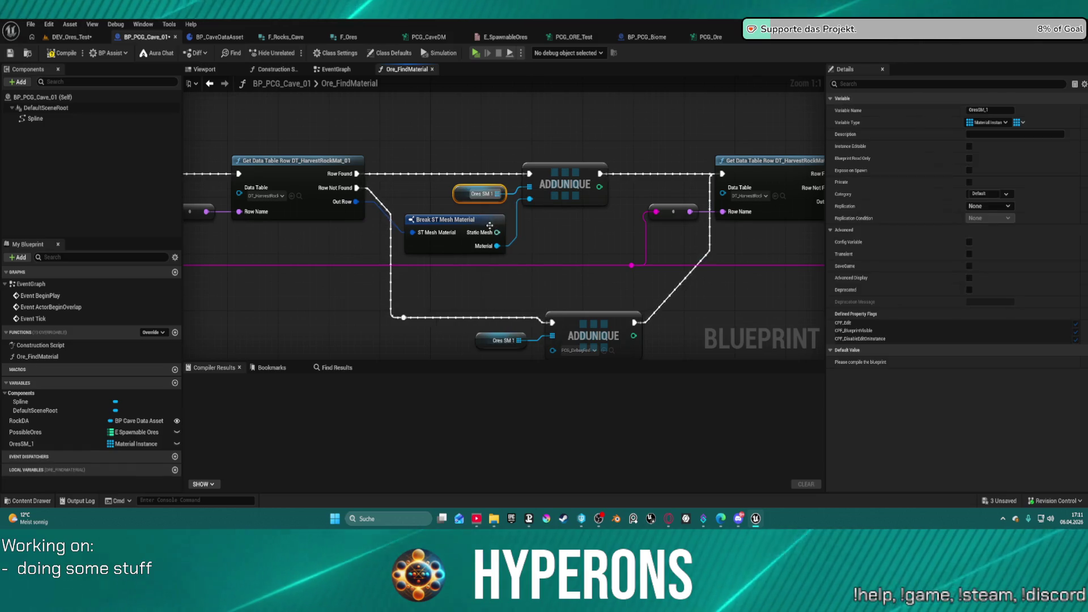
right_click(496, 340)
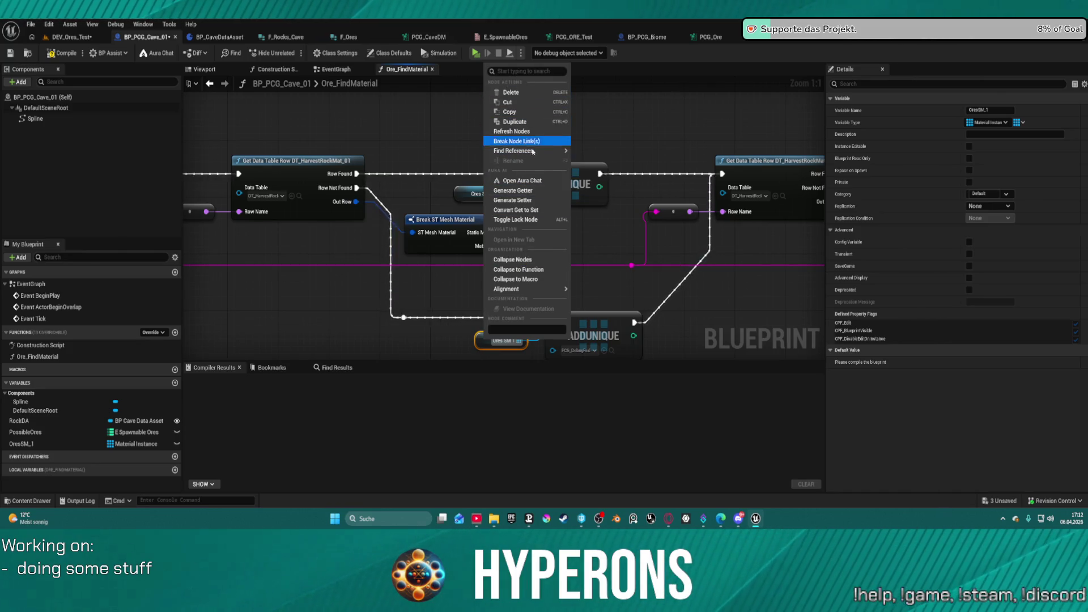
left_click(604, 234)
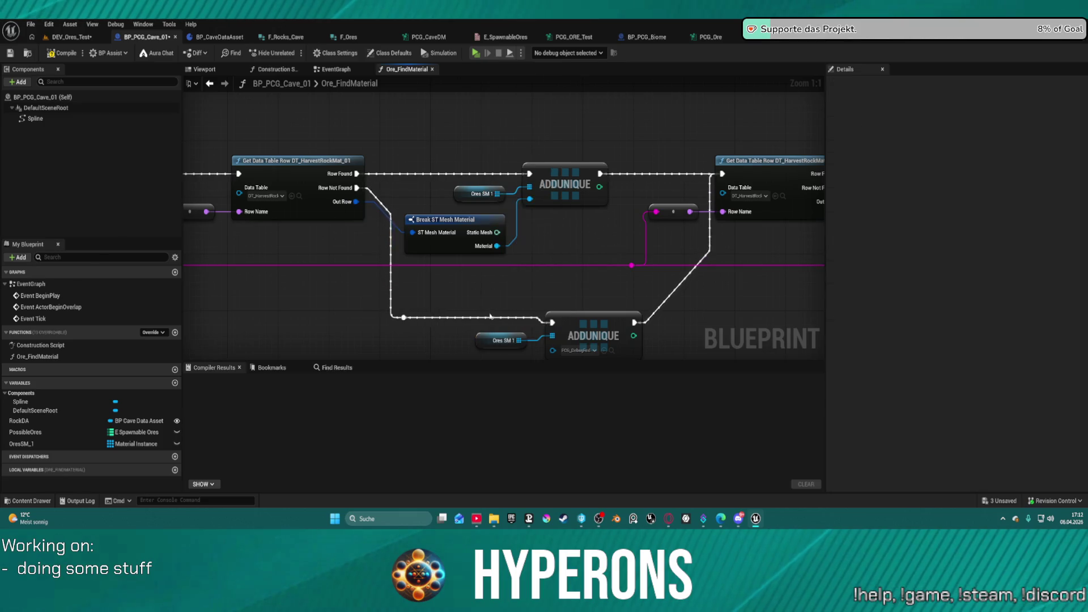
mouse_move(476, 339)
left_mouse_down()
mouse_move(481, 238)
mouse_move(399, 145)
left_mouse_up()
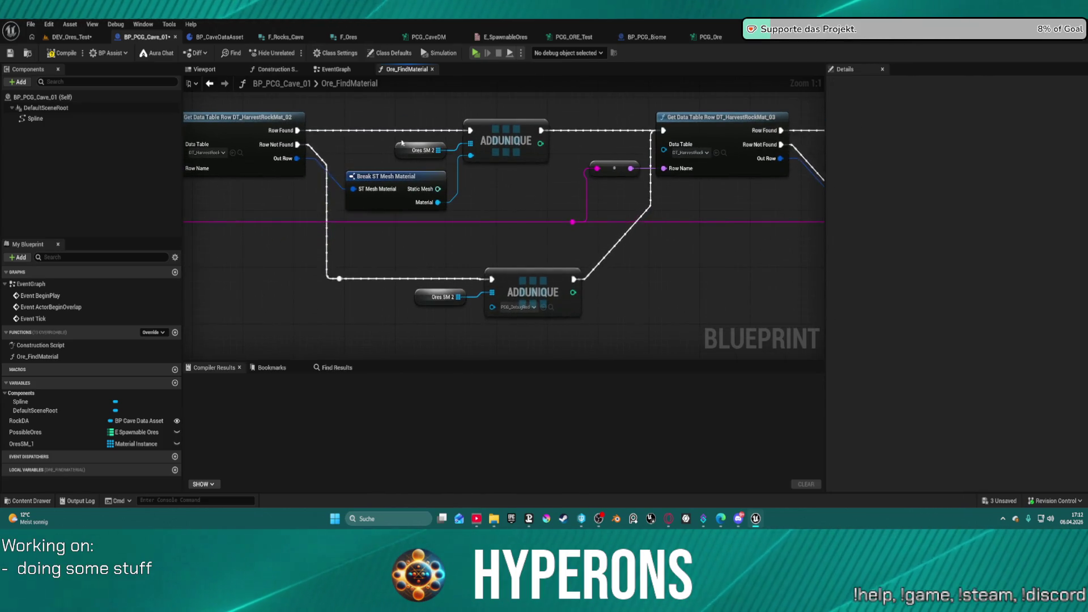
right_click(398, 145)
key("Escape")
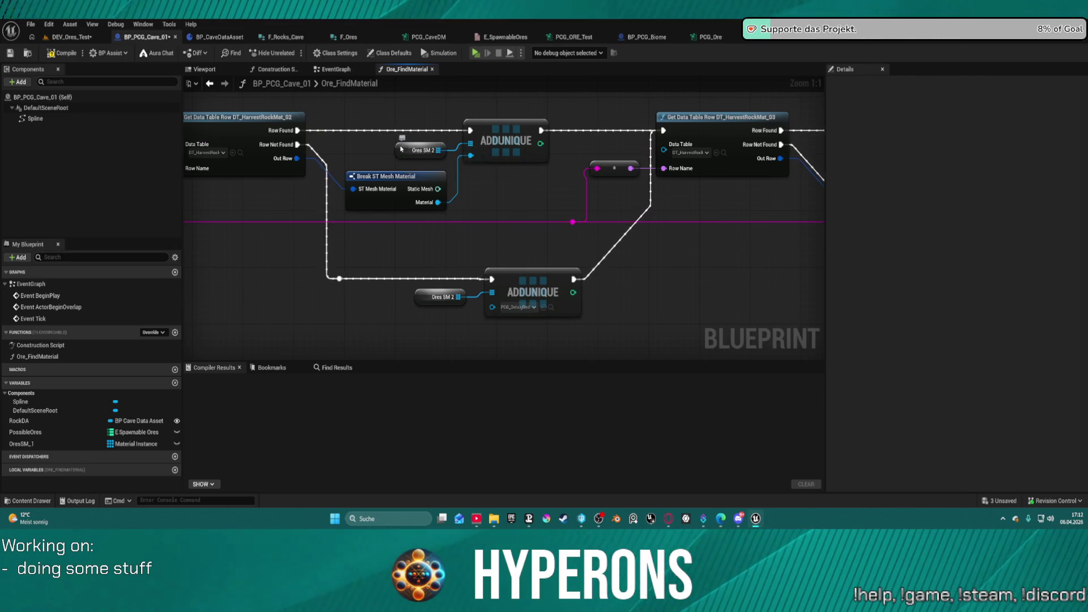
right_click(402, 148)
left_click(442, 175)
Create the OresSM_3 and OresSM_4 variables from their Ores SM nodes
left_click_drag(784, 200, 192, 167)
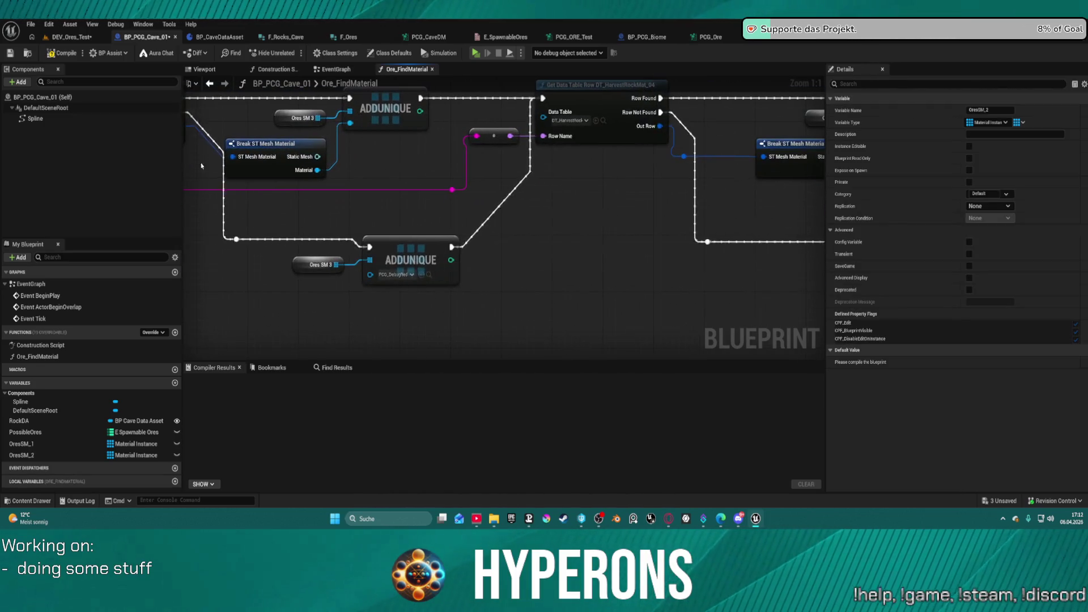
right_click(285, 116)
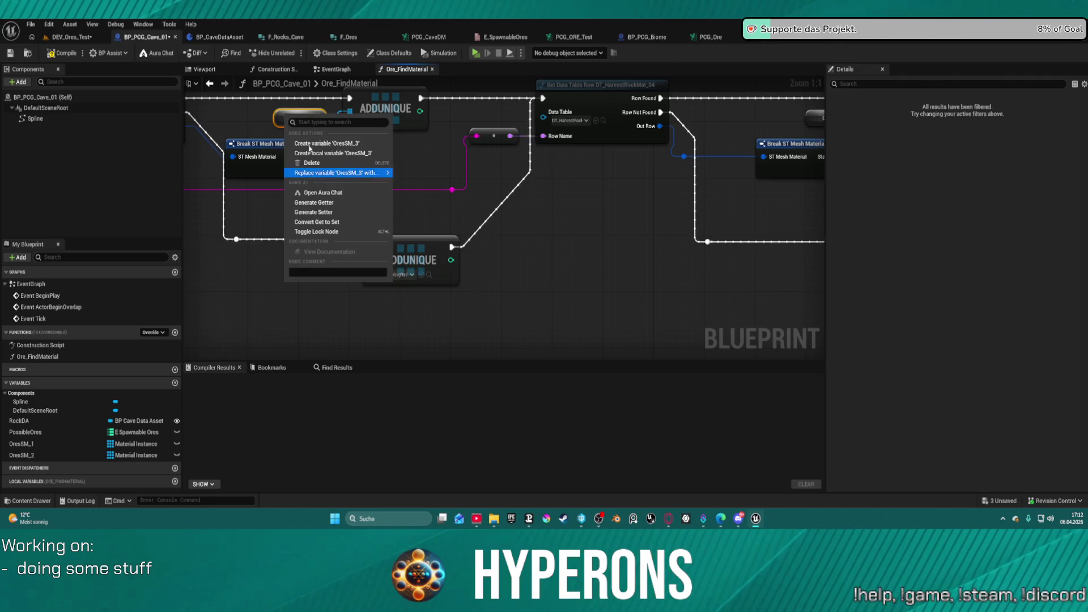
left_click(329, 146)
left_click_drag(804, 142, 397, 142)
right_click(423, 117)
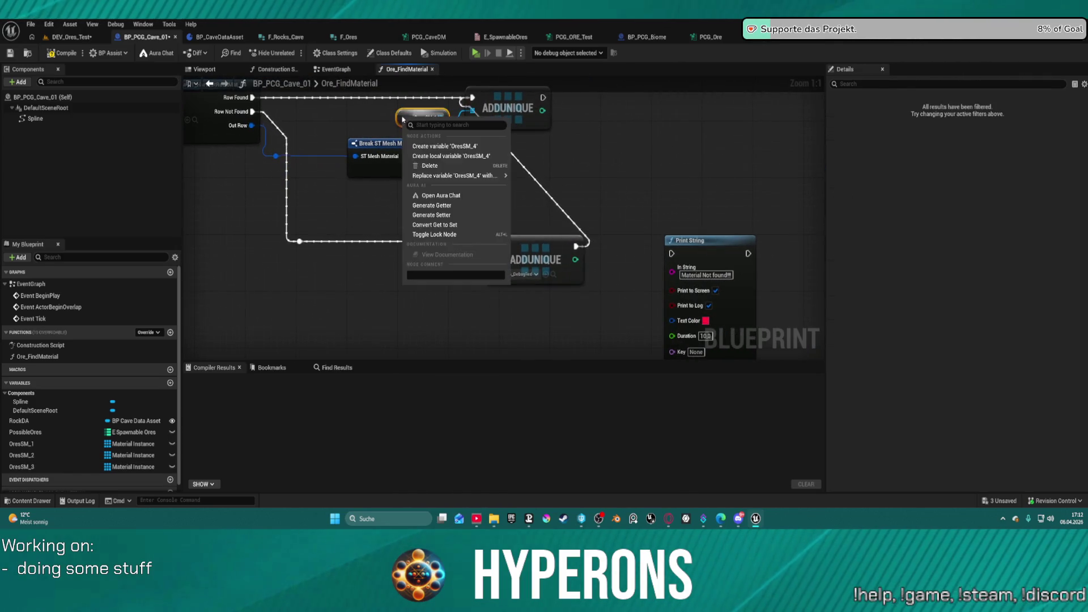
left_click(442, 146)
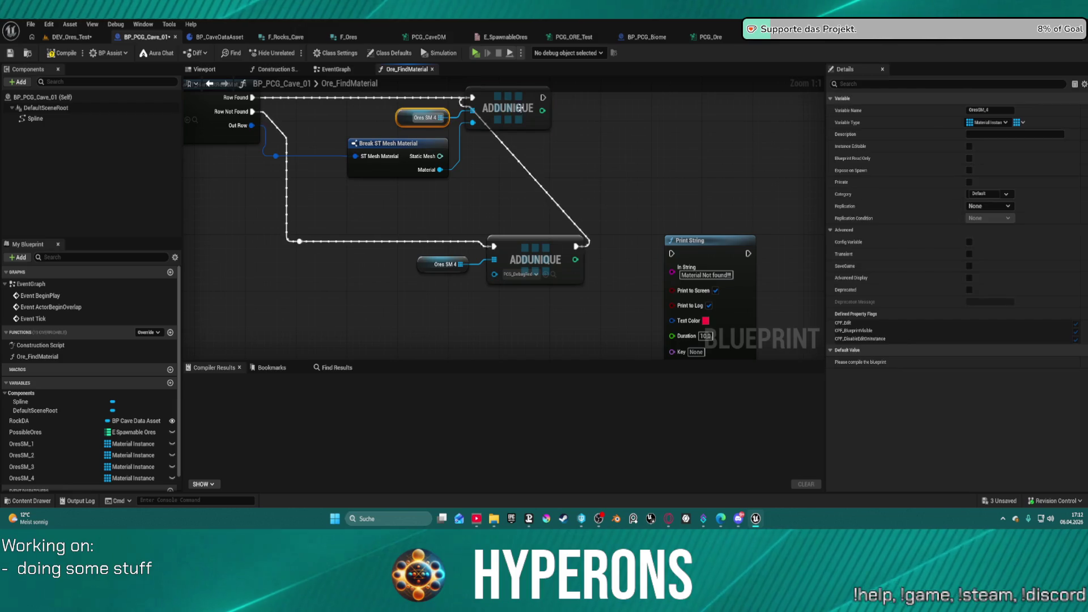
Check the OresSM_1 variable's properties, then view BP_PCG_Biome's EventGraph
scroll(528, 120, "down", 11)
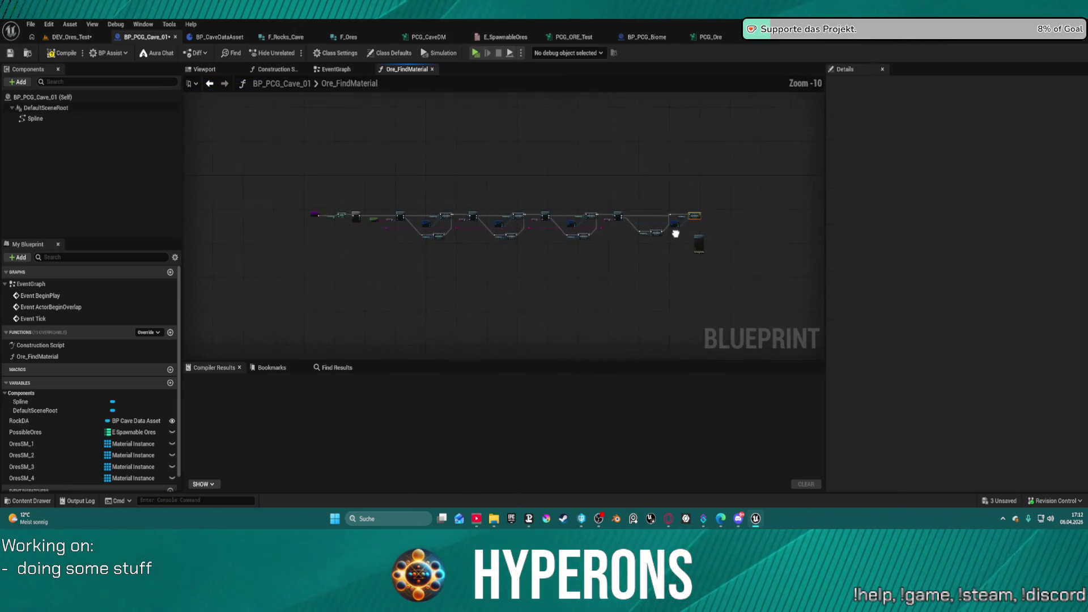
scroll(612, 170, "up", 5)
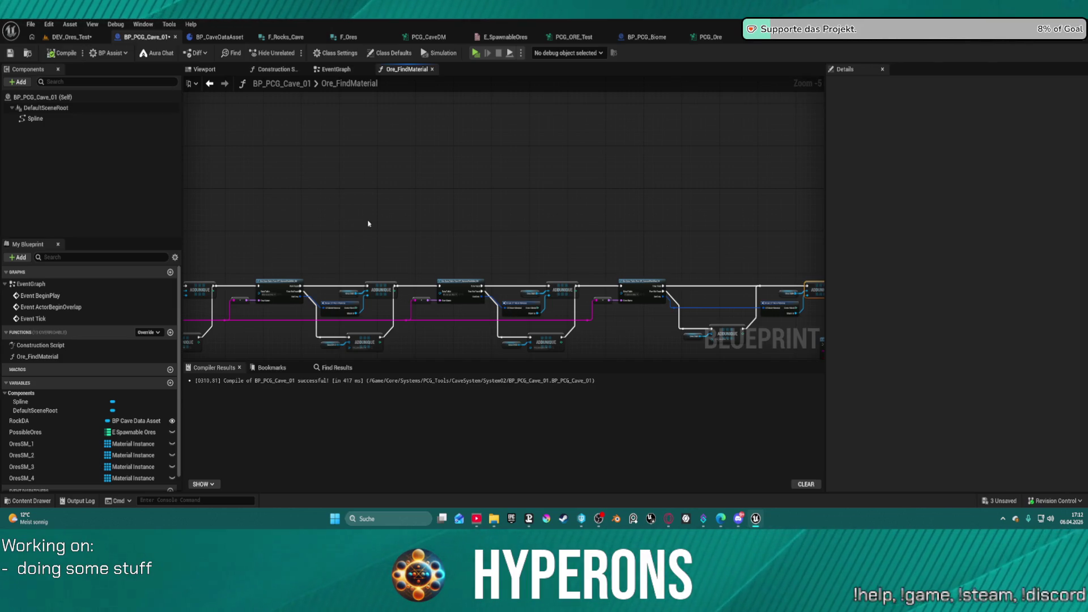
left_click(34, 444)
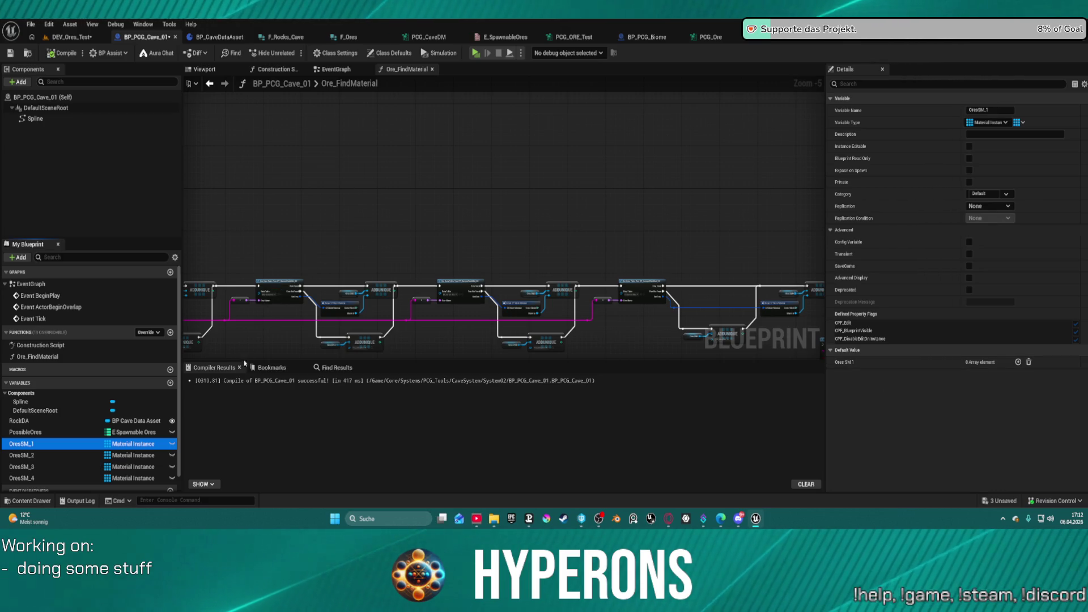
left_click(278, 239)
key("Home")
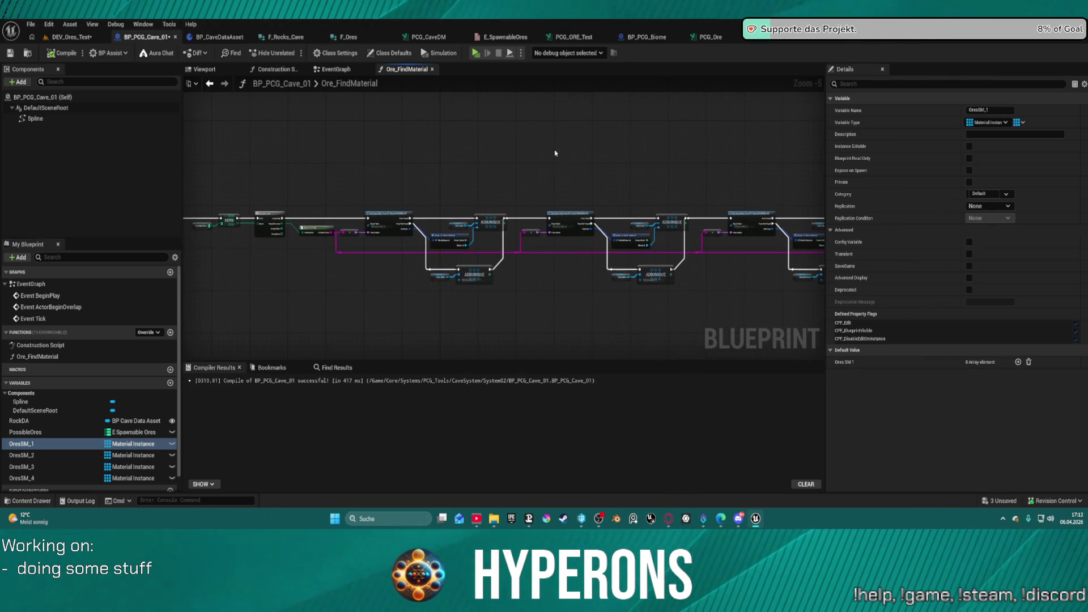
left_click(336, 70)
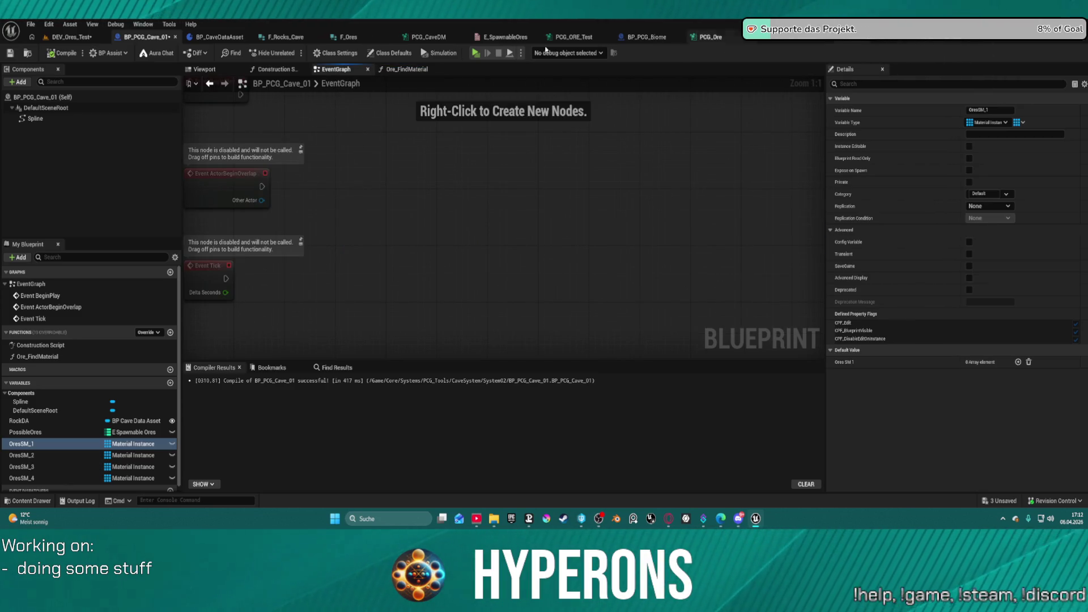
left_click(945, 40)
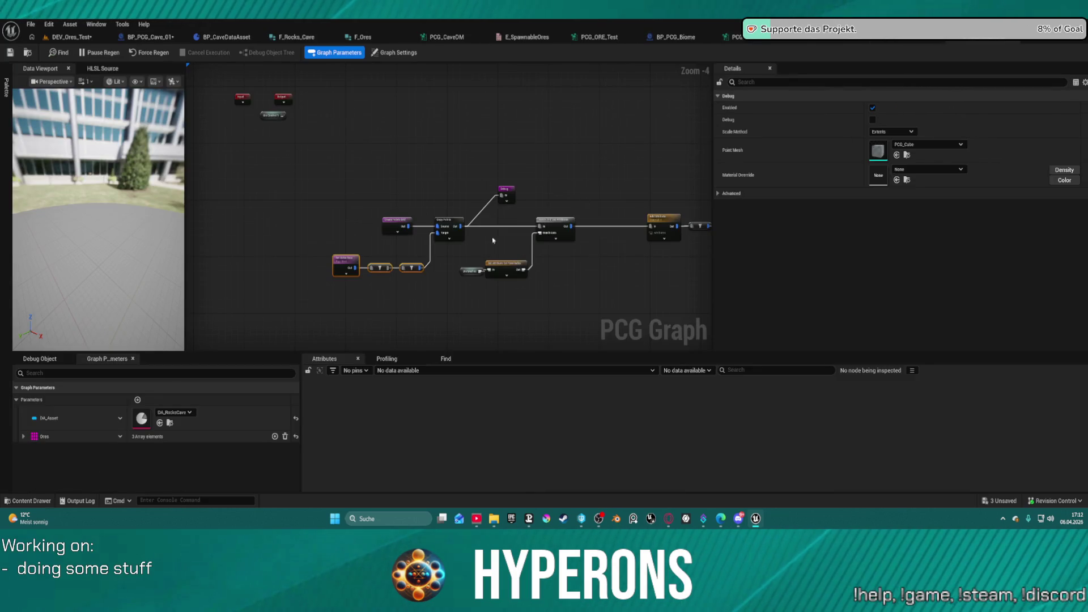
left_click(147, 37)
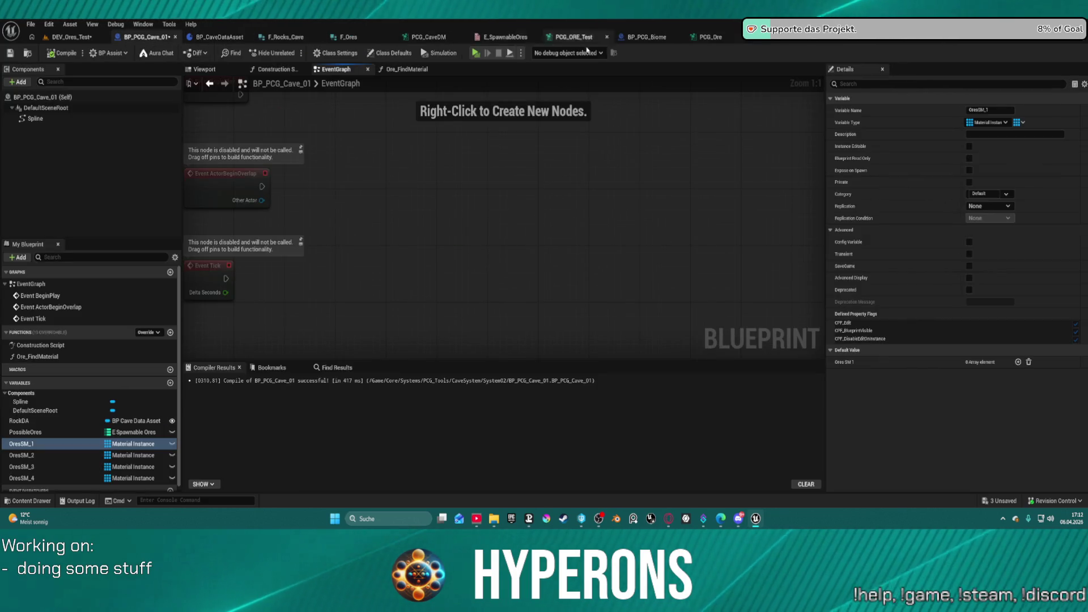
left_click(645, 38)
left_click(406, 70)
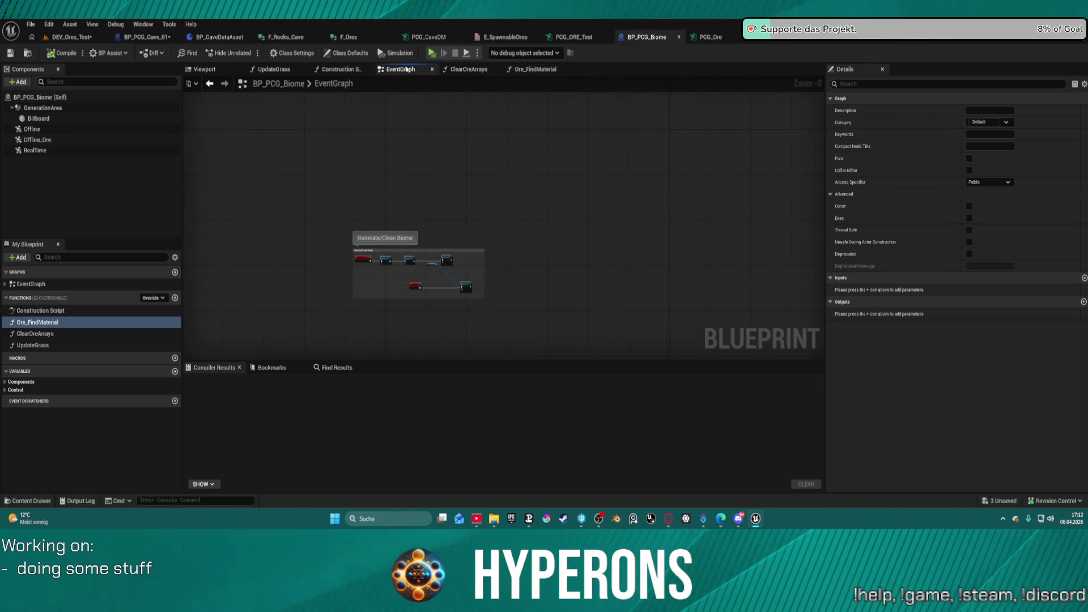
In BP_PCG_Biome, select the Clear Ore Arrays and Ore Find Material nodes and copy ClearOreArrays
scroll(425, 255, "up", 8)
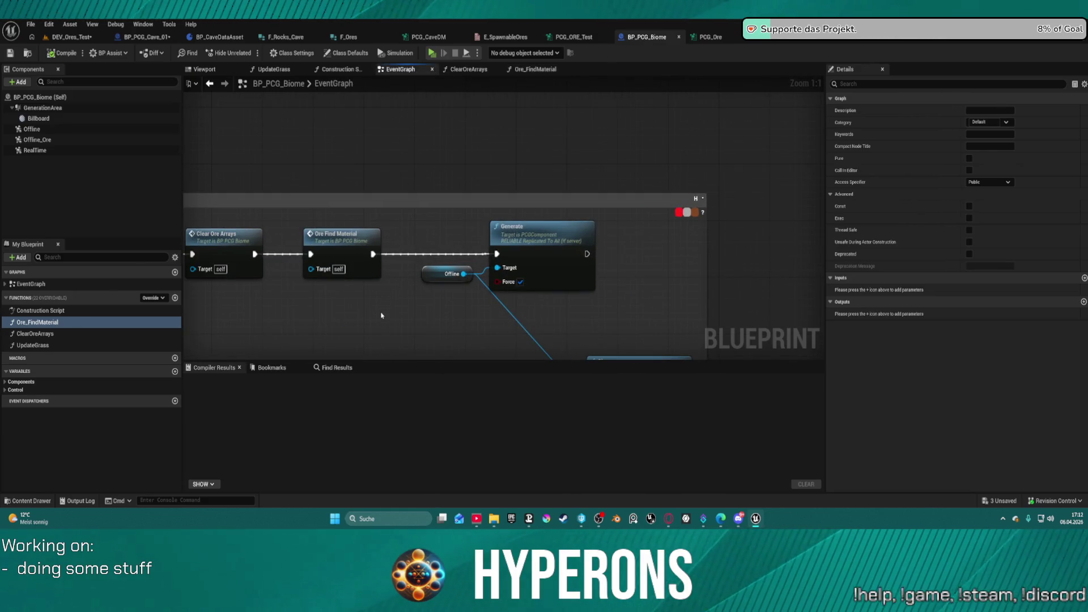
mouse_move(266, 222)
left_mouse_down()
mouse_move(353, 287)
mouse_move(430, 294)
left_mouse_up()
right_click(36, 334)
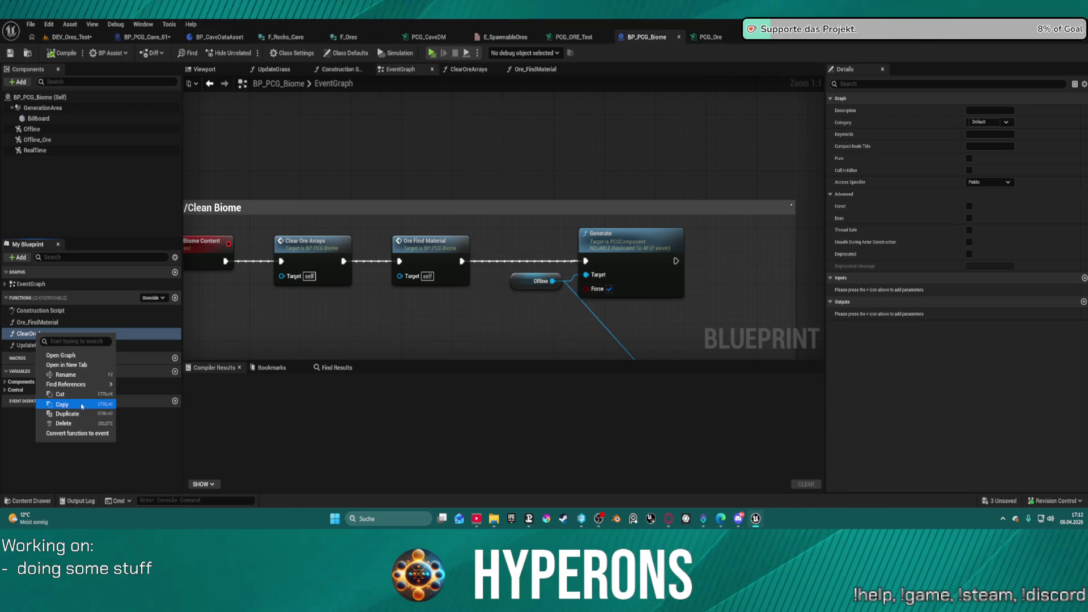
left_click(82, 404)
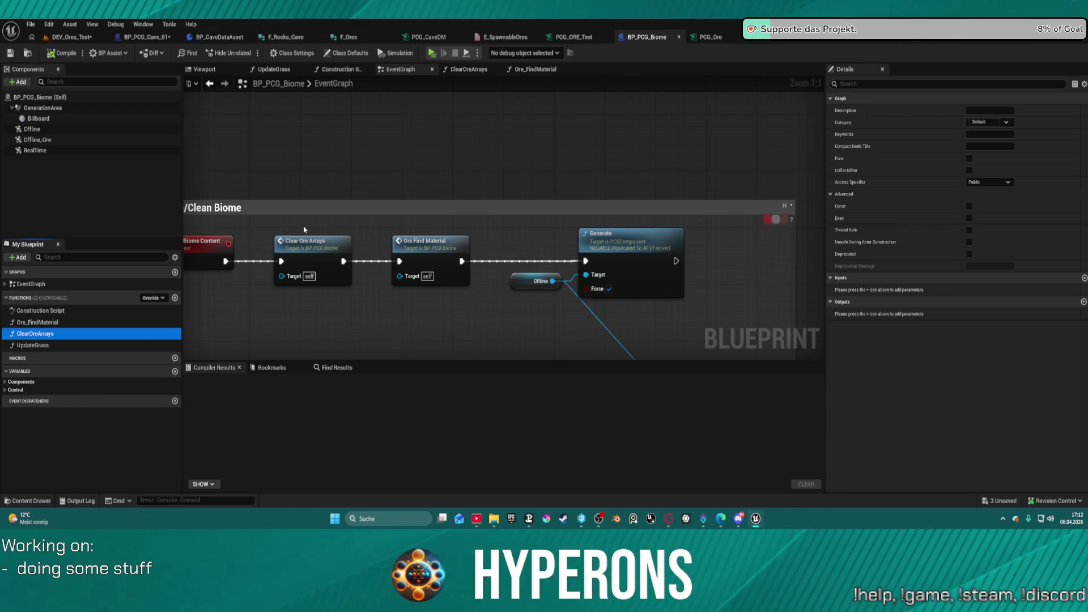
scroll(304, 230, "down", 3)
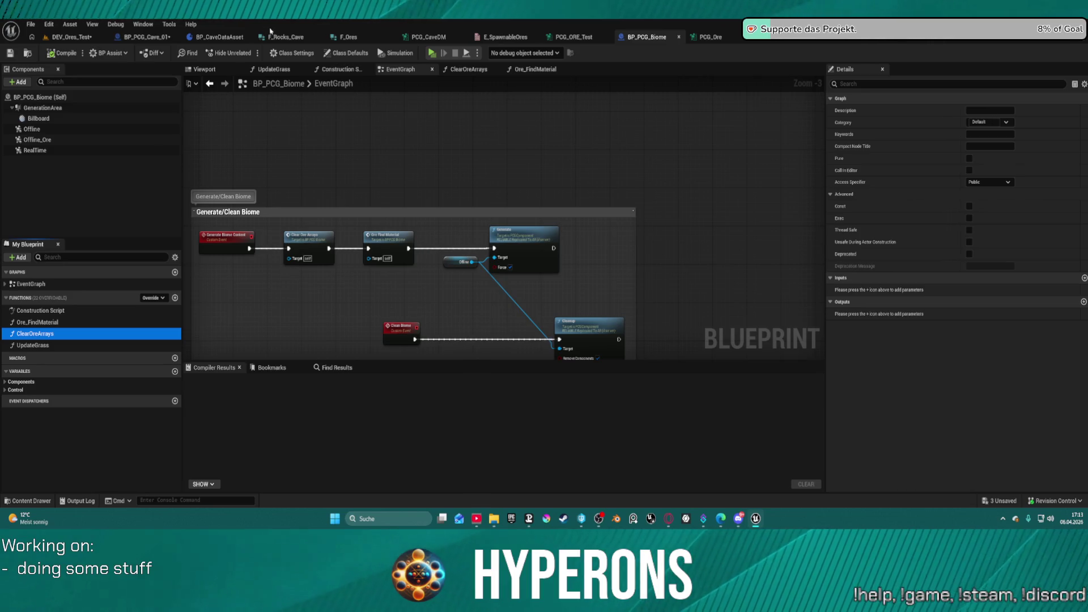
Delete the three unused default events from BP_PCG_Cave_01's EventGraph
left_click(156, 38)
left_click_drag(395, 129, 512, 255)
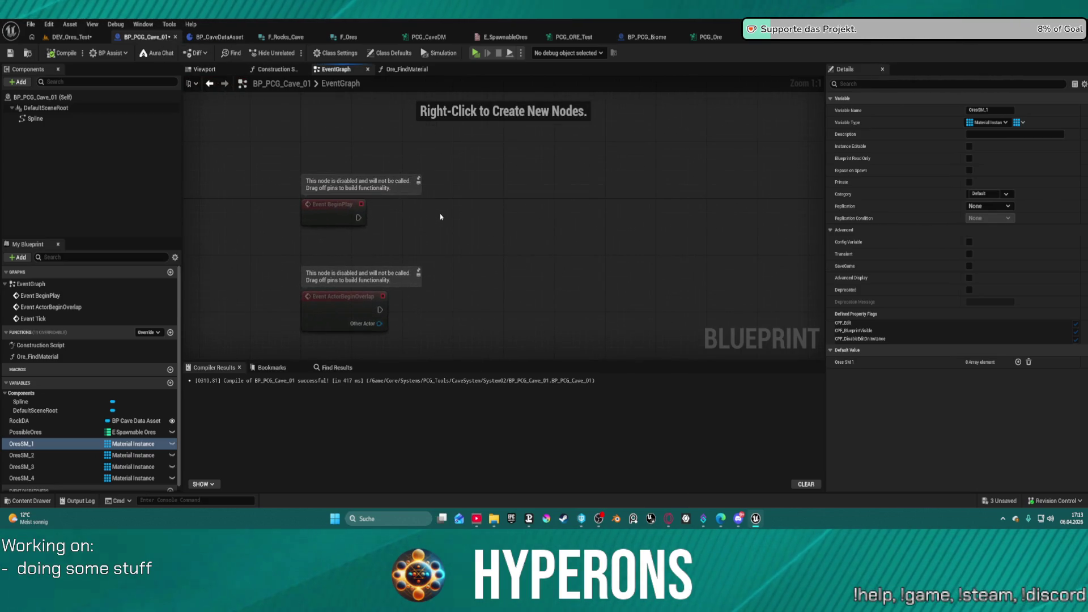
scroll(440, 217, "down", 5)
left_click_drag(371, 133, 409, 261)
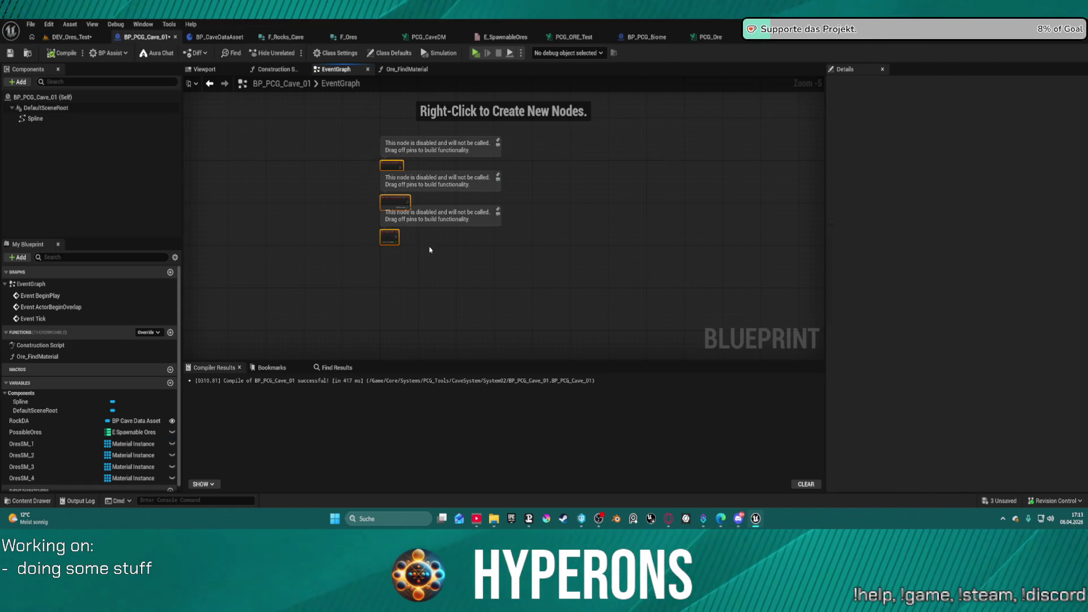
key("Delete")
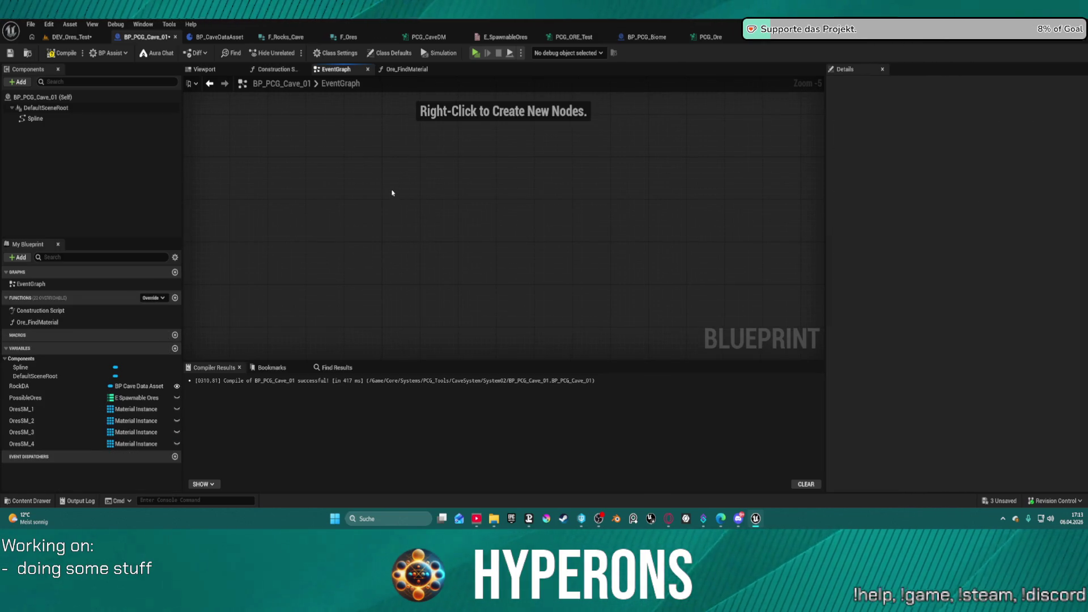
right_click(390, 191)
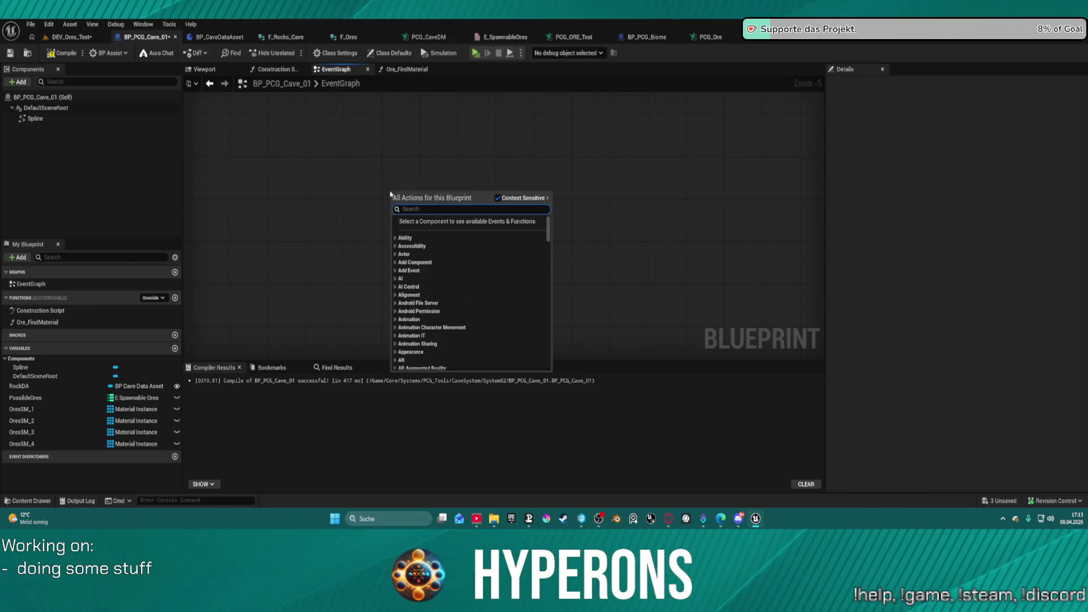
left_click(377, 141)
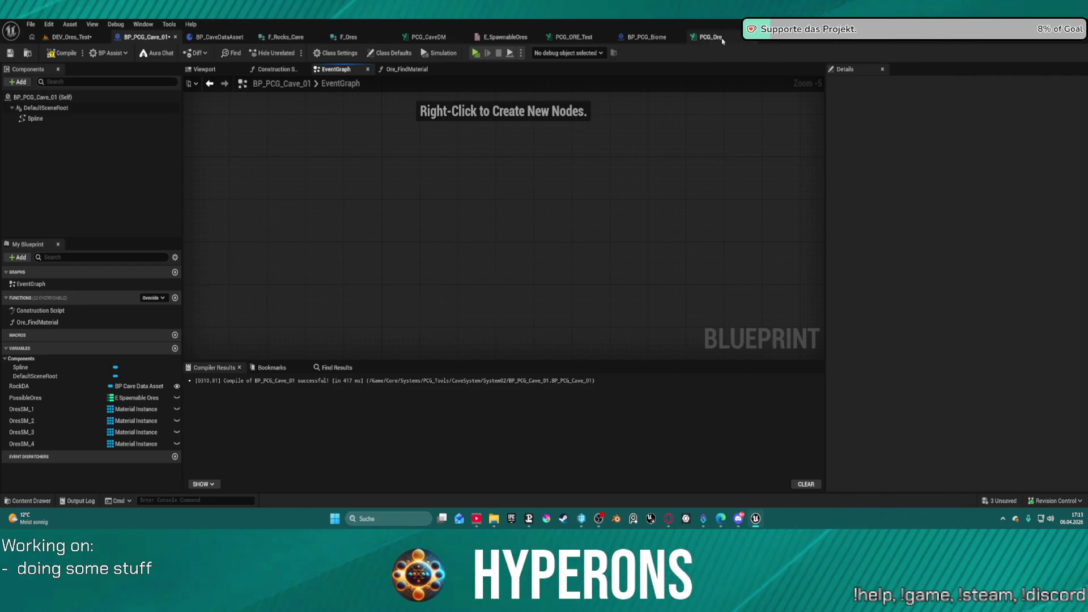
Paste the Generate/Clean Biome comment group into BP_PCG_Cave_01, keeping 'Do Nothing' for the self context
left_click(647, 37)
scroll(460, 163, "down", 4)
left_click_drag(371, 149, 518, 235)
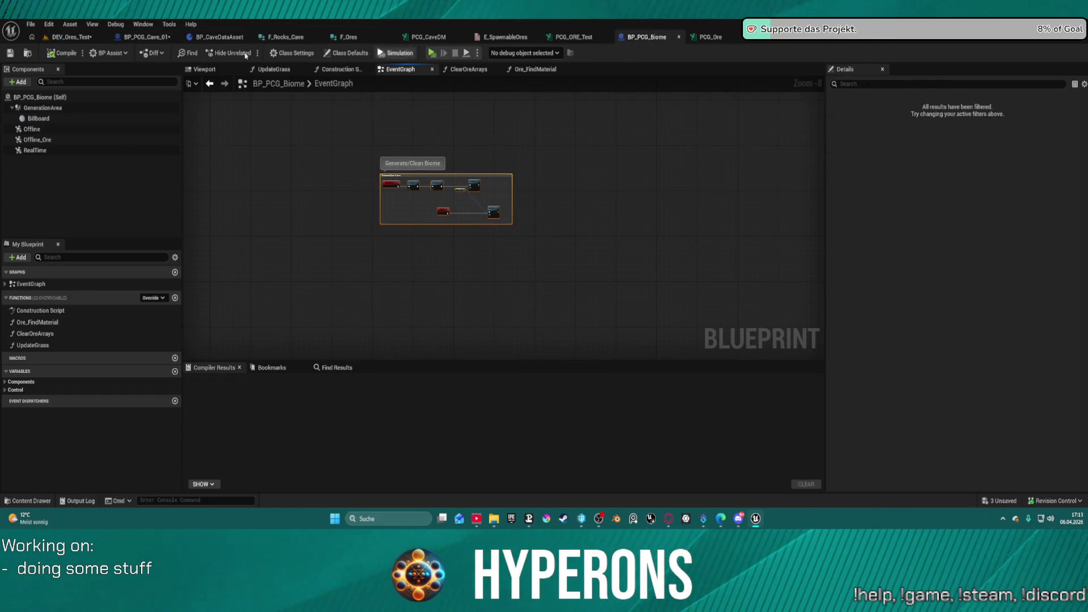
left_click(144, 37)
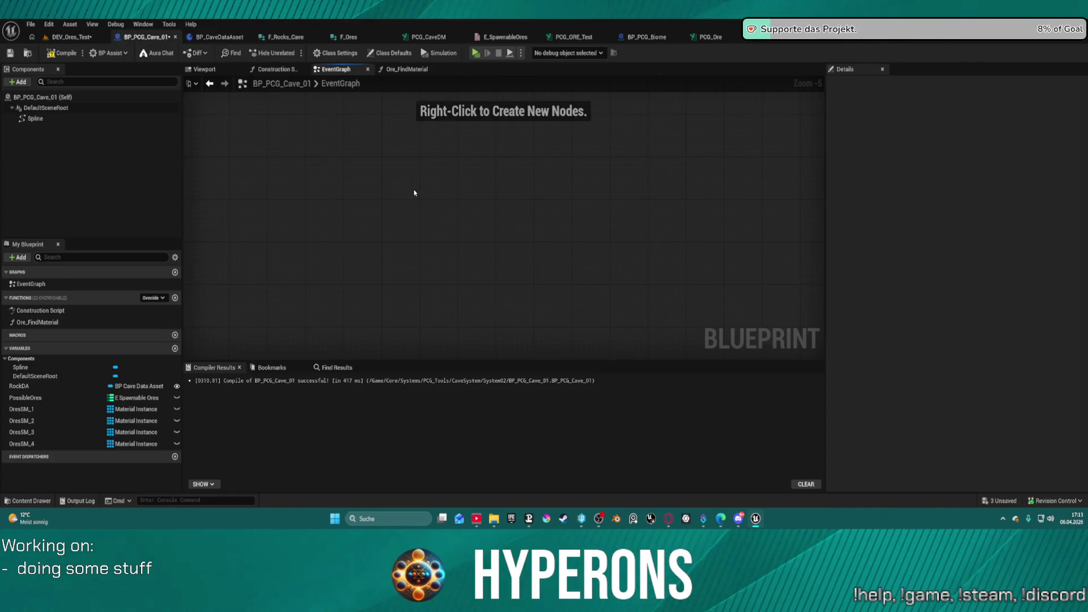
key("ctrl+v")
left_click(579, 227)
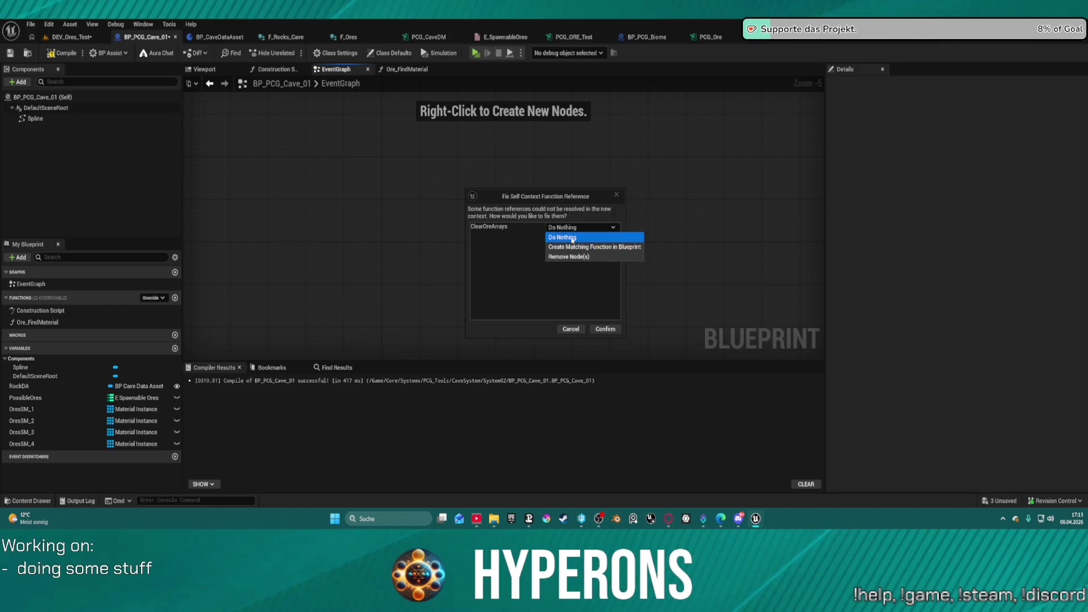
left_click(564, 237)
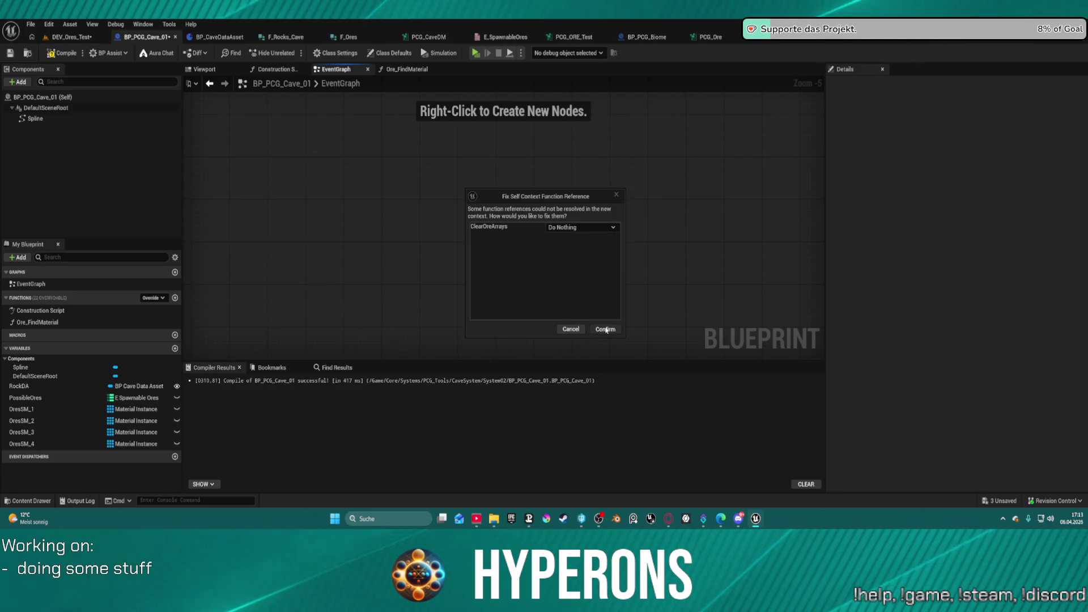
left_click(606, 329)
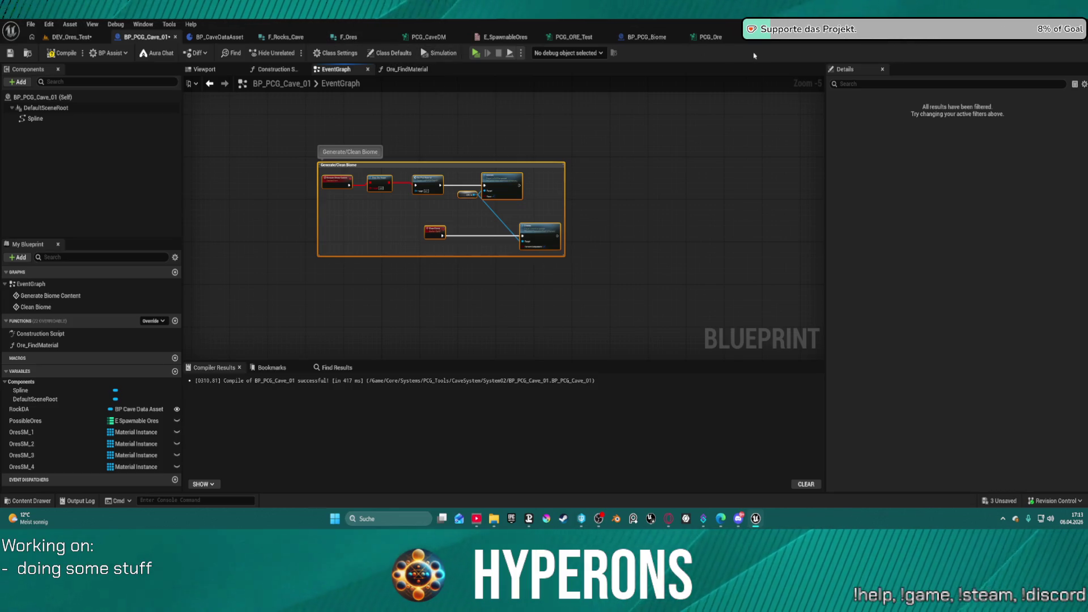
left_click(647, 36)
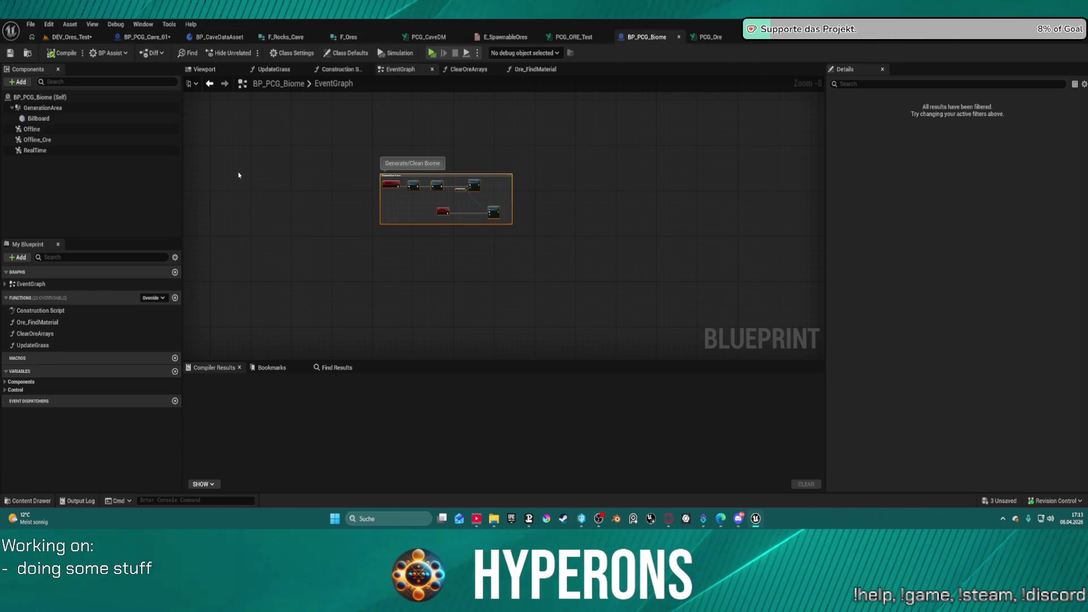
Copy ClearOreArrays from BP_PCG_Biome and paste it as a new function in BP_PCG_Cave_01
right_click(31, 338)
left_click(62, 405)
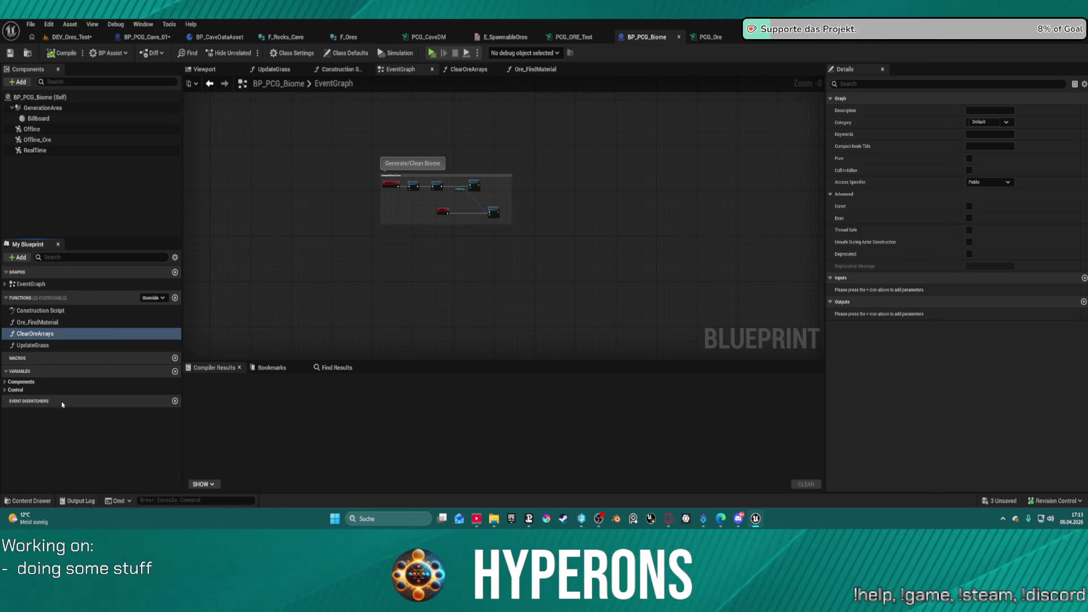
left_click(204, 70)
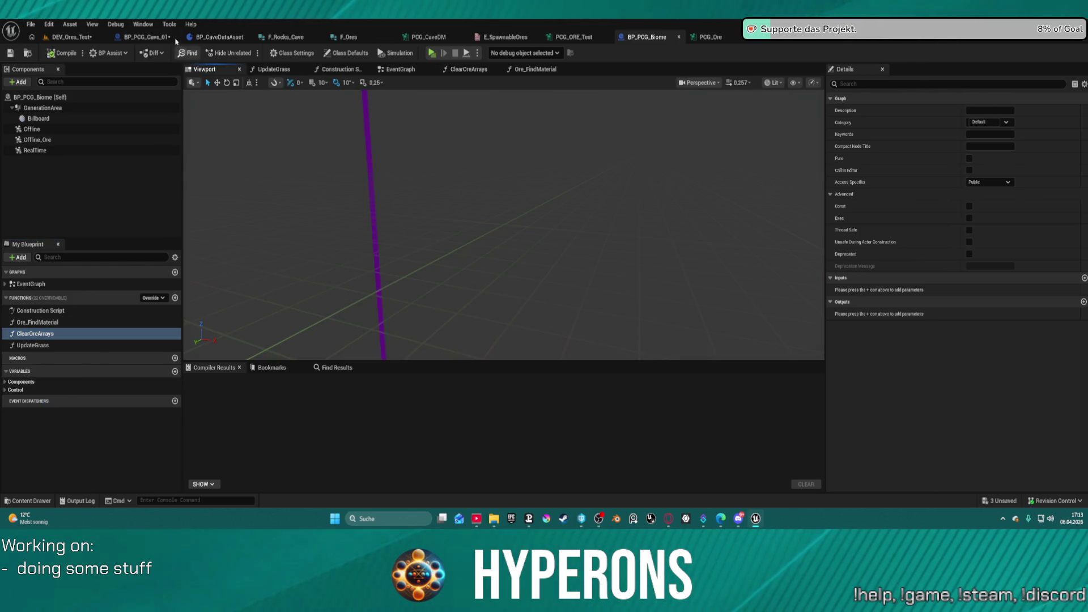
left_click(162, 36)
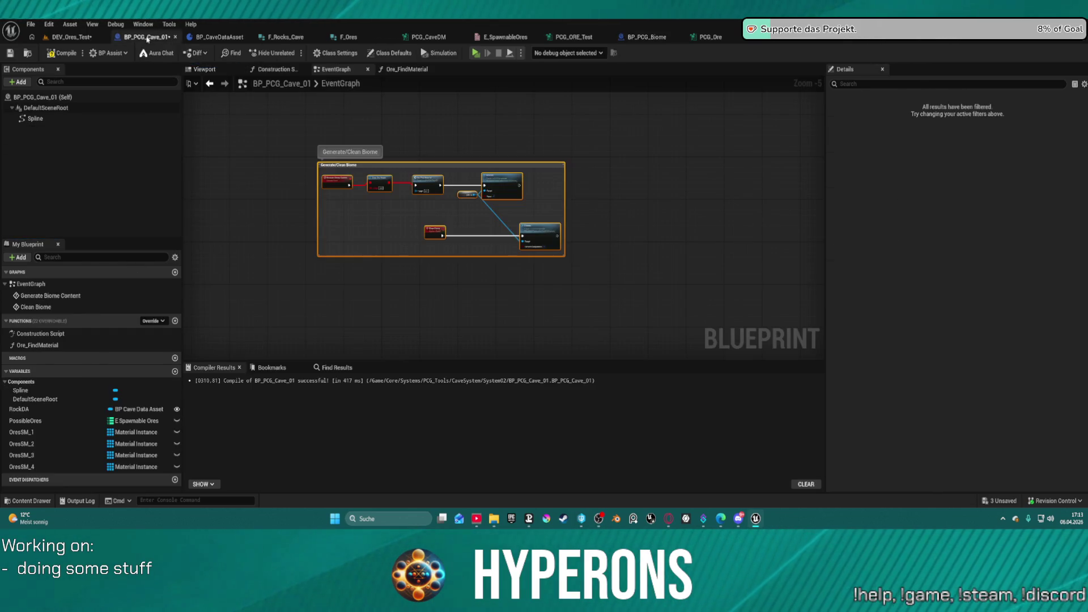
right_click(23, 323)
left_click(54, 369)
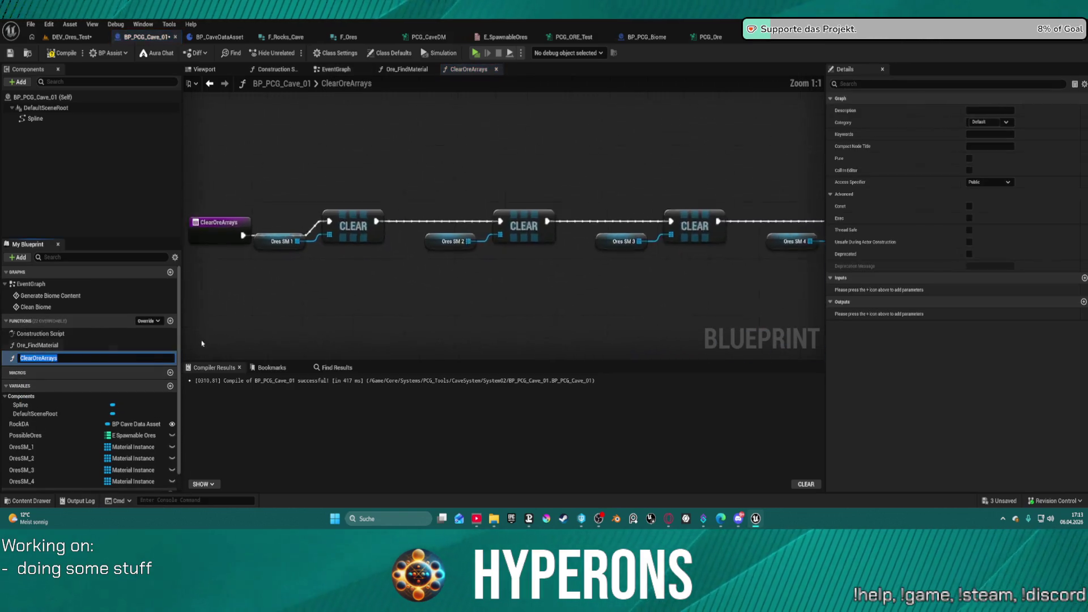
left_click(422, 154)
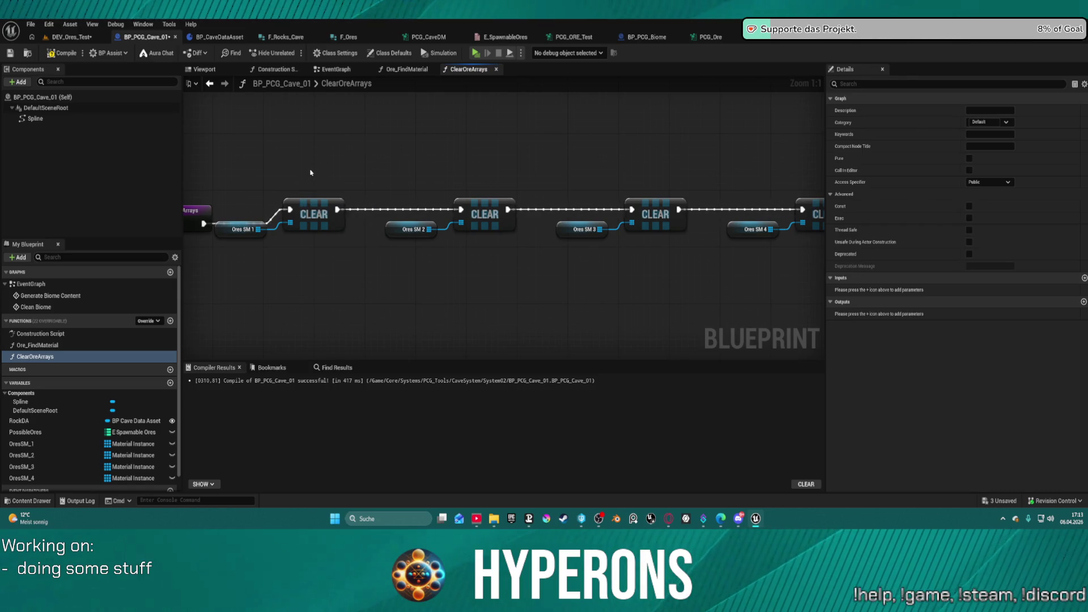
Compile, jump to the first error, and refresh the Clear Ore Arrays node to drop stale pins
left_click_drag(243, 152, 198, 238)
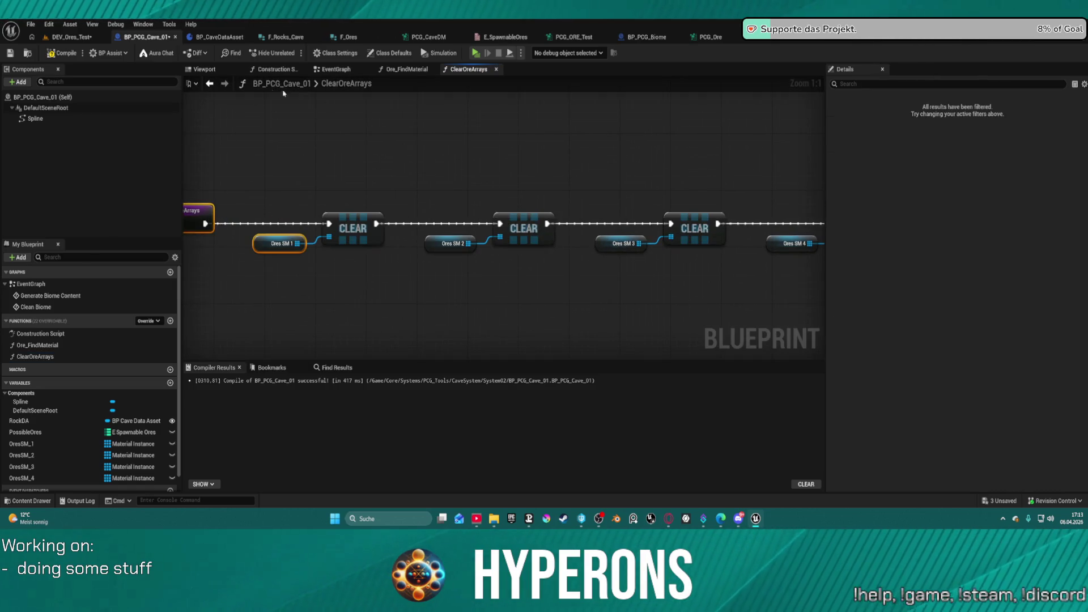
left_click(66, 54)
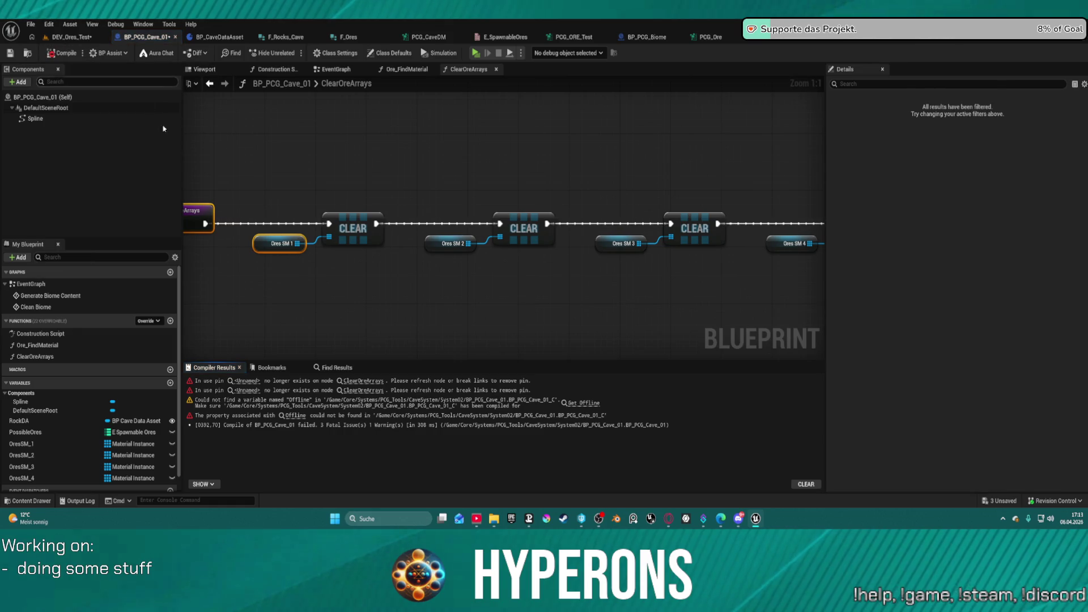
left_click(361, 381)
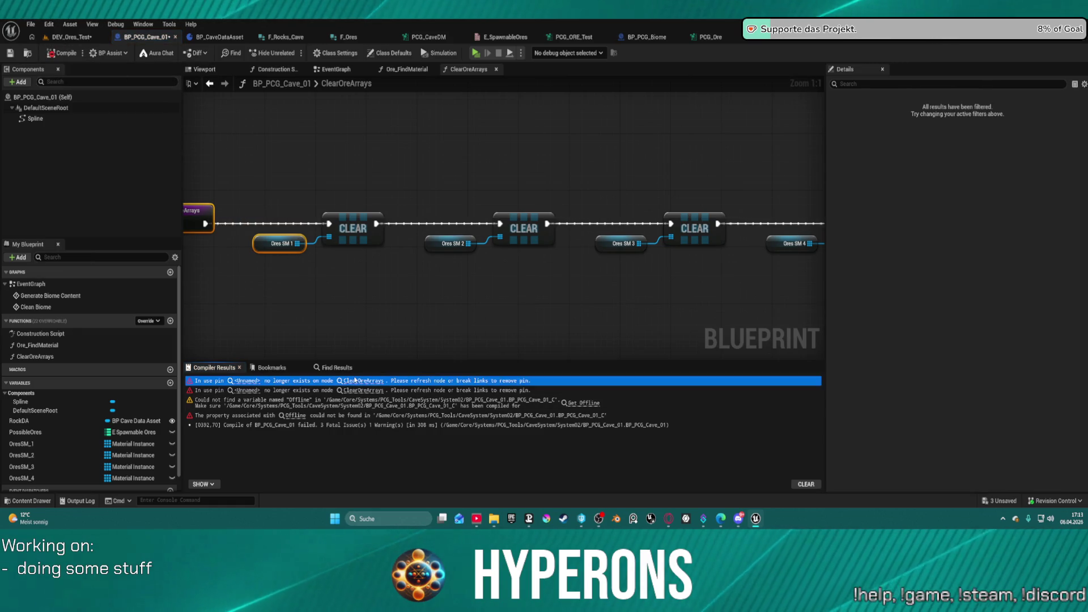
right_click(497, 215)
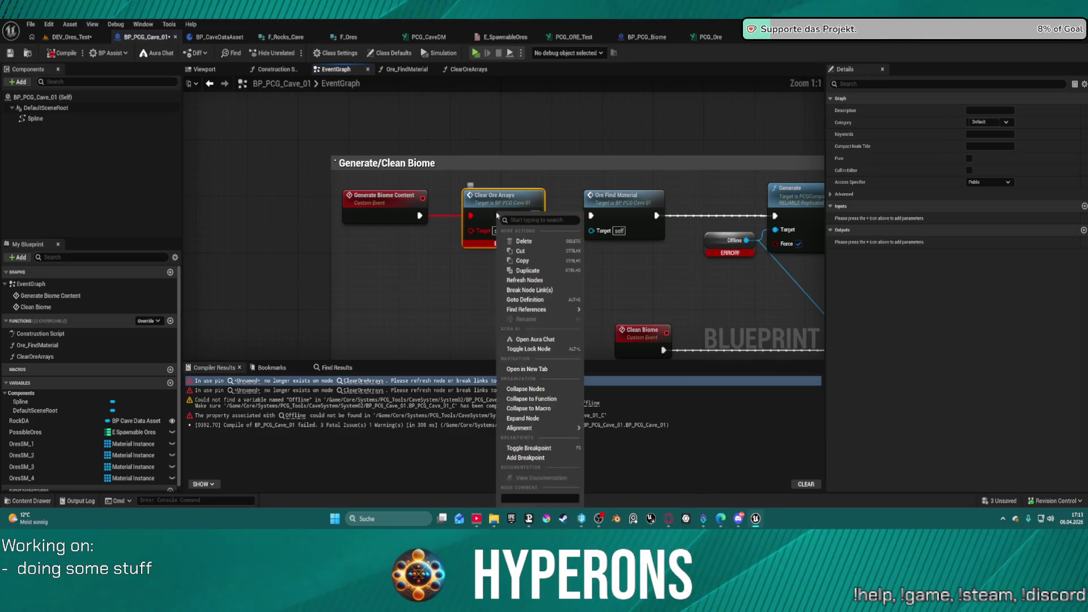
left_click(536, 280)
Delete the Offline, Generate, Cleanup and Clean Biome nodes, then recompile without errors
left_click_drag(537, 282, 512, 269)
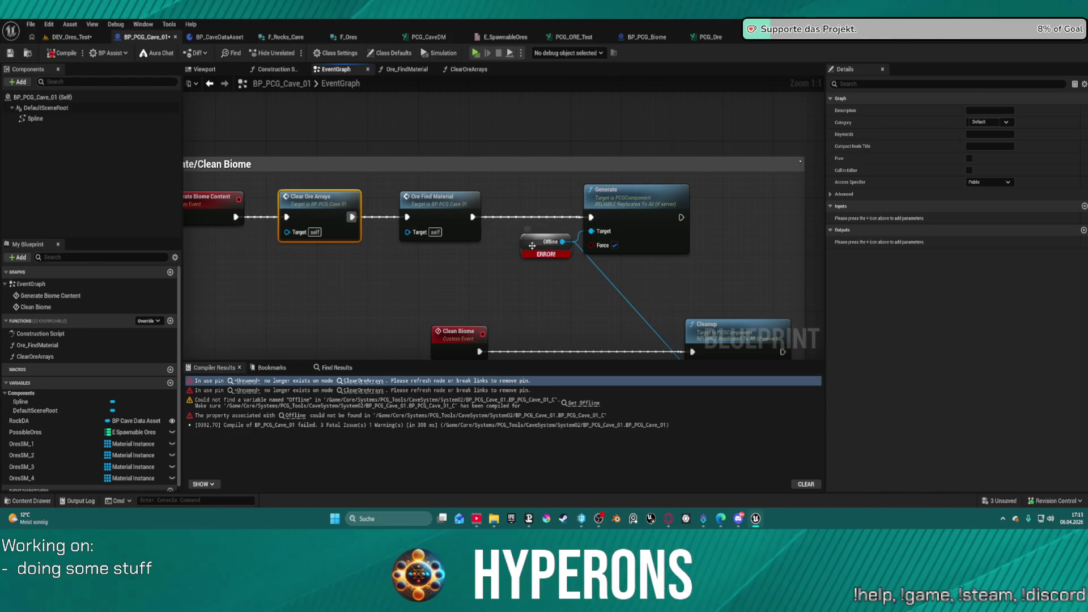
scroll(533, 245, "down", 2)
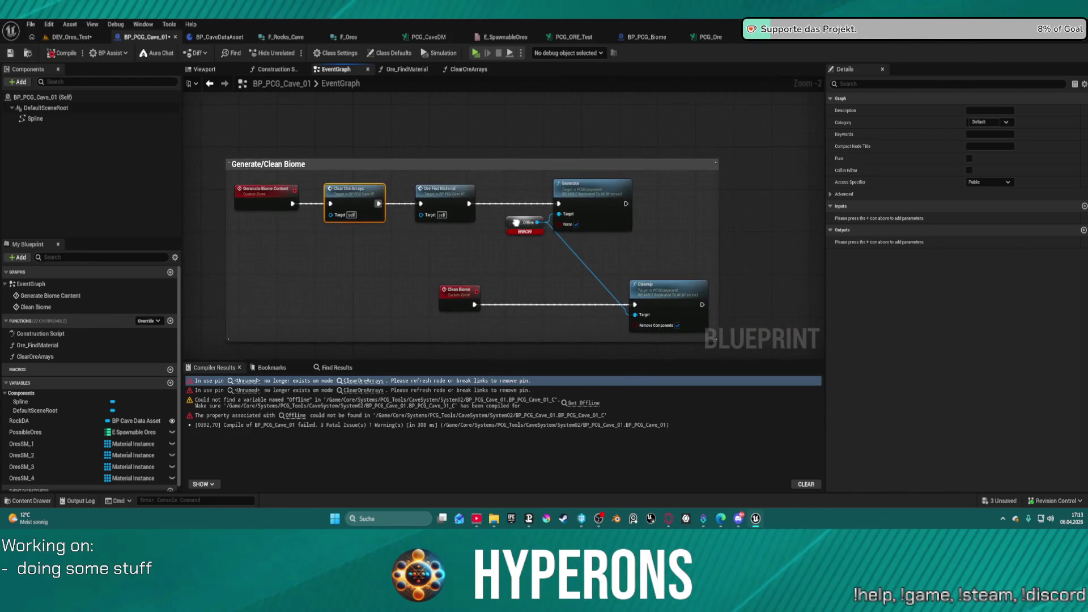
scroll(517, 223, "up", 2)
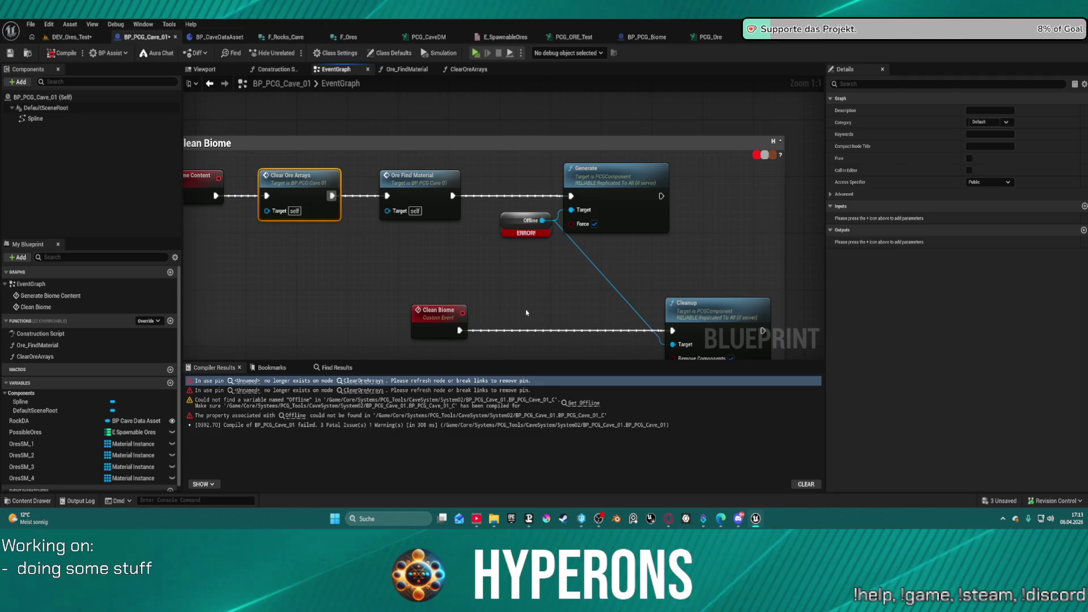
left_click(495, 197, "alt")
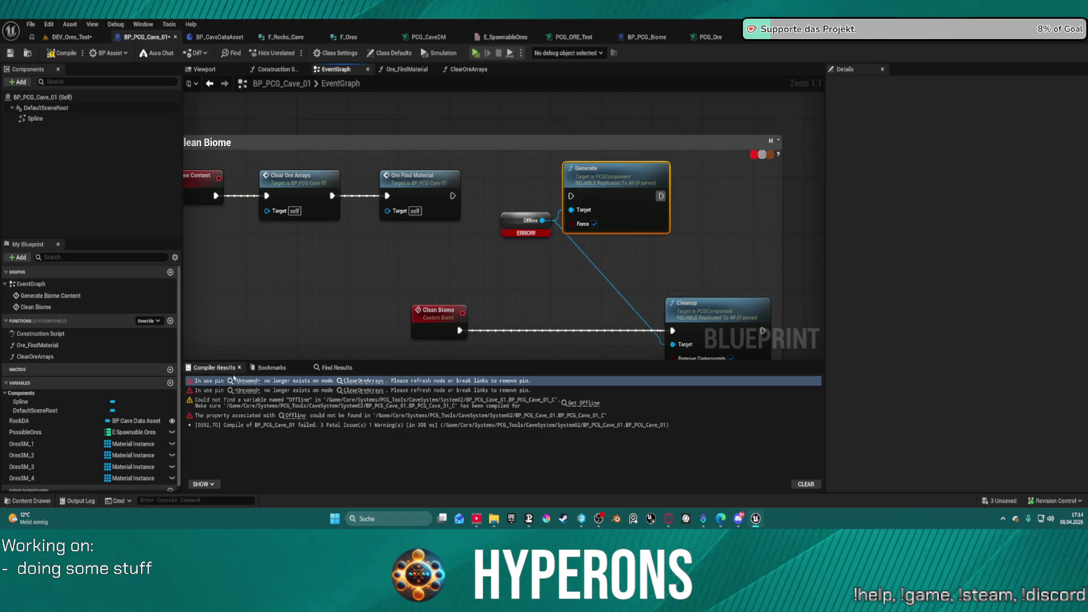
left_click_drag(486, 183, 703, 331)
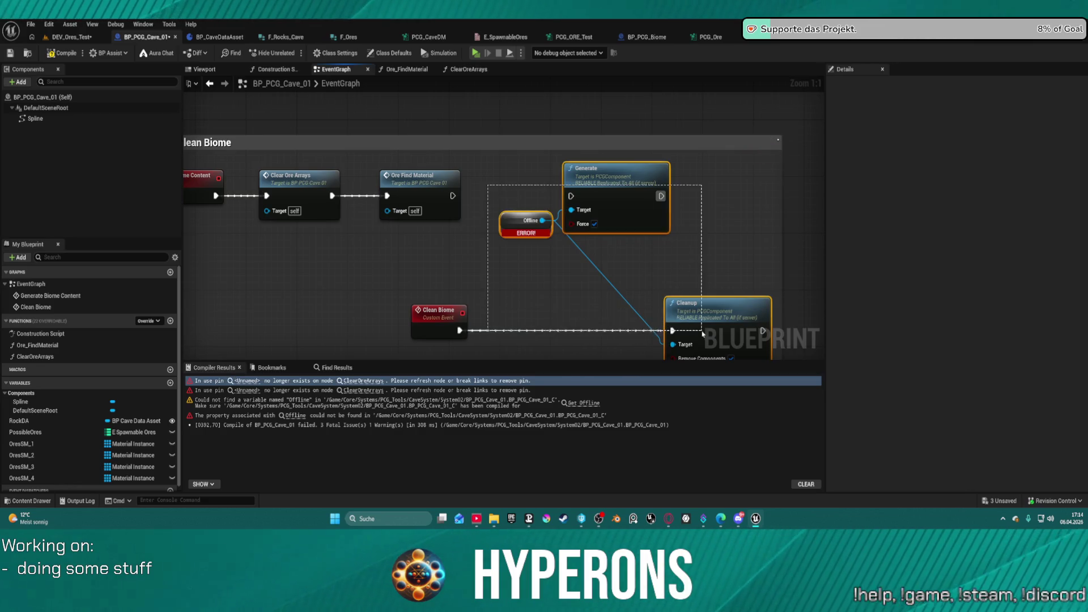
key("Delete")
left_click(425, 312)
key("Delete")
key("Home")
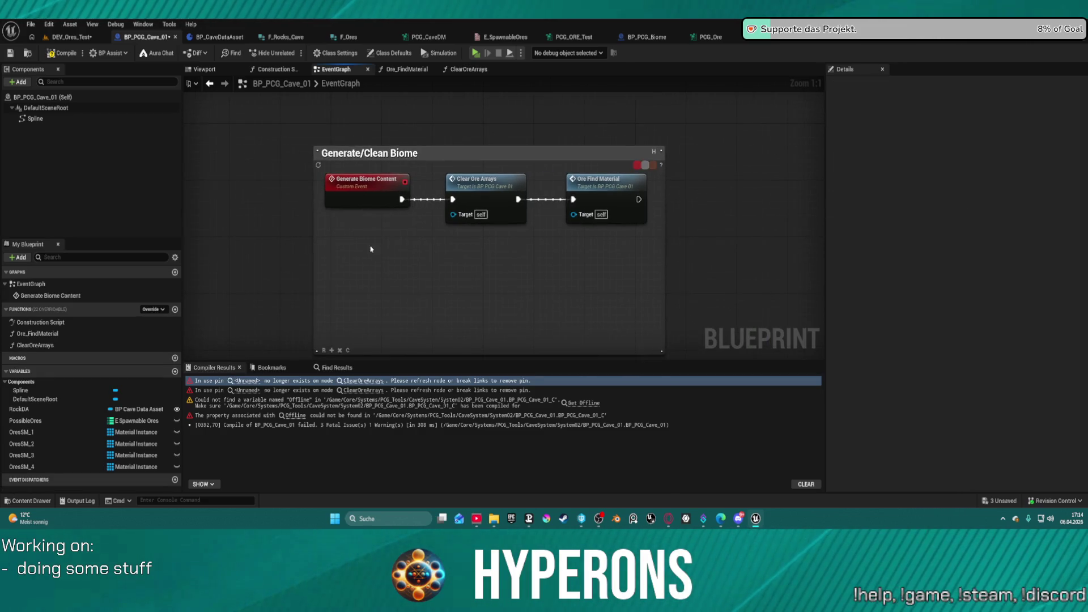
key("F7")
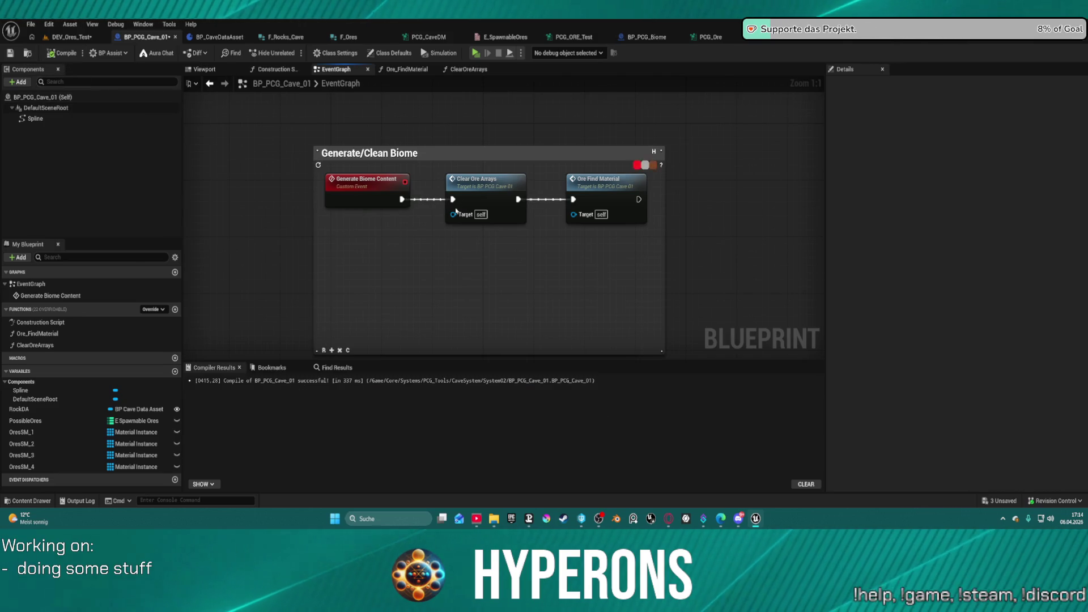
Orbit the DEV_Ores_Test viewport over the rock field, then show PossibleOres settings in BP_PCG_Cave_01
left_click(70, 37)
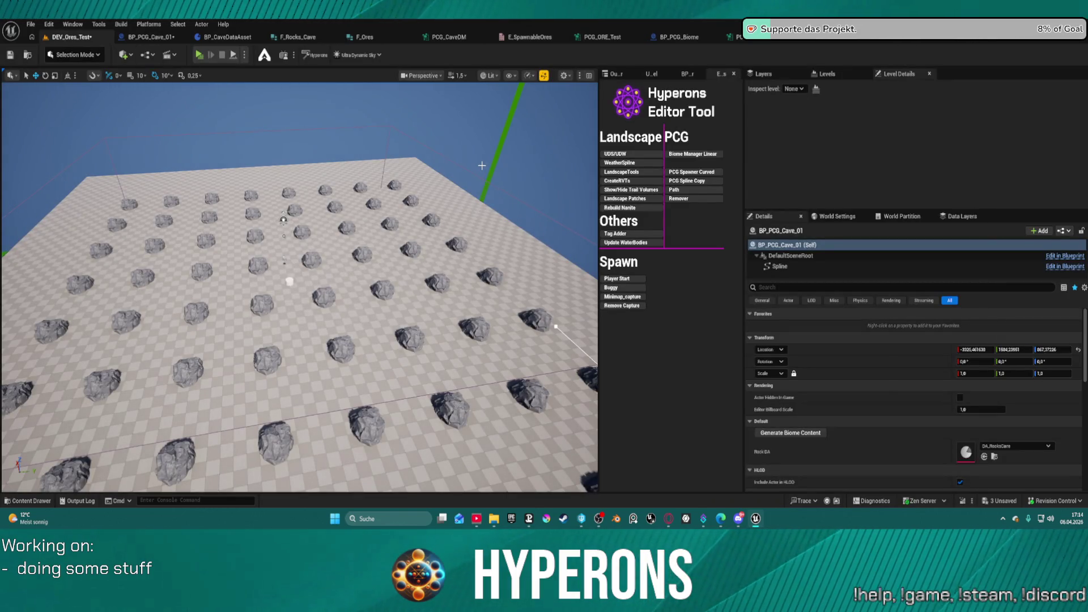
left_click_drag(482, 166, 459, 198)
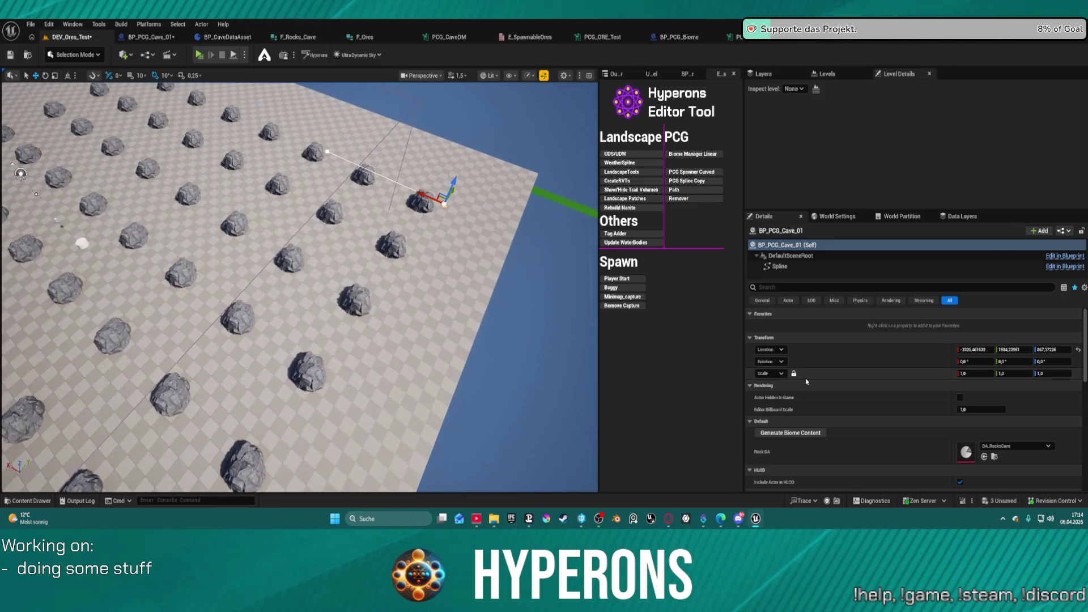
scroll(827, 396, "down", 3)
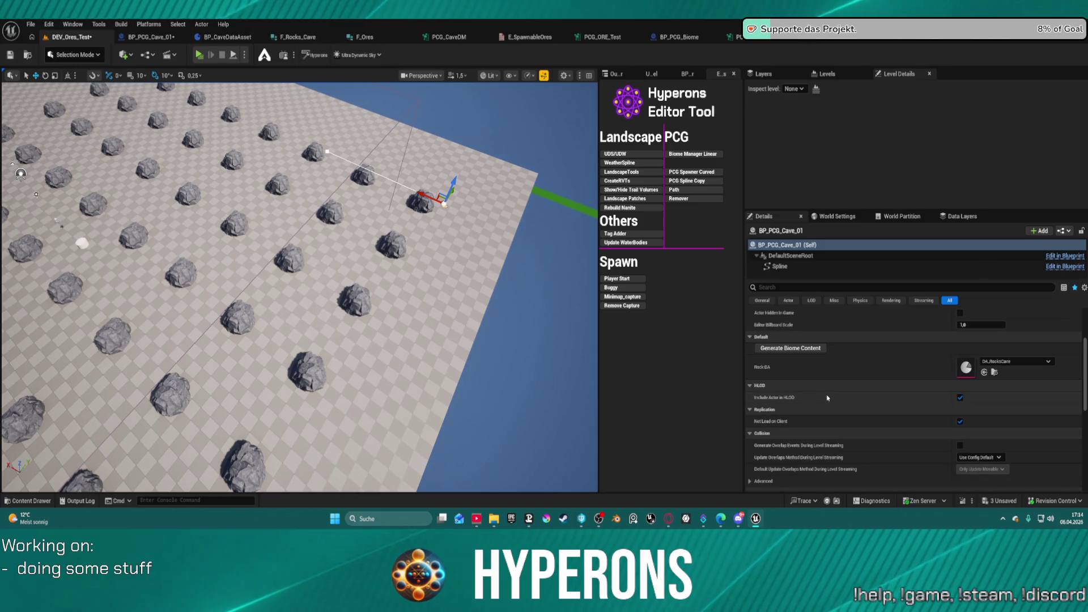
scroll(759, 346, "up", 1)
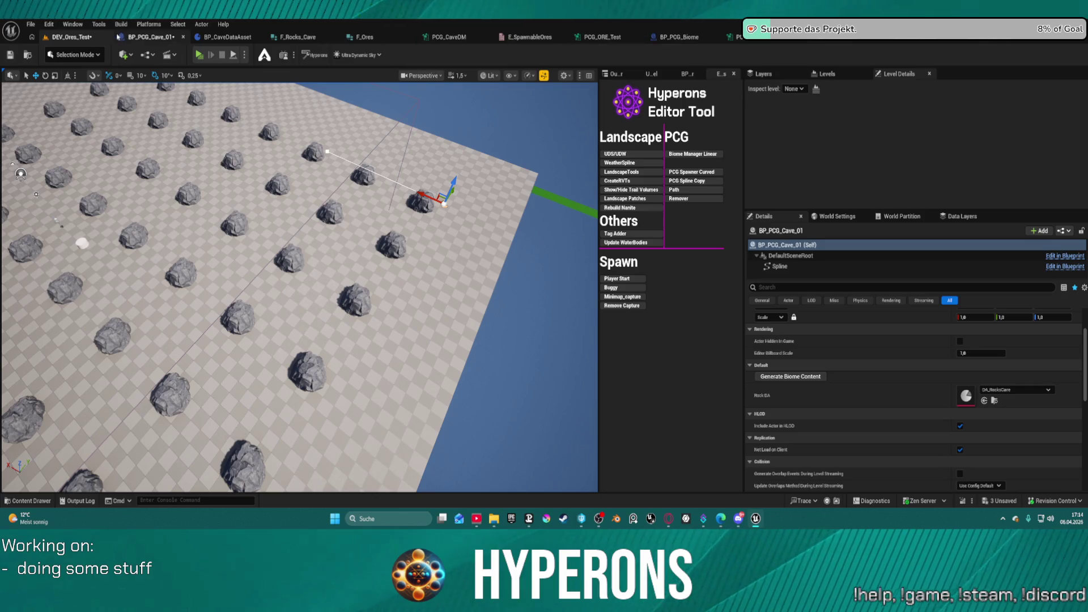
left_click(138, 37)
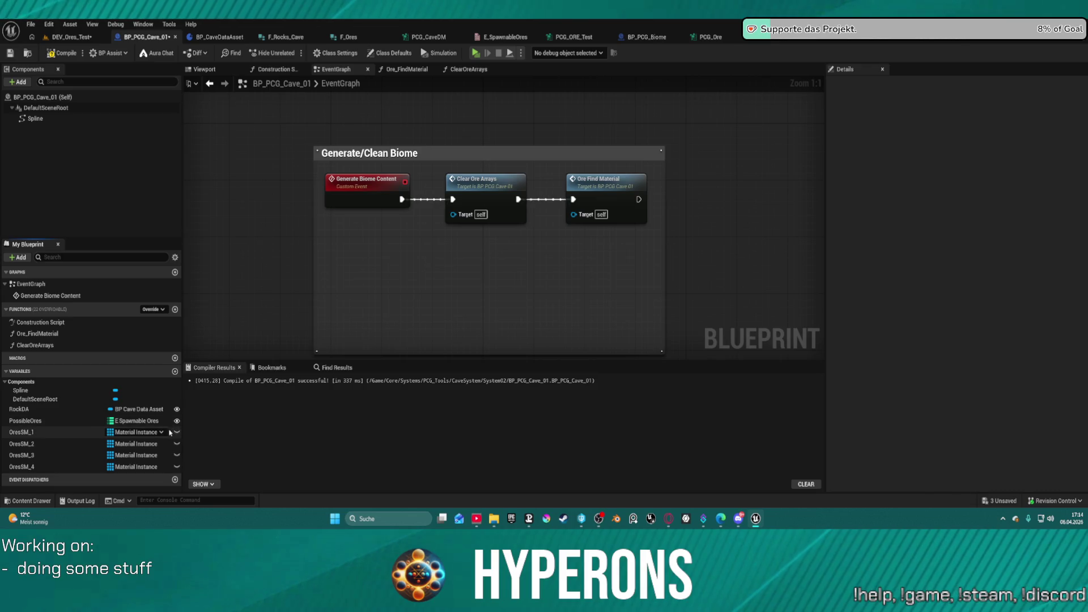
left_click(91, 421)
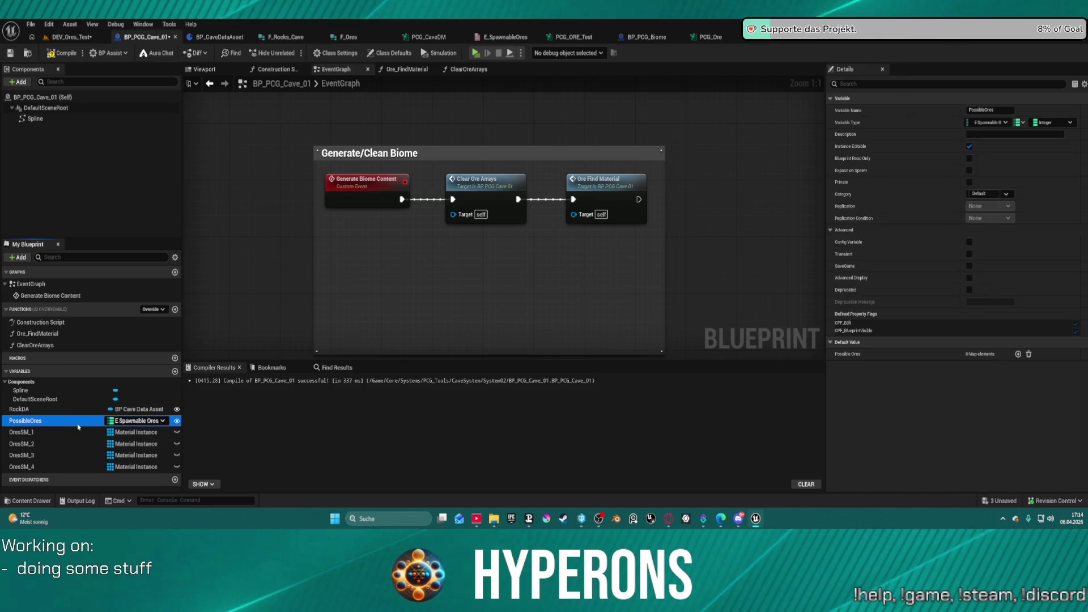
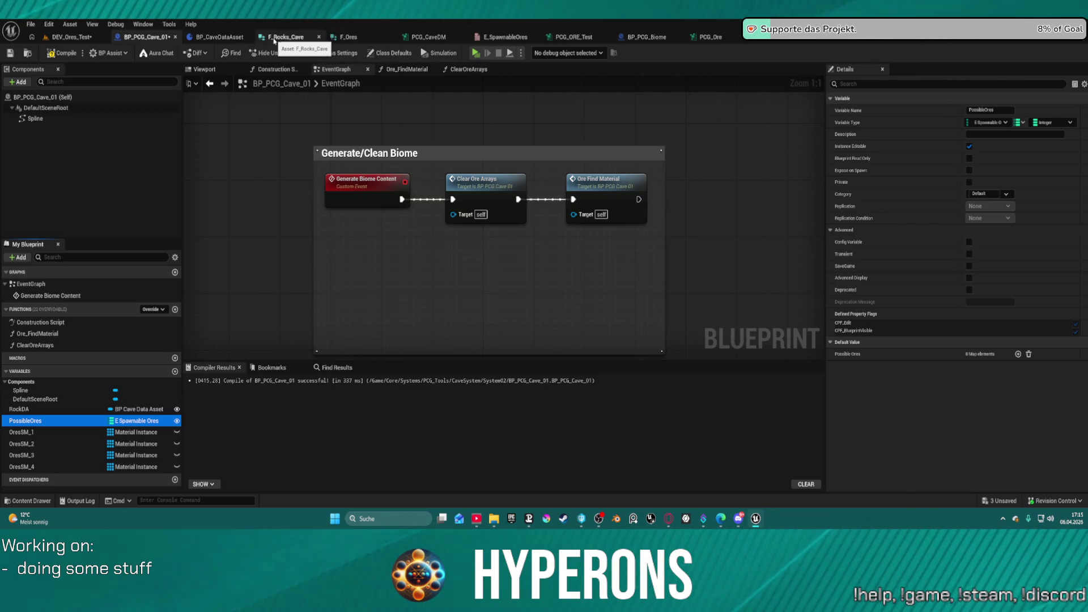
Review BP_CaveDataAsset's OreControl defaults, including PossibleOres, then bring up the Content Drawer
left_click(221, 38)
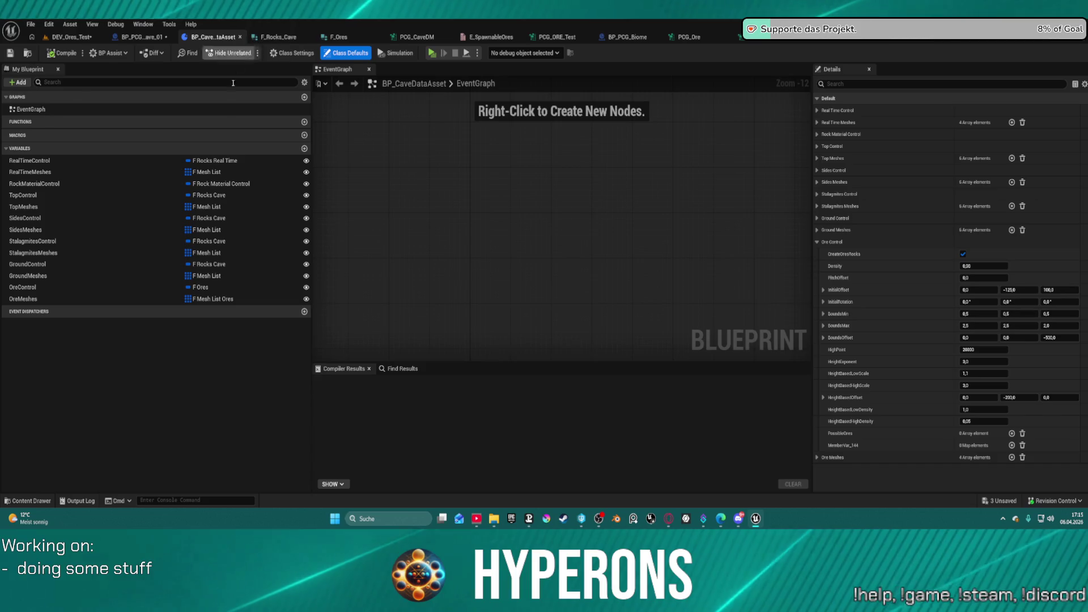
left_click(85, 298)
left_click(85, 290)
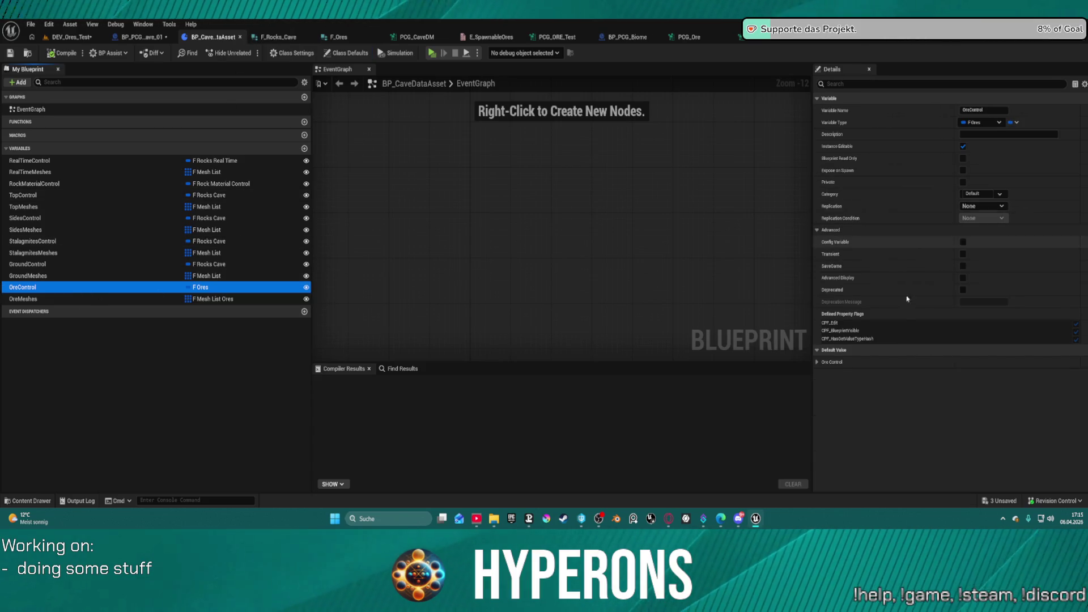
left_click(818, 362)
scroll(885, 420, "down", 3)
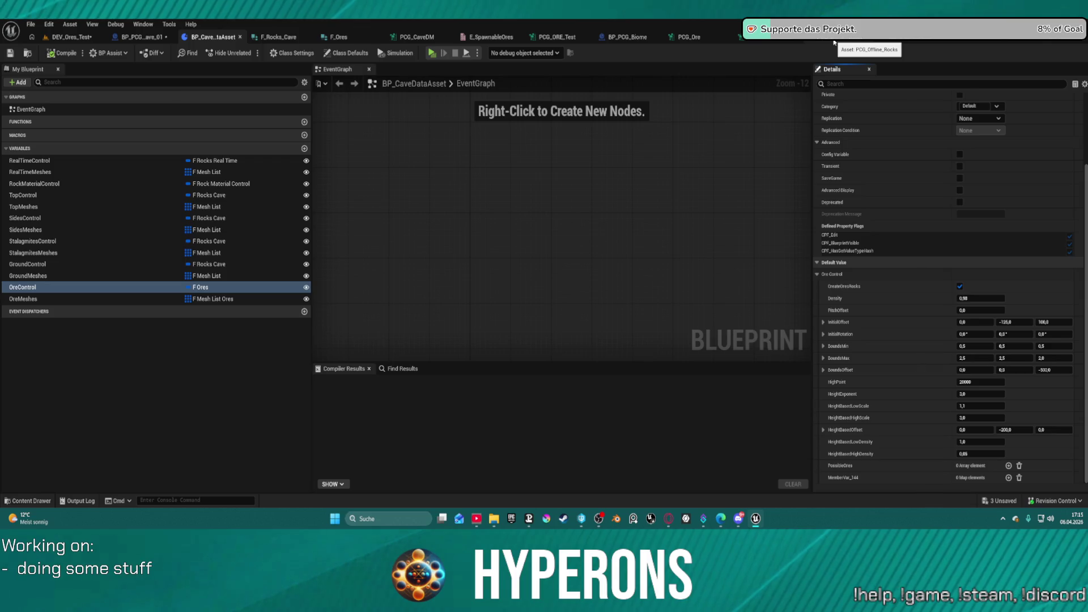
key("ctrl+space")
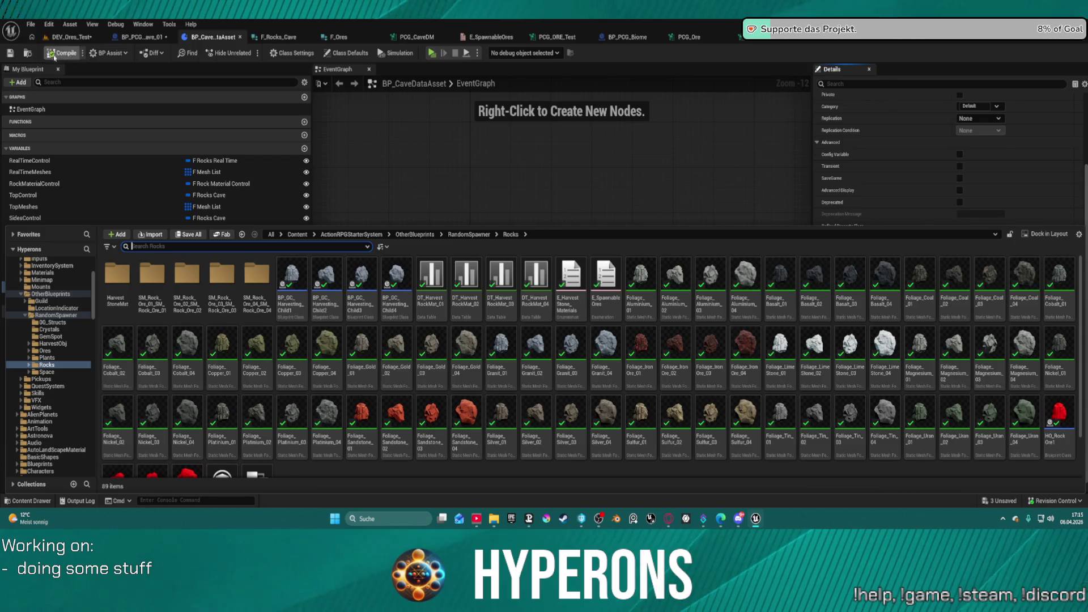
Open DA_Rocks Cave from DataAssets and expand Ore Control > PossibleOres to see Iron, Coal, Uran
left_click(27, 53)
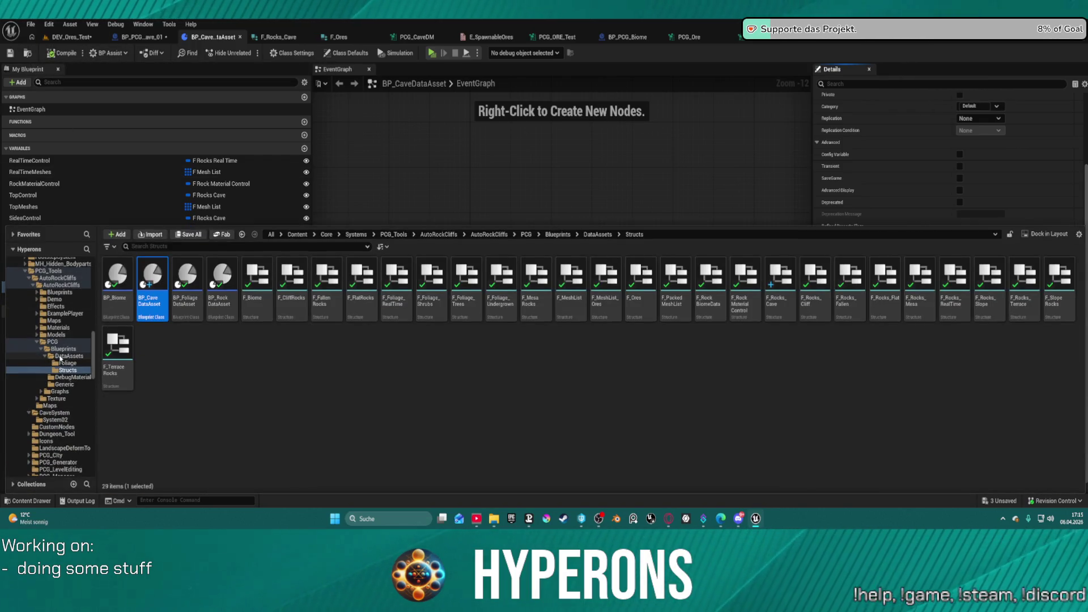
left_click(61, 356)
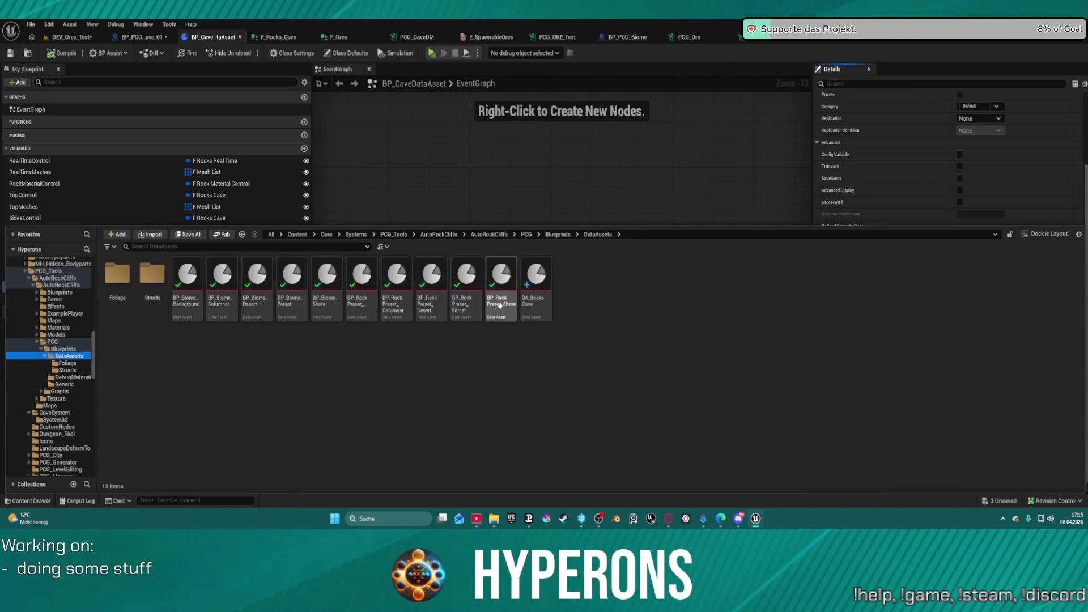
left_click(536, 289)
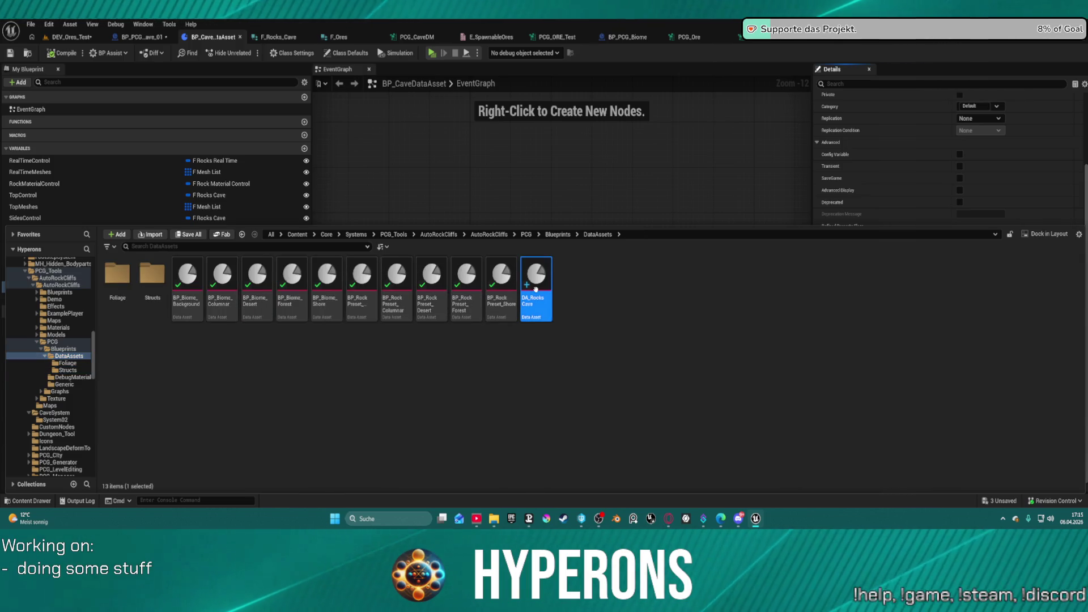
double_click(537, 291)
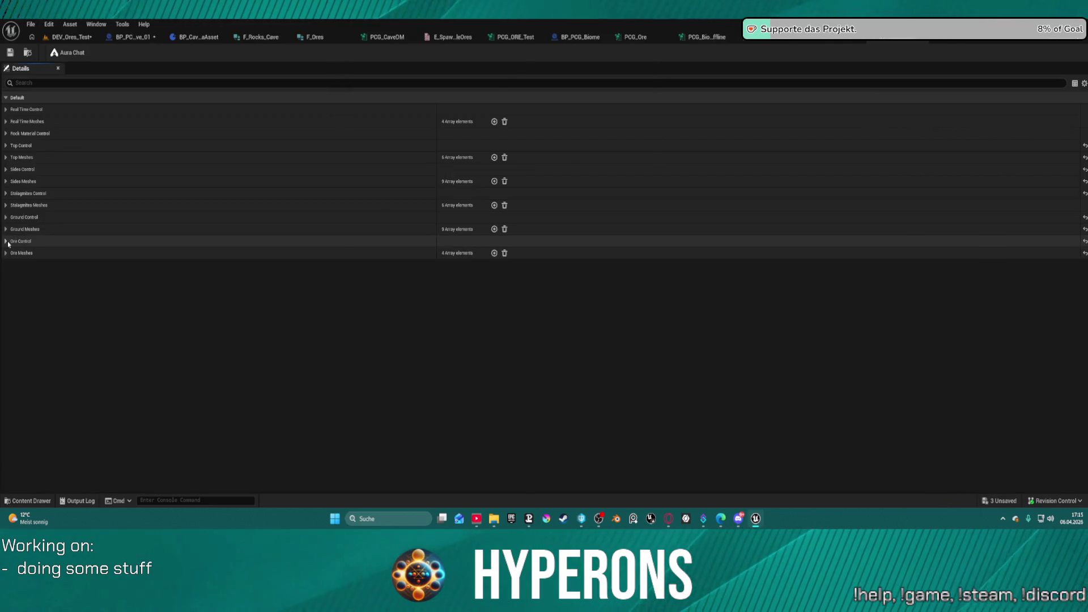
left_click(7, 242)
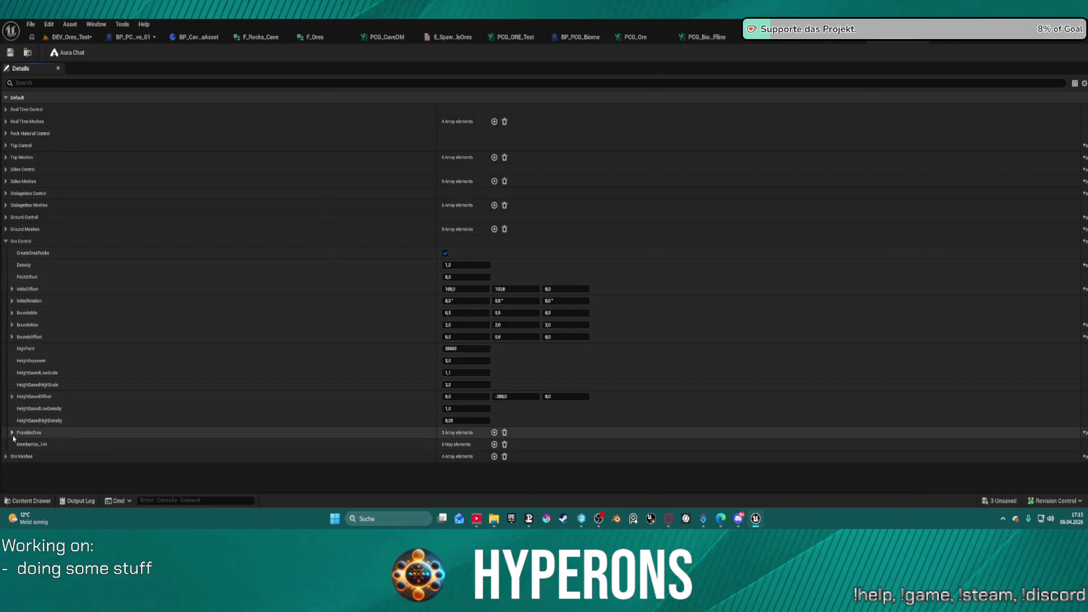
left_click(12, 433)
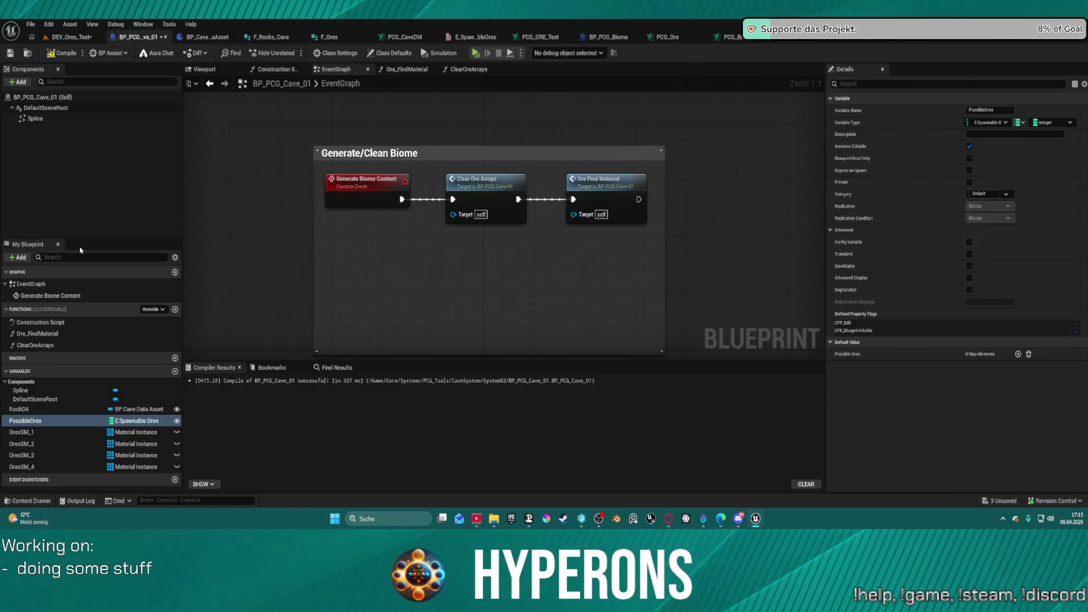
Return to BP_PCG_Cave_01 and select its PossibleOres variable
left_click(29, 420)
left_click(14, 420)
key("Return")
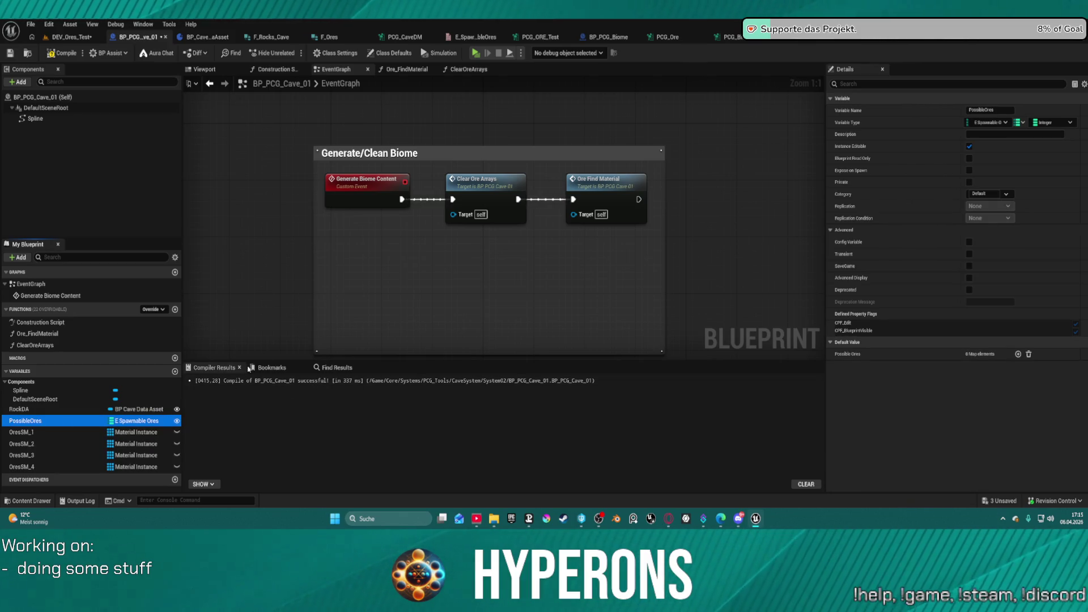
In the Ore_FindMaterial function, place a Rock DA getter node
double_click(612, 176)
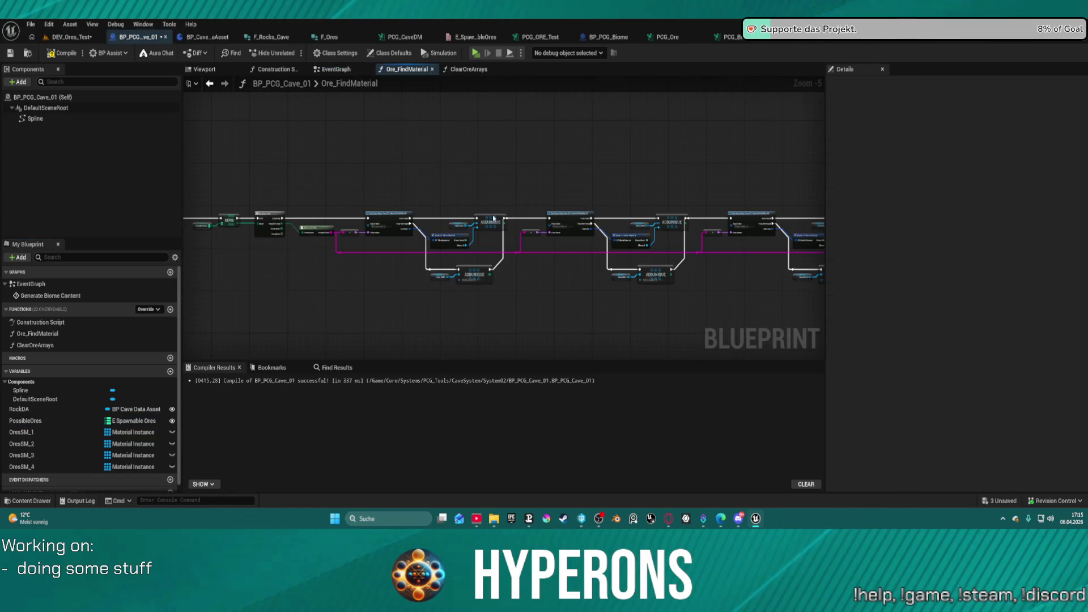
mouse_move(19, 409)
left_mouse_down()
mouse_move(272, 295)
mouse_move(303, 241)
mouse_move(408, 282)
left_mouse_up()
left_click(333, 256)
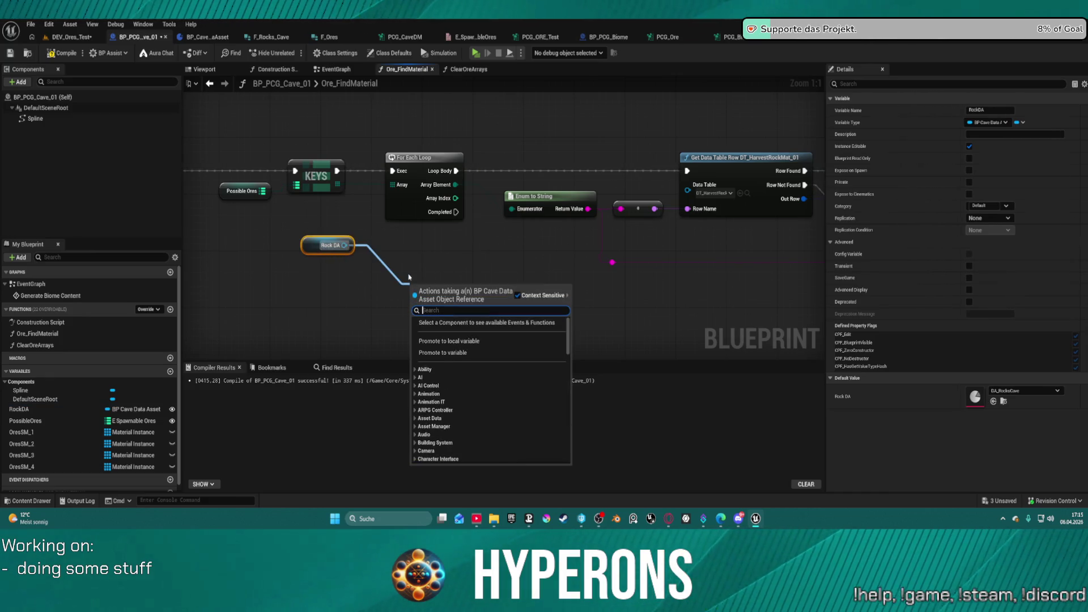
Search Rock DA's actions for 'or' and add Get Ore Control
type("data")
scroll(555, 391, "up", 10)
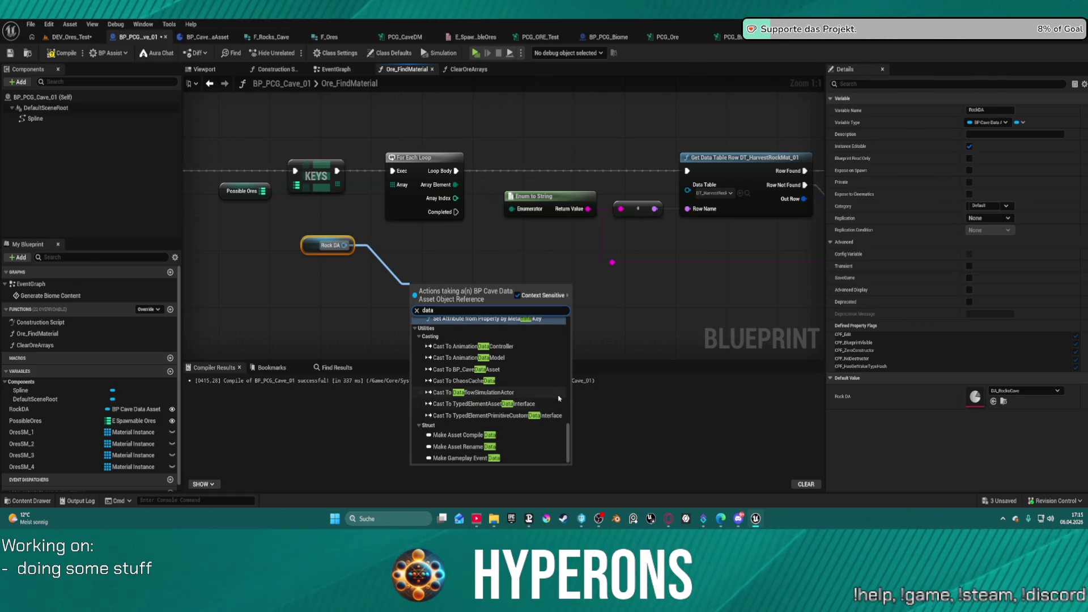
scroll(555, 391, "down", 3)
scroll(554, 391, "up", 3)
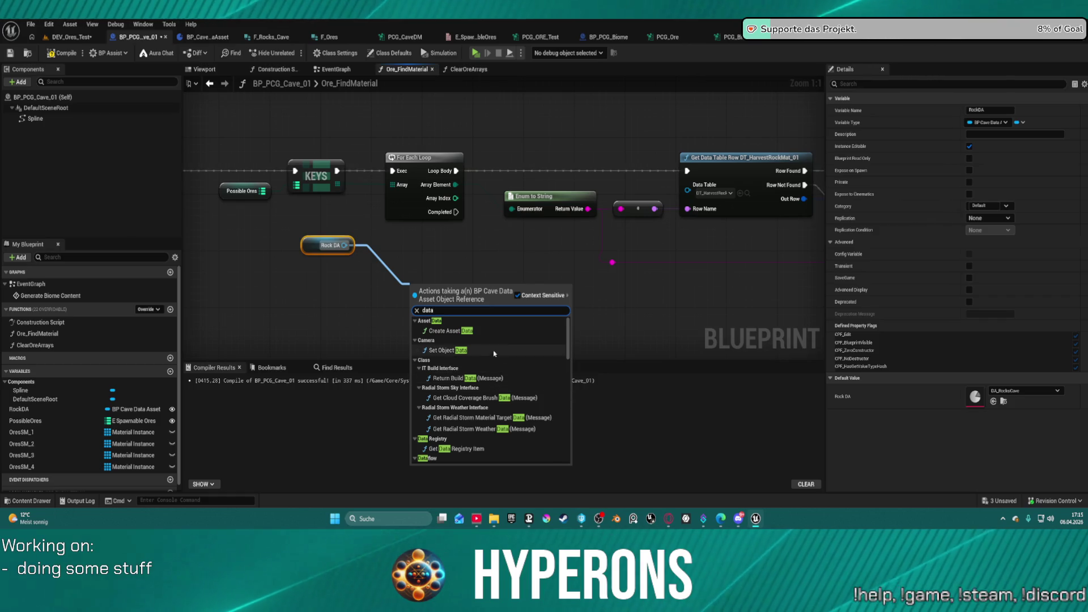
scroll(497, 354, "down", 8)
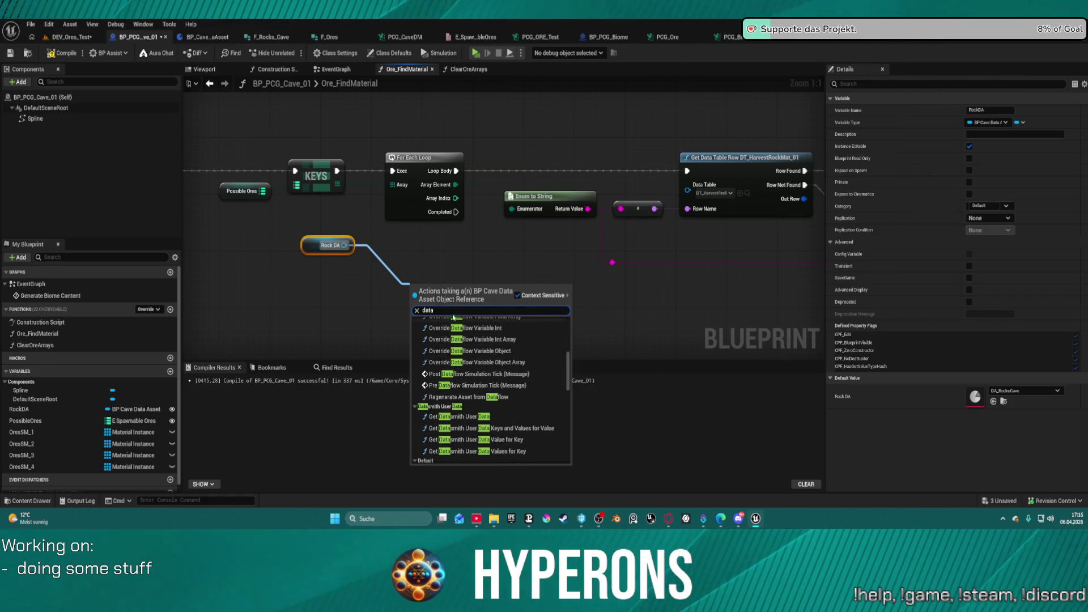
type("get")
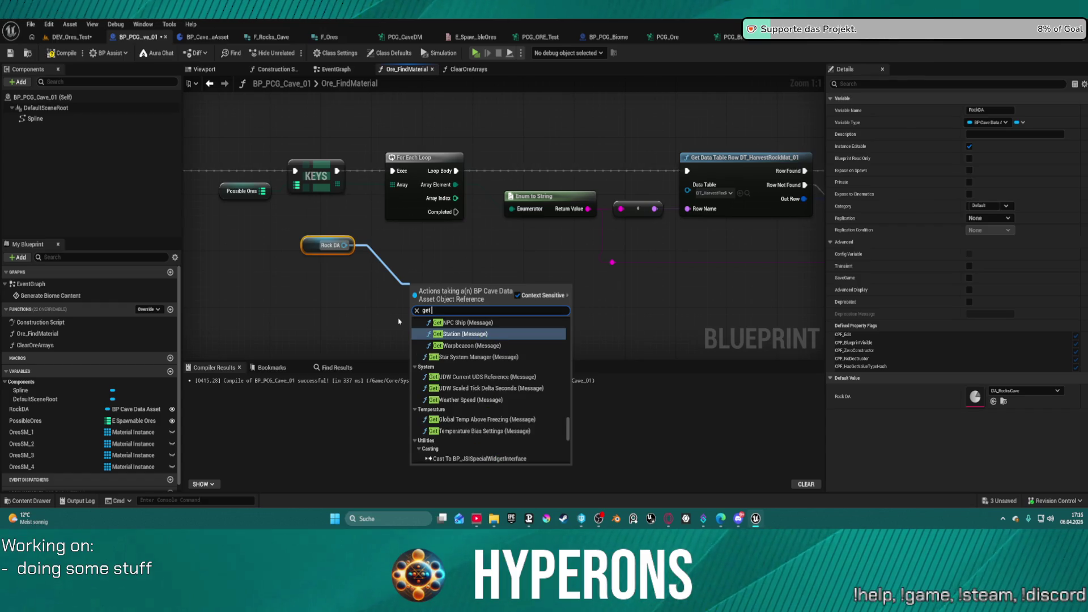
type("st")
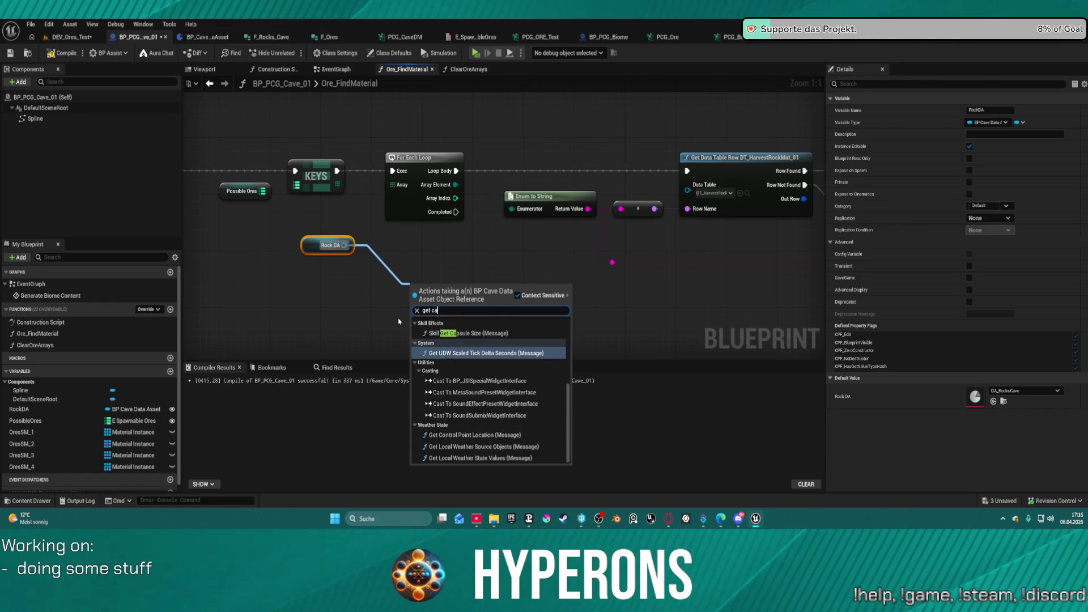
key("BackSpace")
key("BackSpace")
type("or")
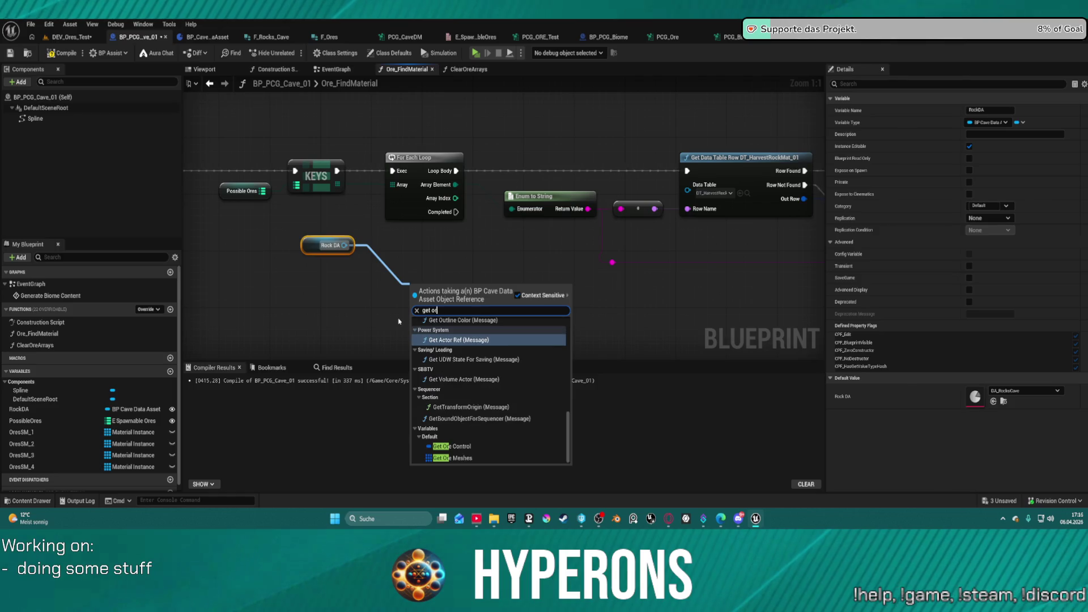
left_click(459, 446)
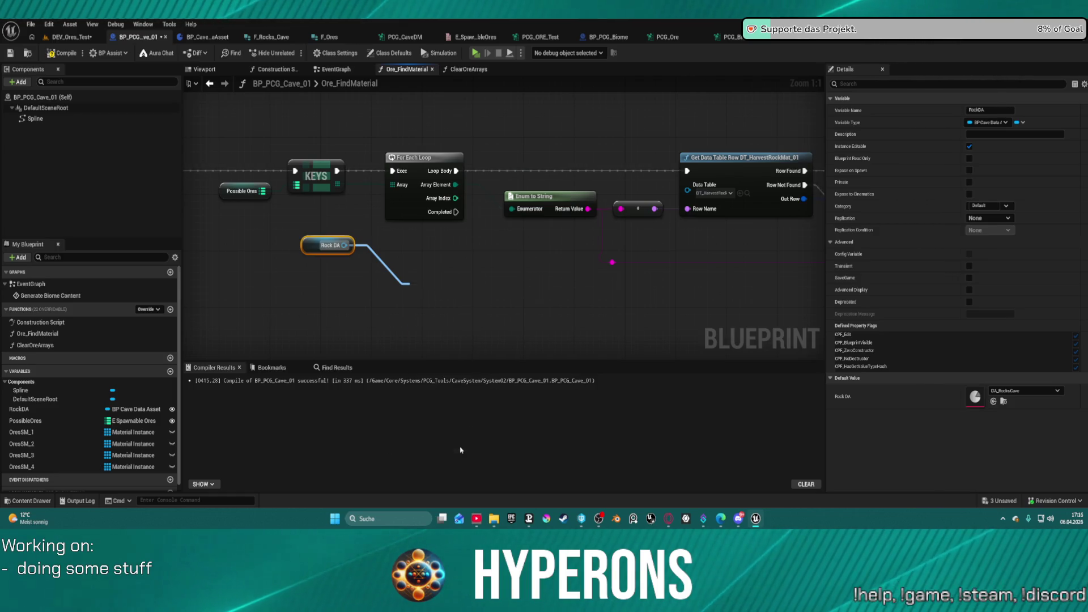
Add a Break F Ores node from Ore Control and move the Rock DA nodes beside the loop
left_click_drag(481, 287, 501, 313)
type("bre")
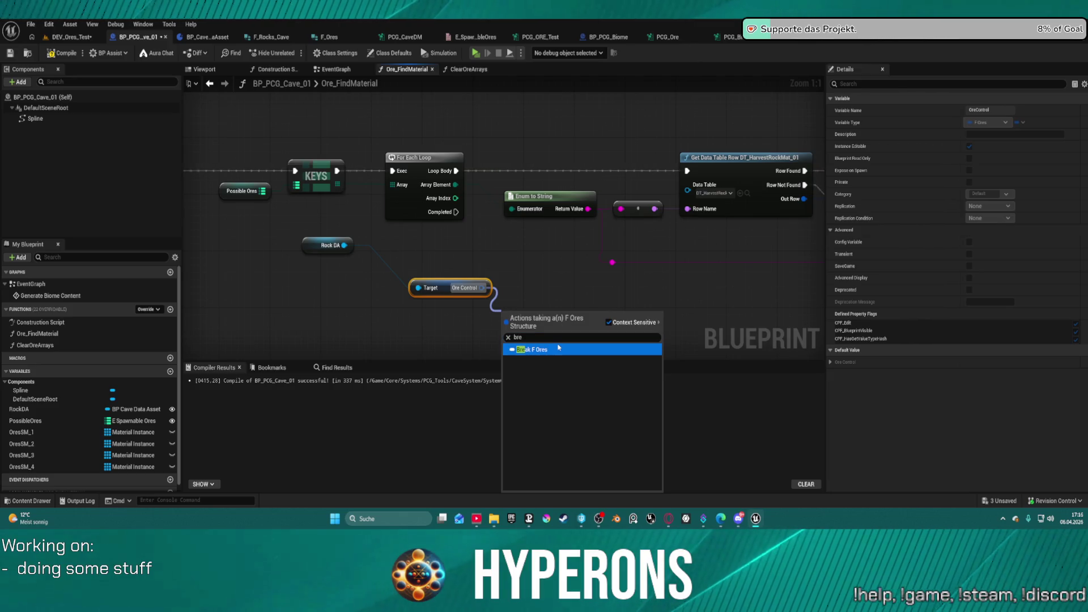
left_click(560, 348)
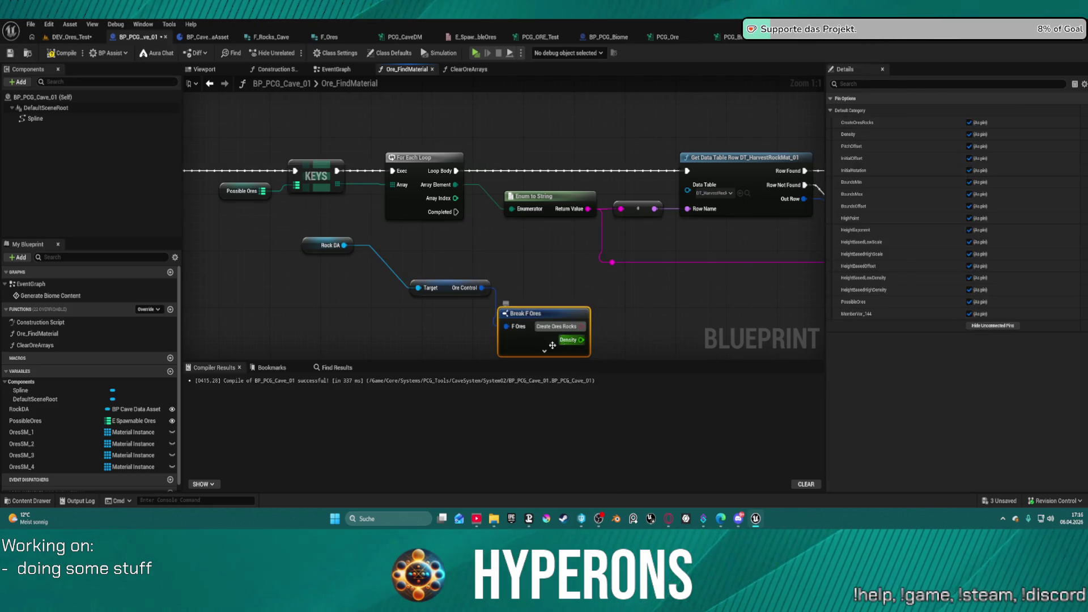
scroll(564, 328, "down", 5)
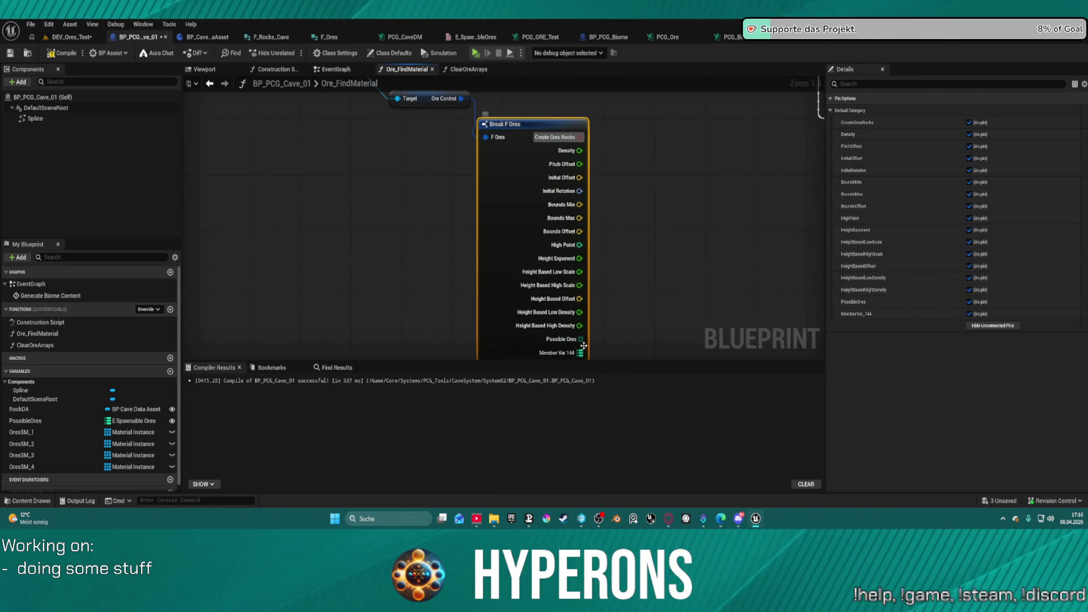
scroll(383, 163, "up", 3)
mouse_move(382, 163)
left_mouse_down()
mouse_move(554, 280)
mouse_move(601, 283)
left_mouse_up()
left_click_drag(630, 237, 287, 195)
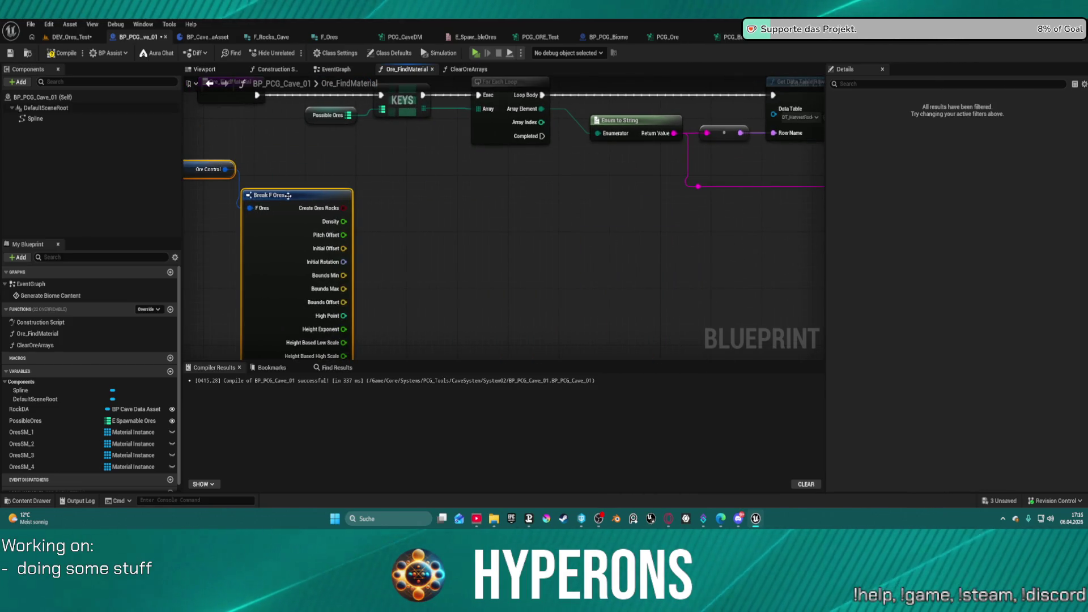
Wire Possible Ores into the For Each Loop's Array and delete the old KEYS and Possible Ores nodes
scroll(393, 187, "down", 3)
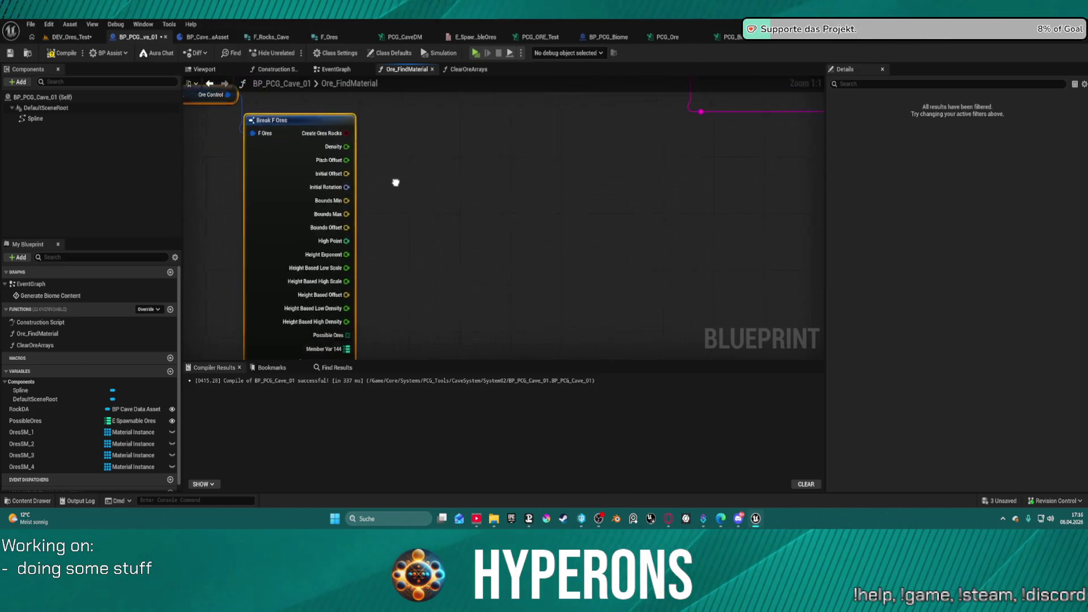
mouse_move(371, 282)
left_mouse_down()
mouse_move(391, 96)
mouse_move(433, 266)
mouse_move(454, 277)
mouse_move(499, 261)
left_mouse_up()
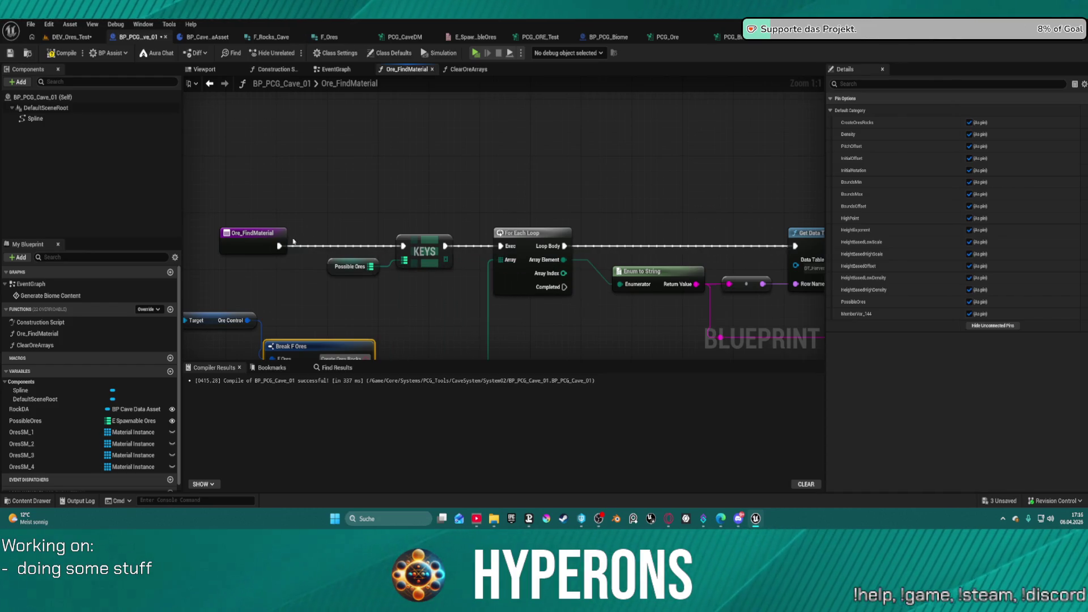
left_click(283, 238)
key("Delete")
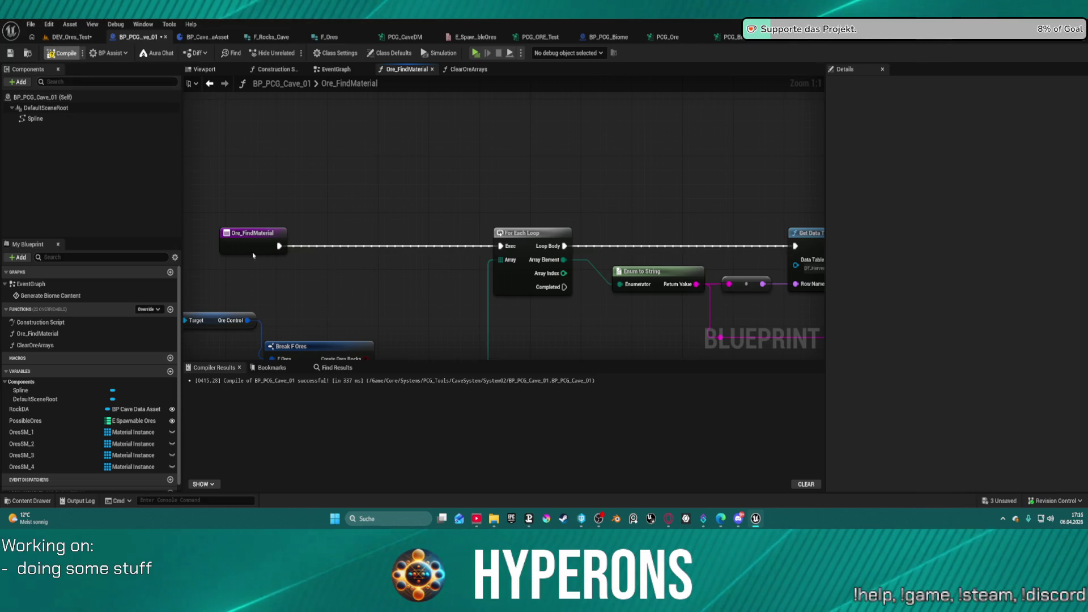
left_click(323, 347)
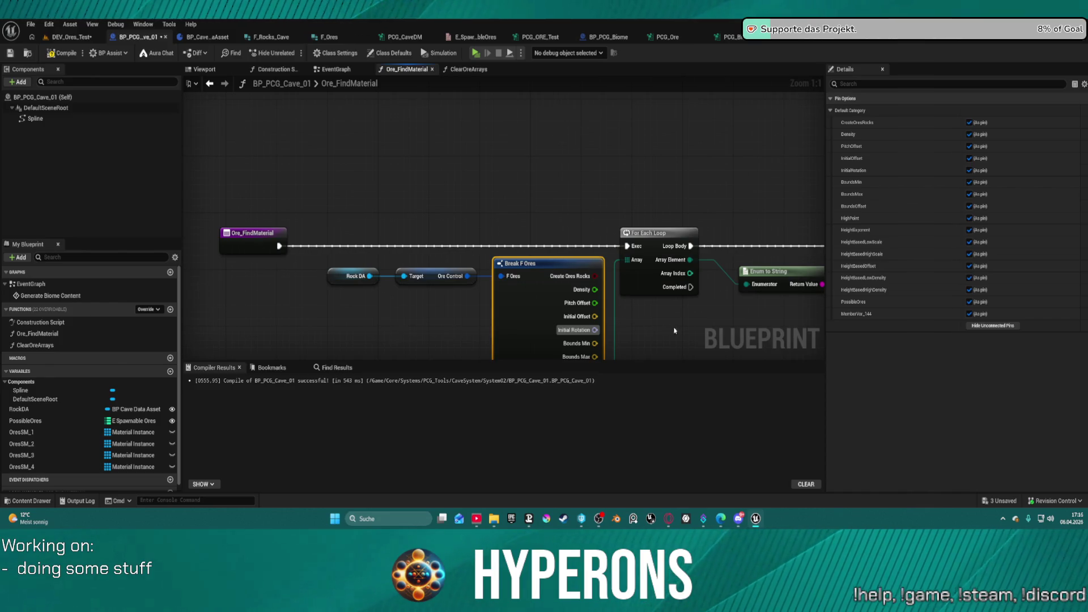
left_click(44, 422)
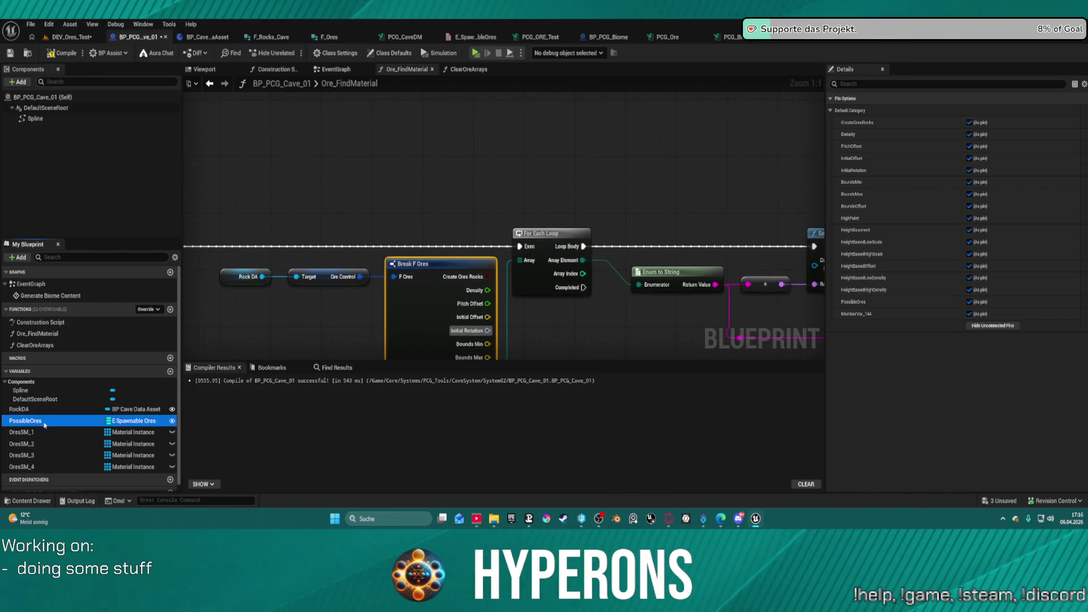
Delete the PossibleOres variable and zoom out to see the Get Data Table Row nodes
key("Delete")
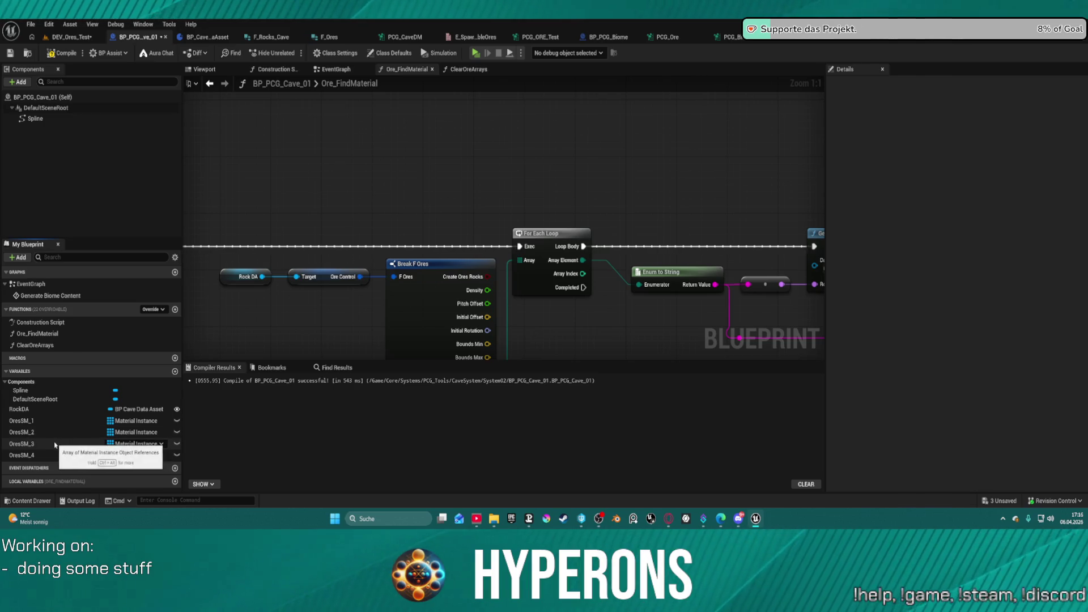
mouse_move(752, 187)
left_mouse_down()
mouse_move(420, 189)
mouse_move(187, 155)
mouse_move(329, 158)
mouse_move(460, 123)
left_mouse_up()
scroll(269, 165, "down", 2)
scroll(187, 156, "down", 2)
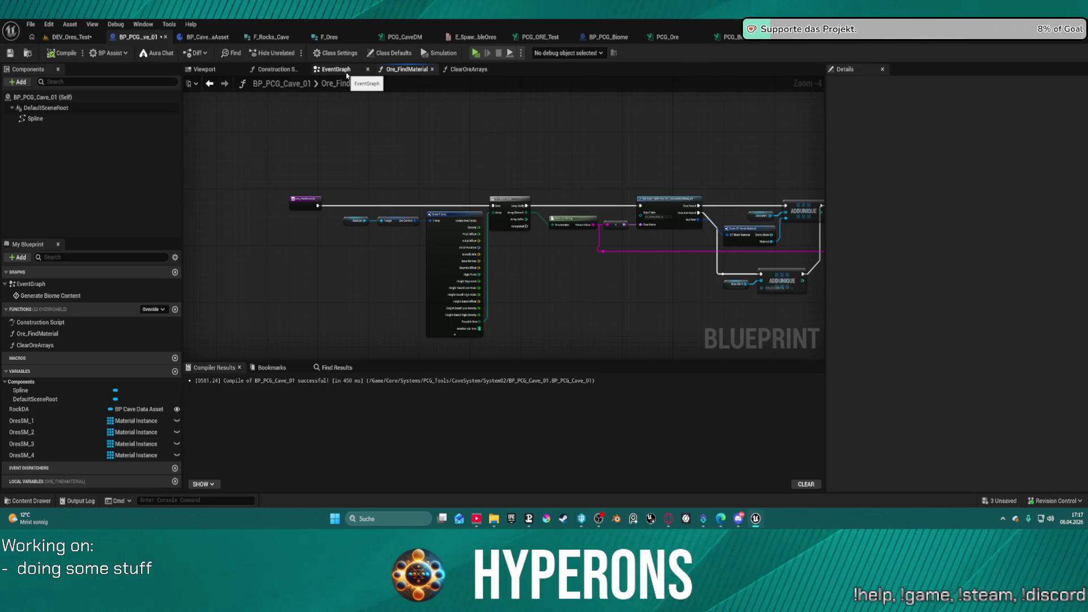
Look over the EventGraph and PCG_CaveDM graph, then close the PCG_ORE_Test graph
left_click(347, 73)
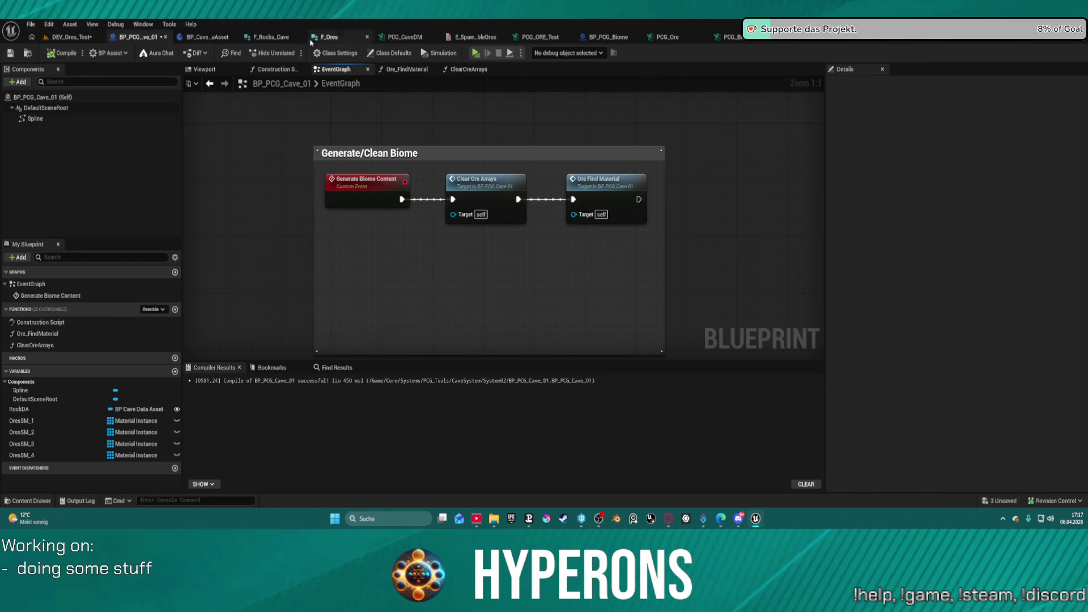
left_click(406, 36)
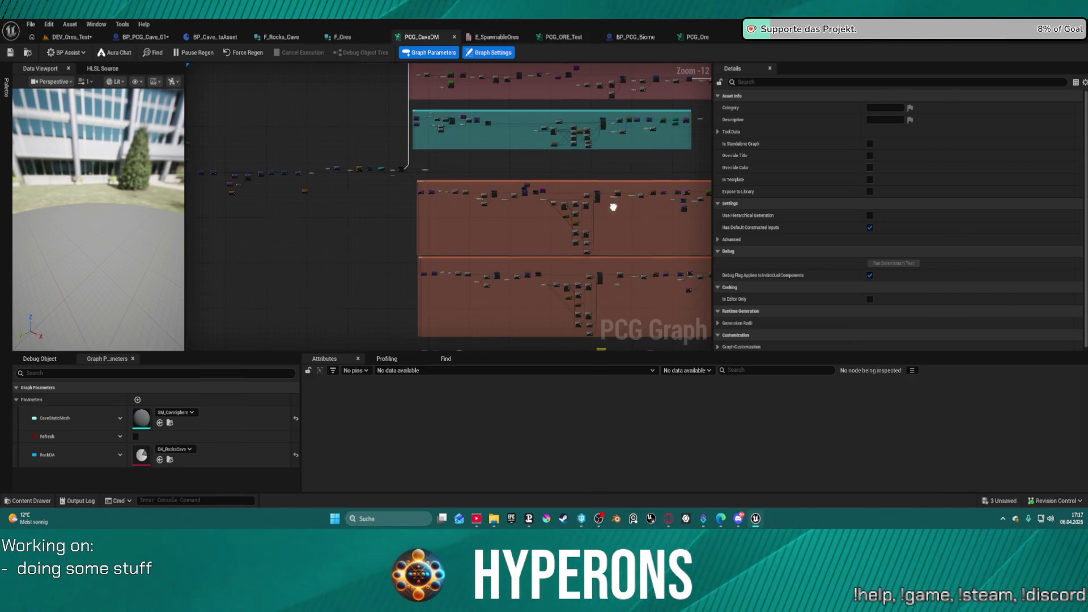
left_click_drag(612, 207, 447, 76)
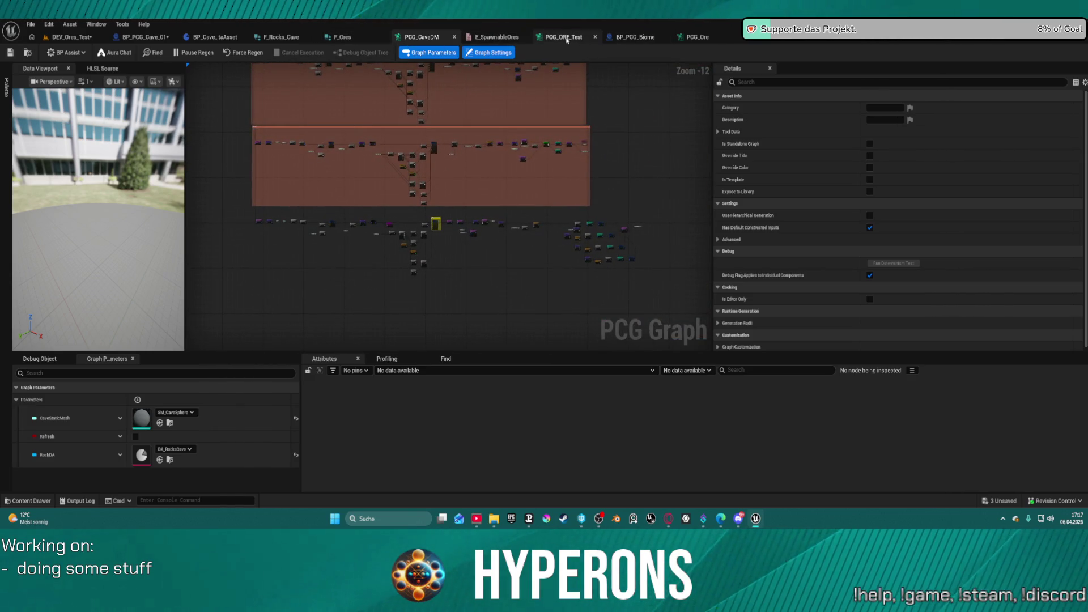
left_click(562, 37)
scroll(448, 148, "down", 5)
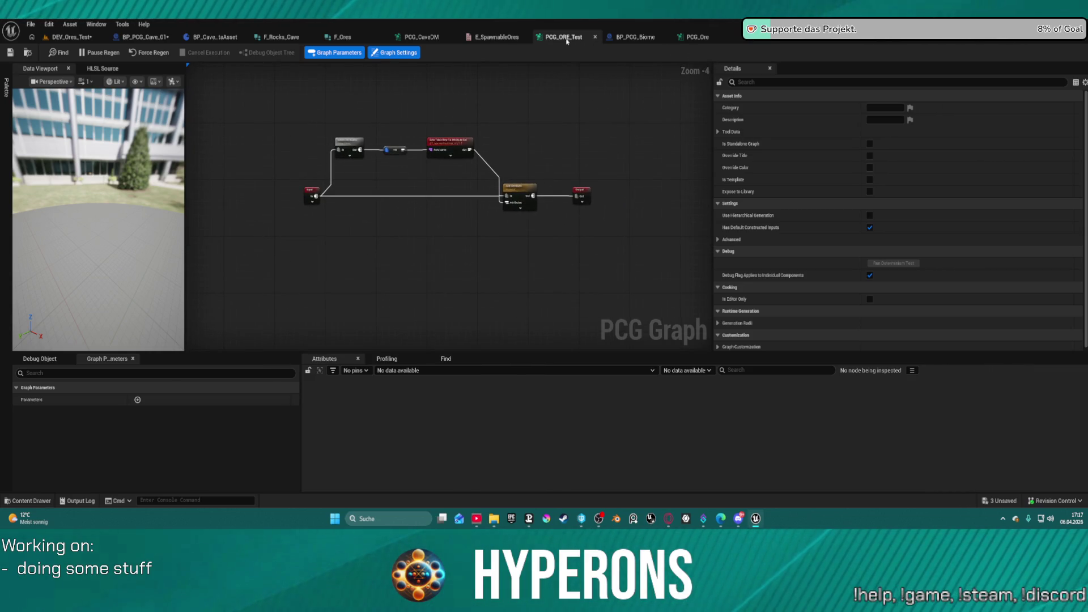
left_click(595, 37)
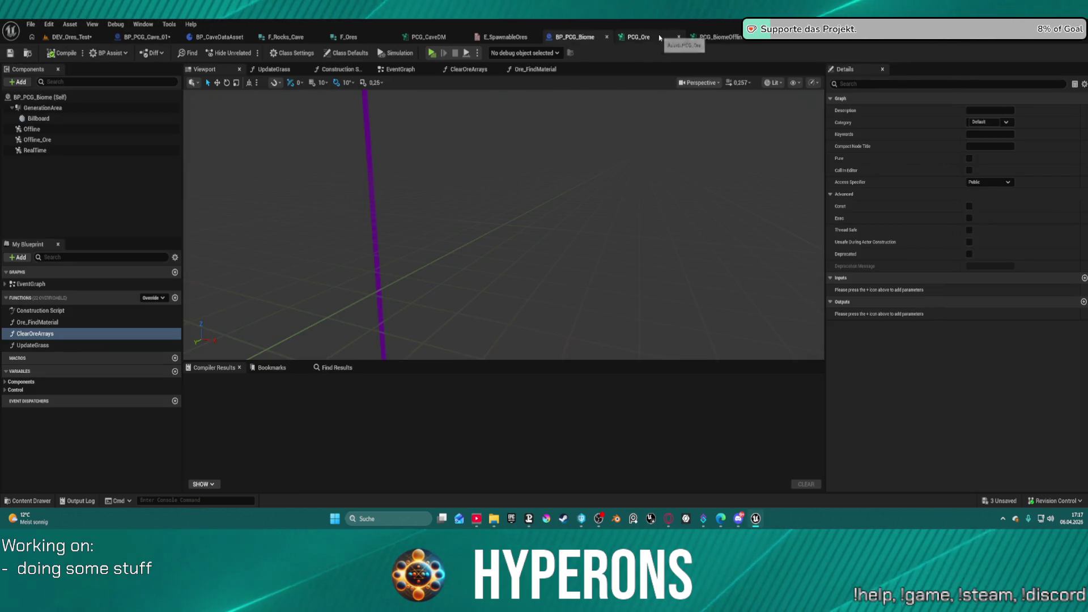
Close the PCG_Ore graph and bring up the ore-spawning PCG graph's spawner nodes
left_click(635, 39)
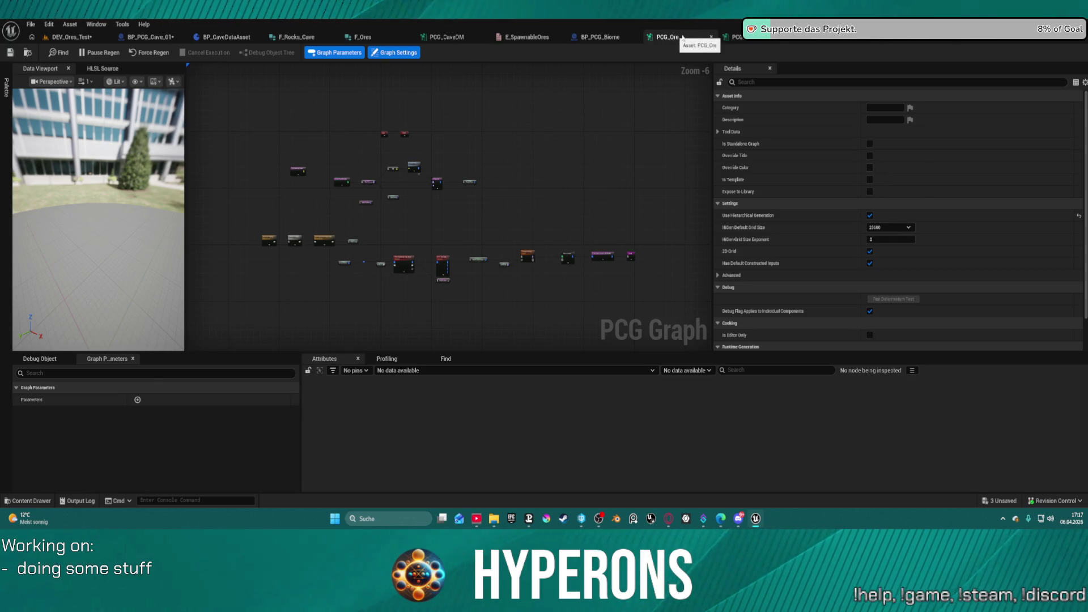
left_click(711, 37)
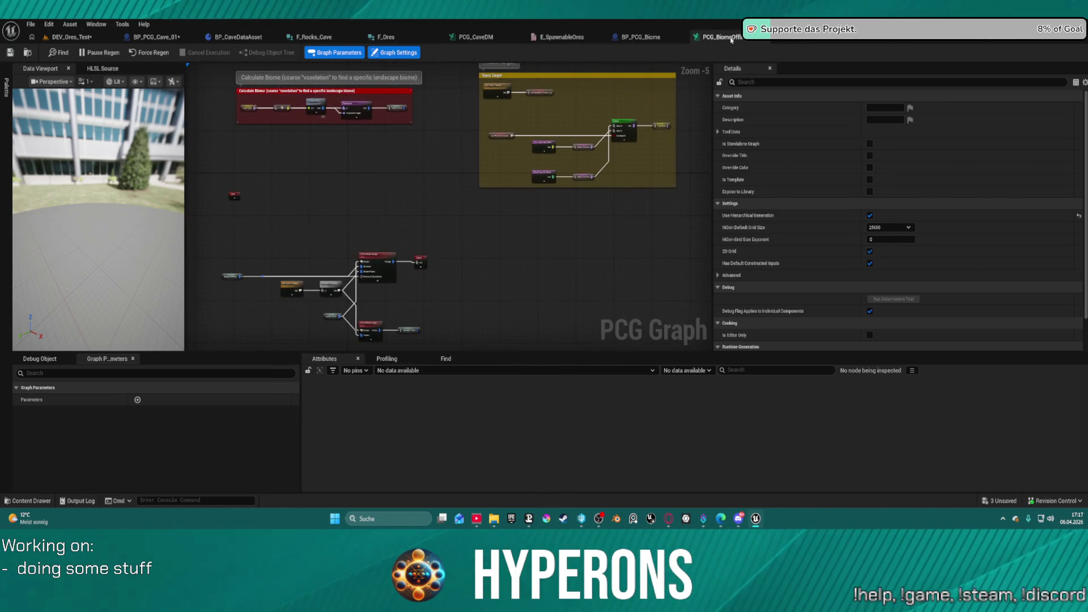
left_click(739, 41)
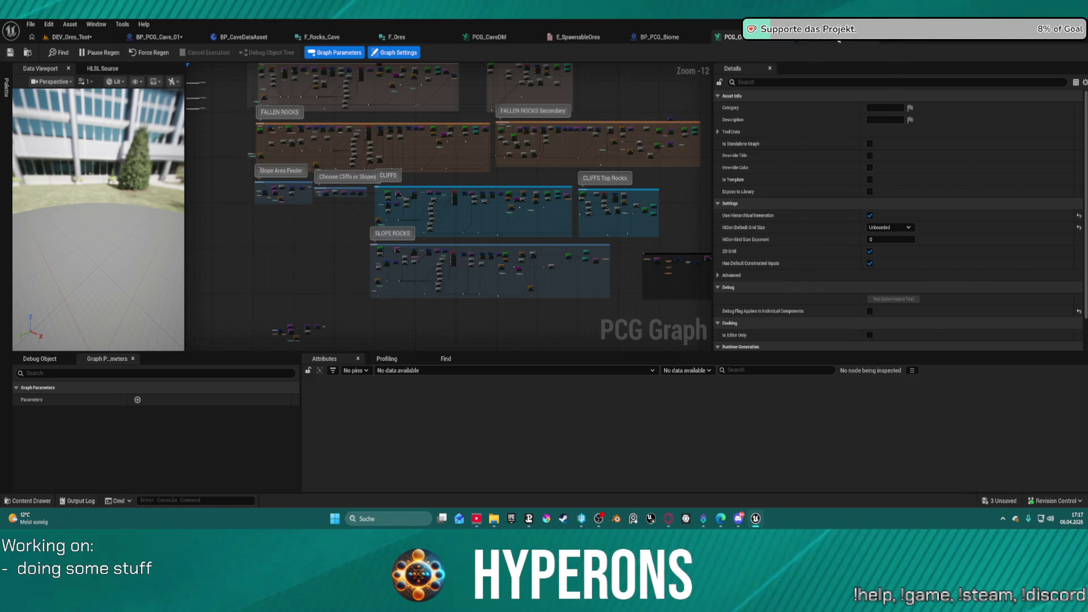
left_click(839, 40)
scroll(549, 267, "up", 5)
left_click_drag(544, 281, 437, 180)
scroll(225, 165, "down", 5)
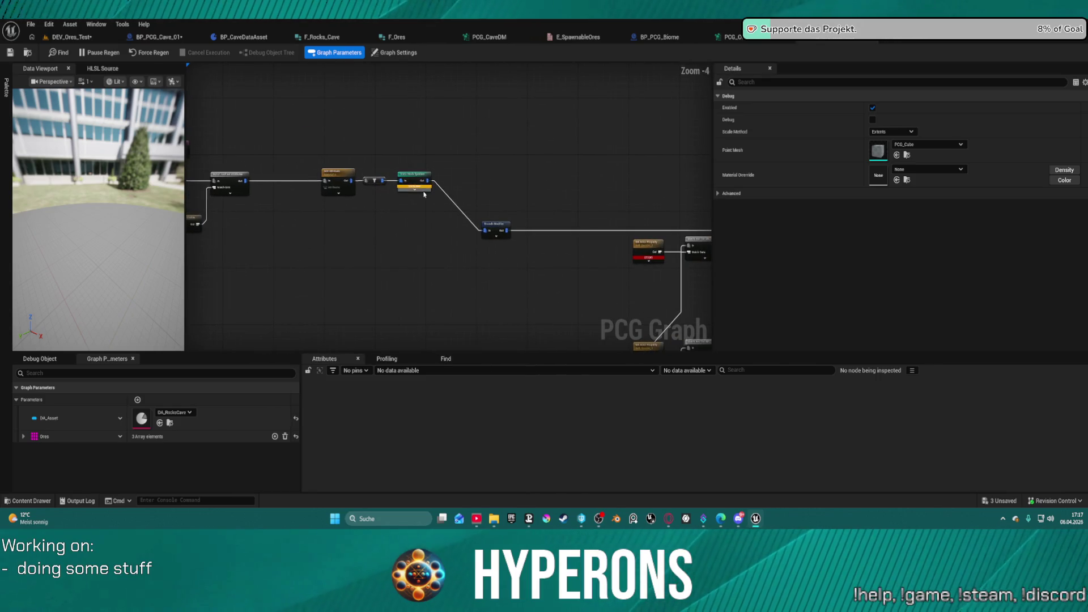
Search the node menu for 'get actor' and dismiss it without adding a node
scroll(333, 170, "up", 5)
right_click(383, 232)
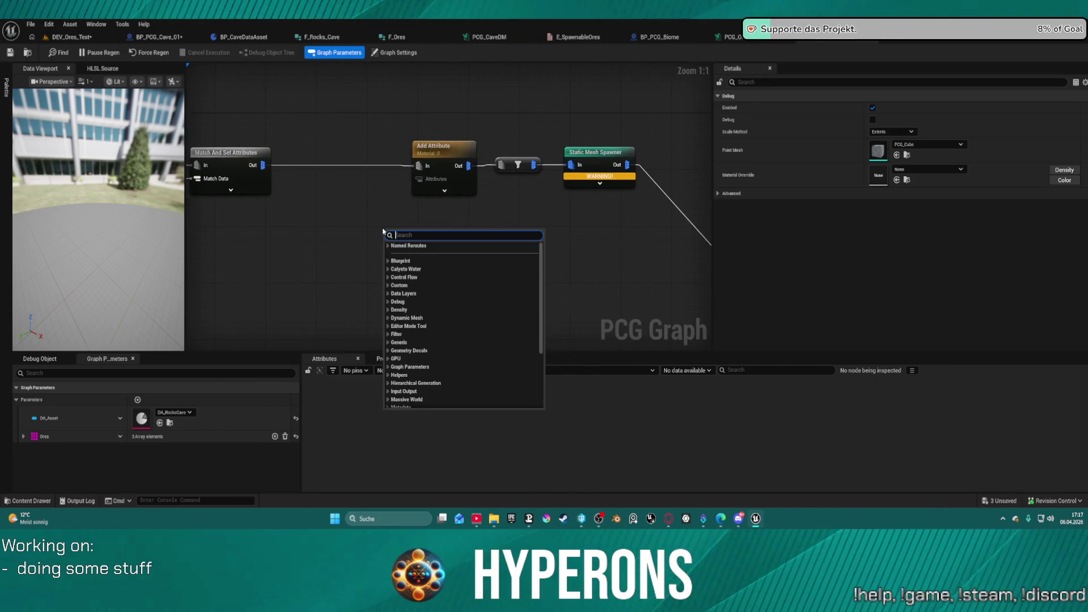
type("get actor")
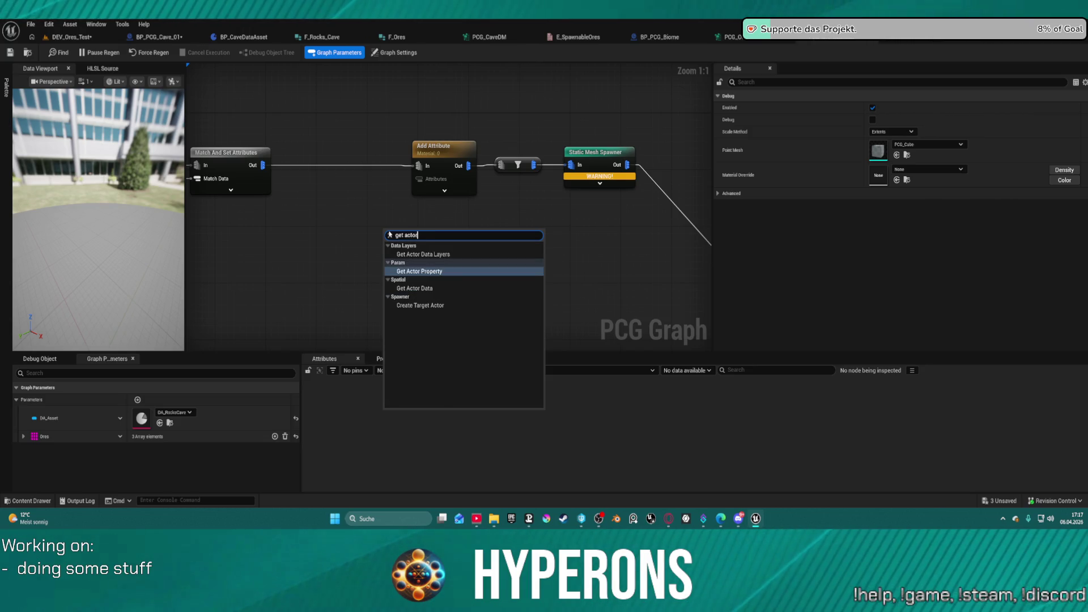
left_click(344, 285)
scroll(481, 172, "down", 1)
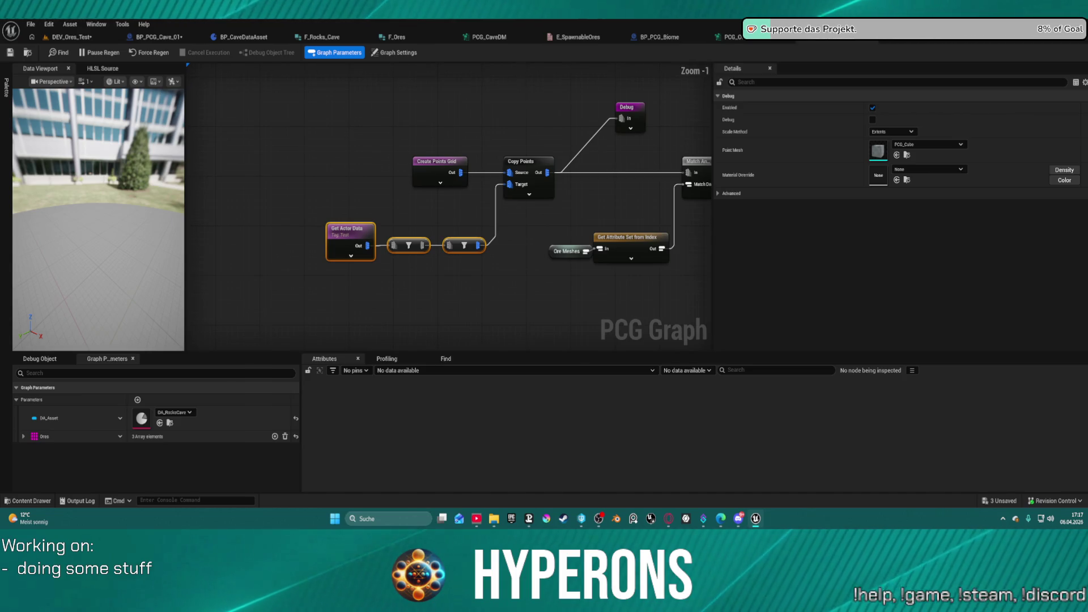
scroll(407, 155, "down", 7)
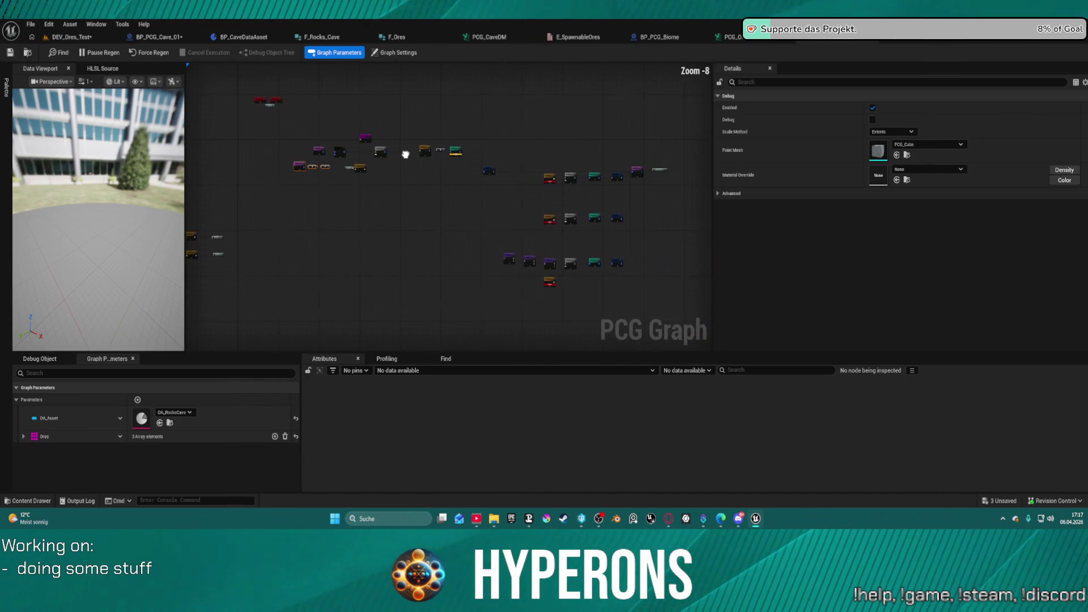
scroll(407, 155, "up", 4)
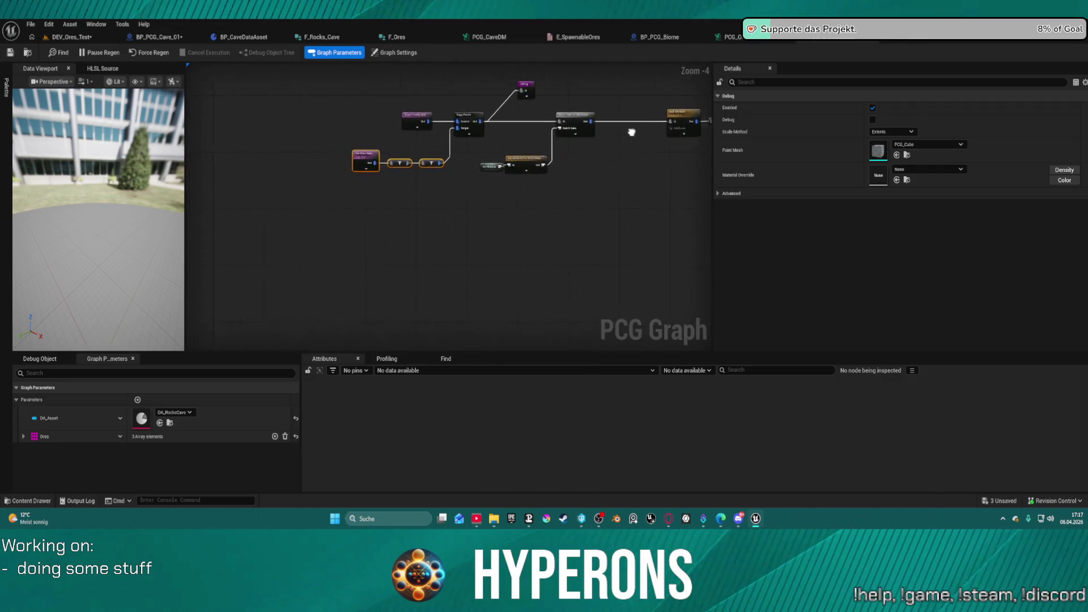
Place a Get Actor Property node near the Copy Points chain
mouse_move(397, 261)
left_mouse_down()
mouse_move(397, 147)
mouse_move(430, 141)
mouse_move(385, 172)
left_mouse_up()
right_click(385, 172)
type("get")
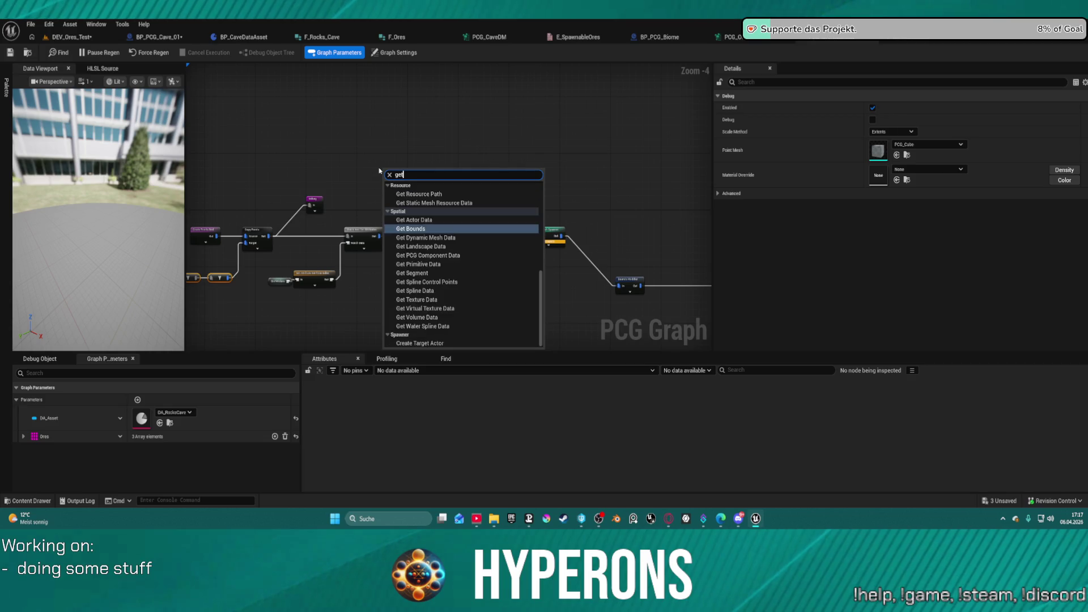
type(" acto")
key("Up")
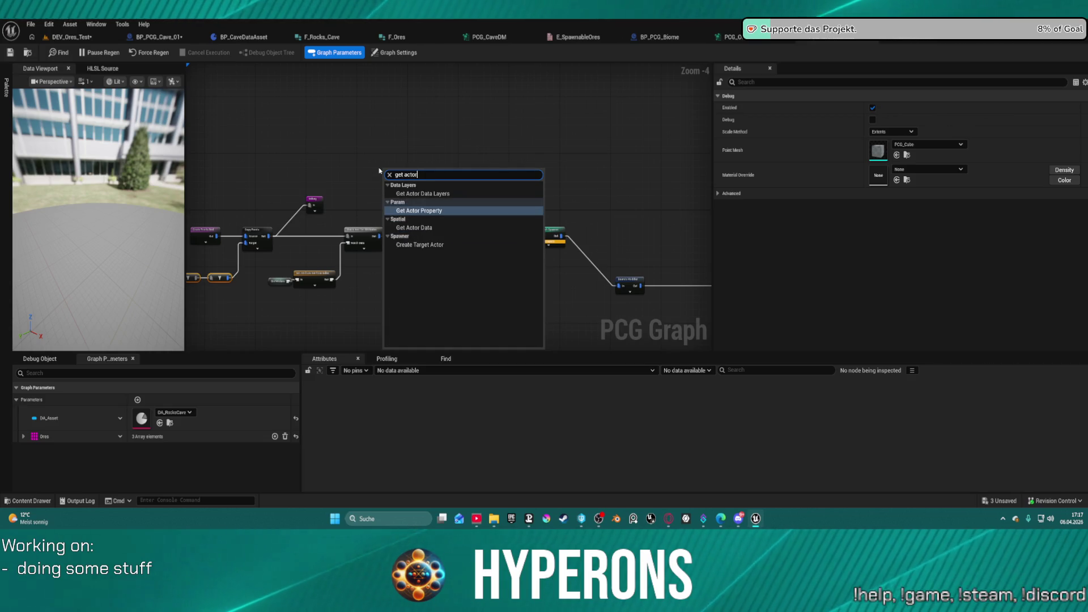
key("Return")
scroll(394, 151, "up", 4)
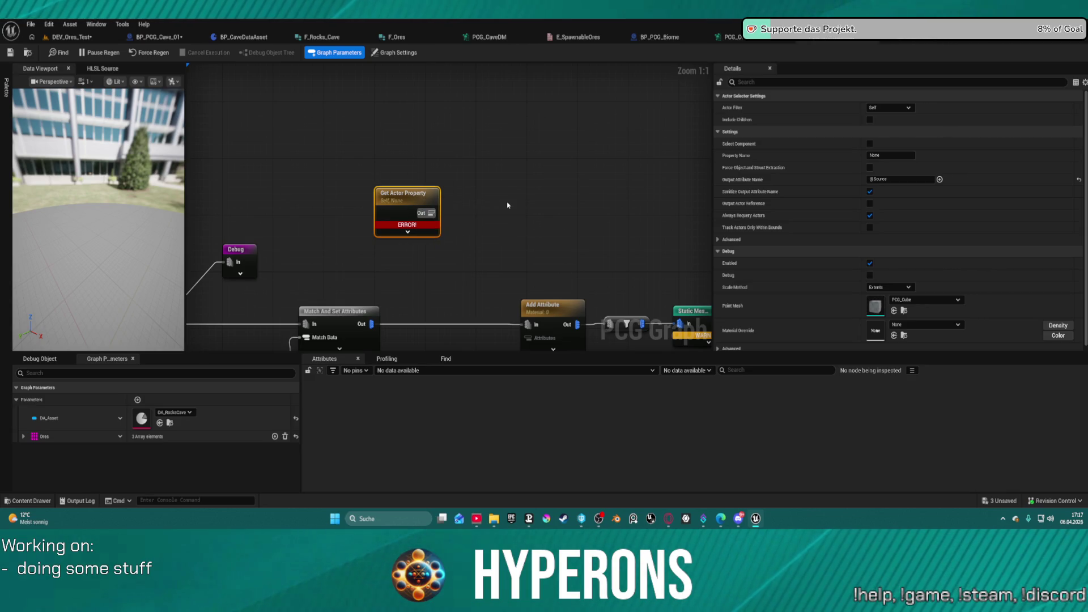
mouse_move(388, 281)
left_mouse_down()
mouse_move(427, 233)
mouse_move(430, 141)
mouse_move(187, 267)
left_mouse_up()
scroll(534, 109, "down", 2)
left_click_drag(534, 110, 396, 165)
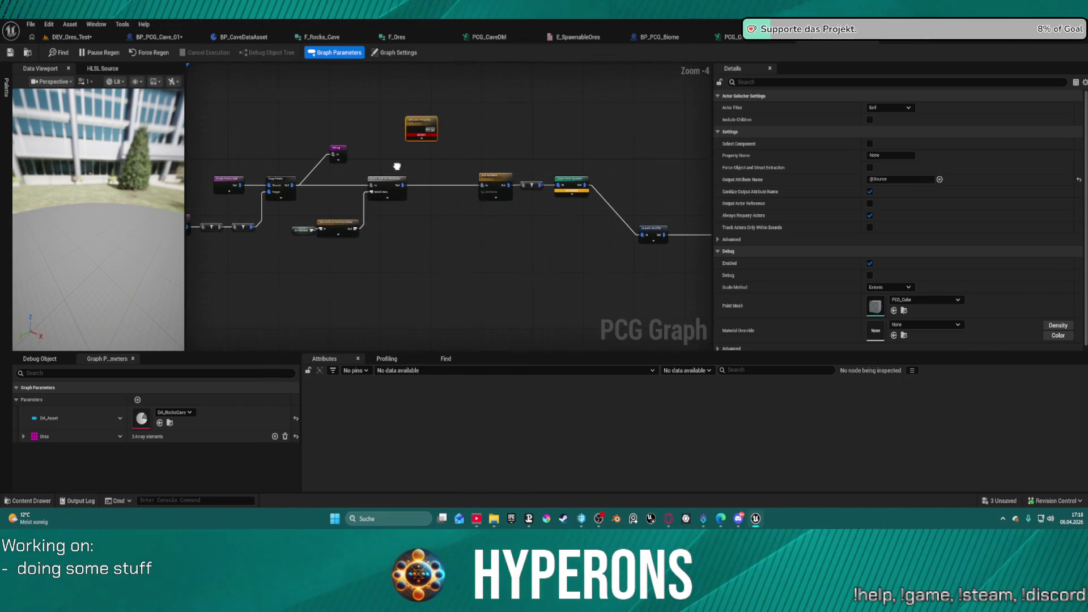
scroll(447, 160, "up", 4)
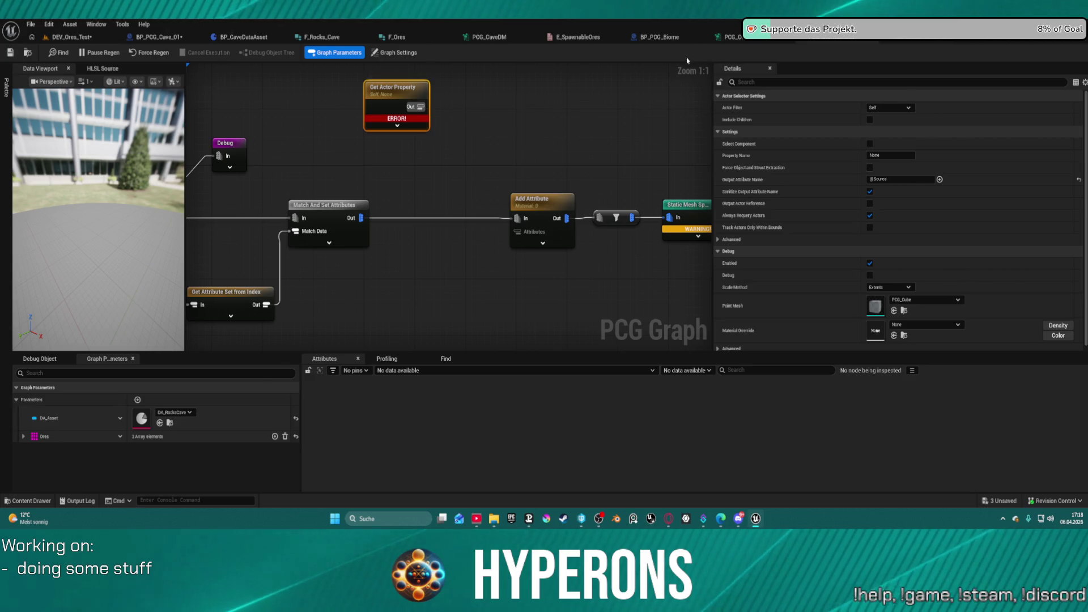
left_click(730, 37)
Inspect the existing Get Actor Property node's settings and the Bounds Modifier chain
scroll(533, 197, "up", 9)
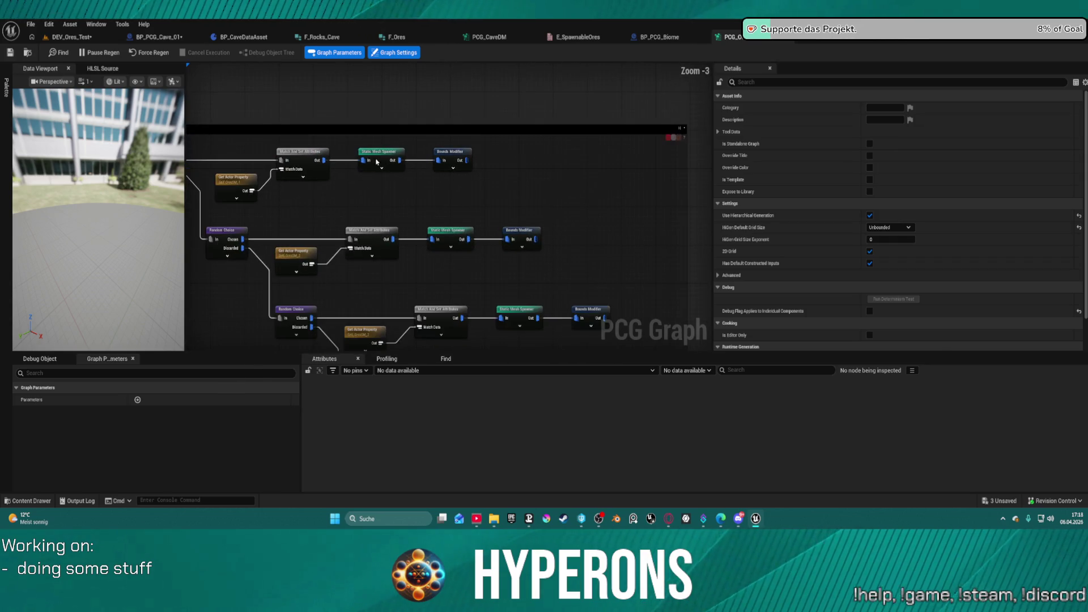
scroll(380, 161, "up", 4)
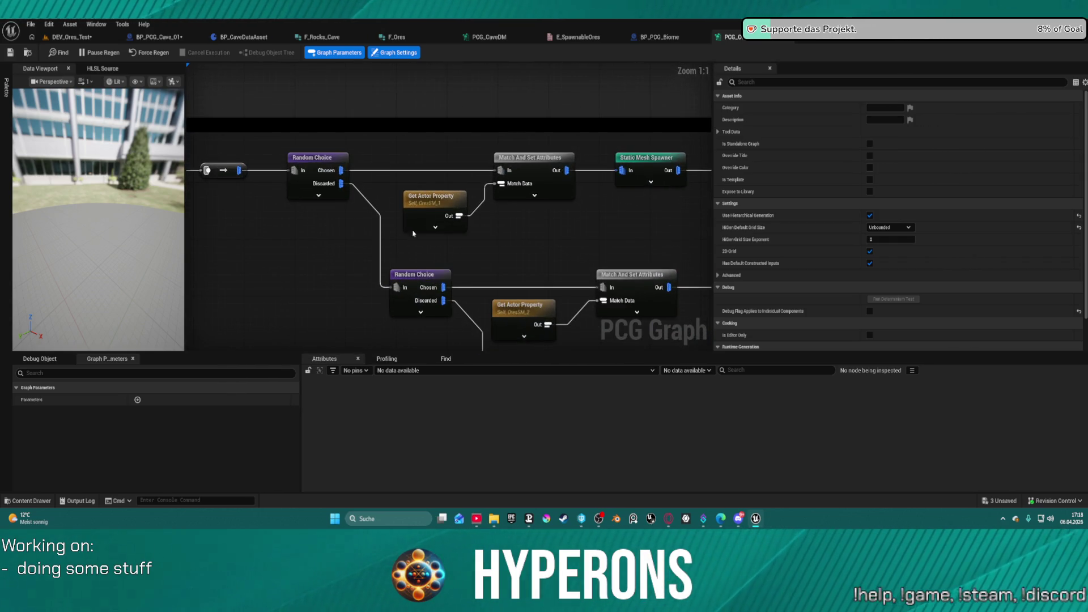
left_click(428, 213)
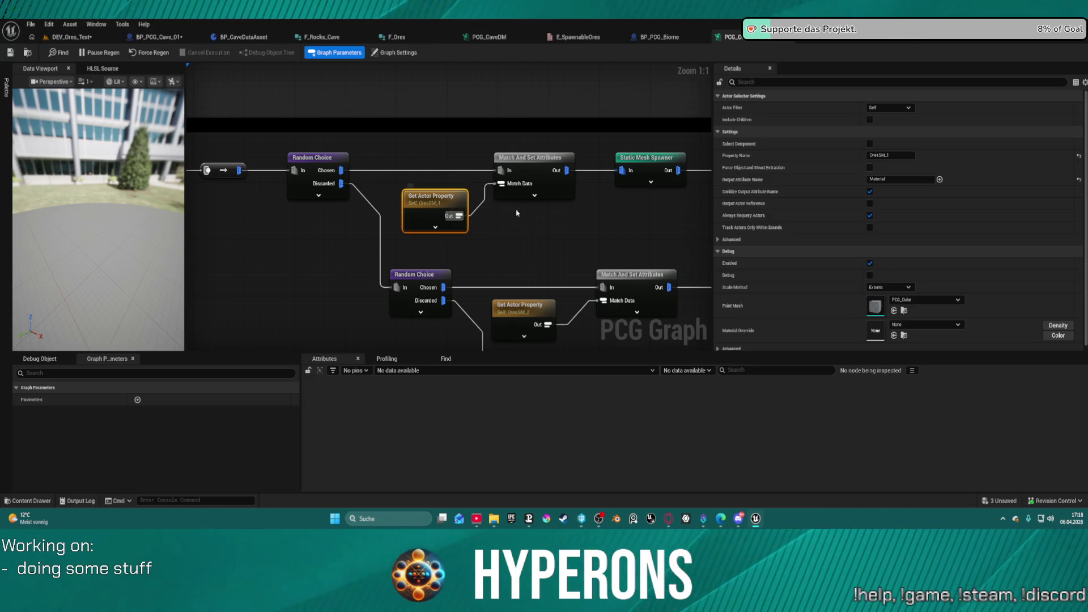
mouse_move(621, 227)
left_mouse_down()
mouse_move(529, 209)
mouse_move(529, 193)
left_mouse_up()
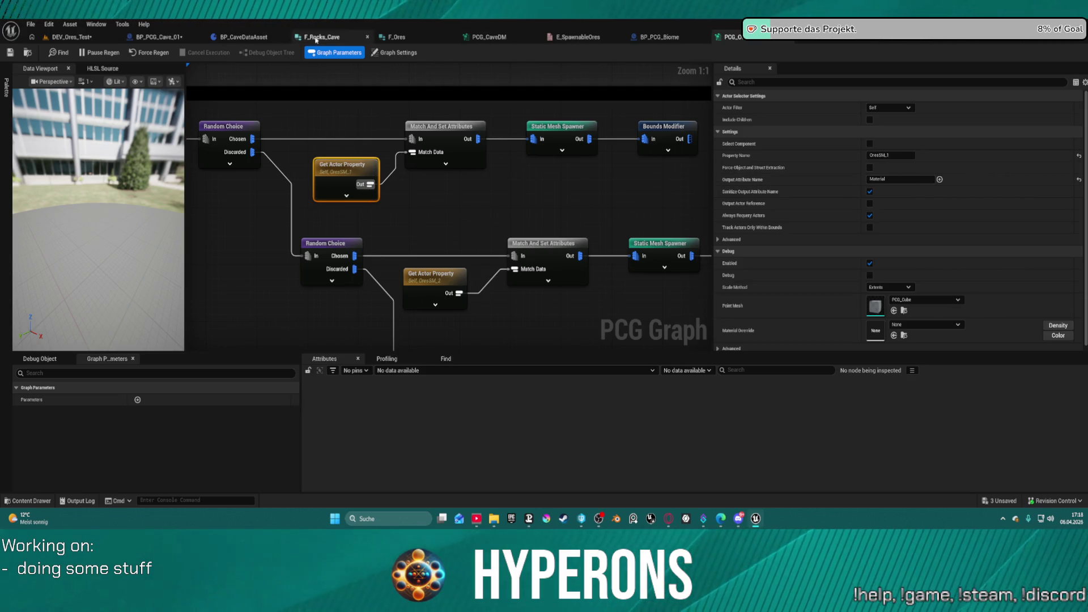
Return to the new-node graph and drag a connection from Get Actor Property's output
left_click(160, 38)
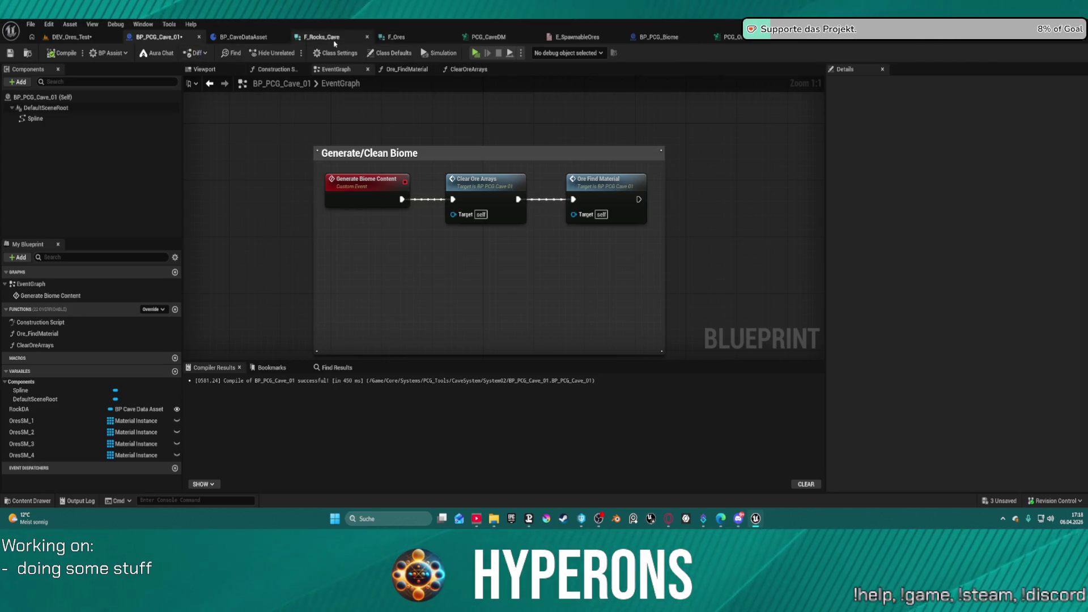
left_click(488, 38)
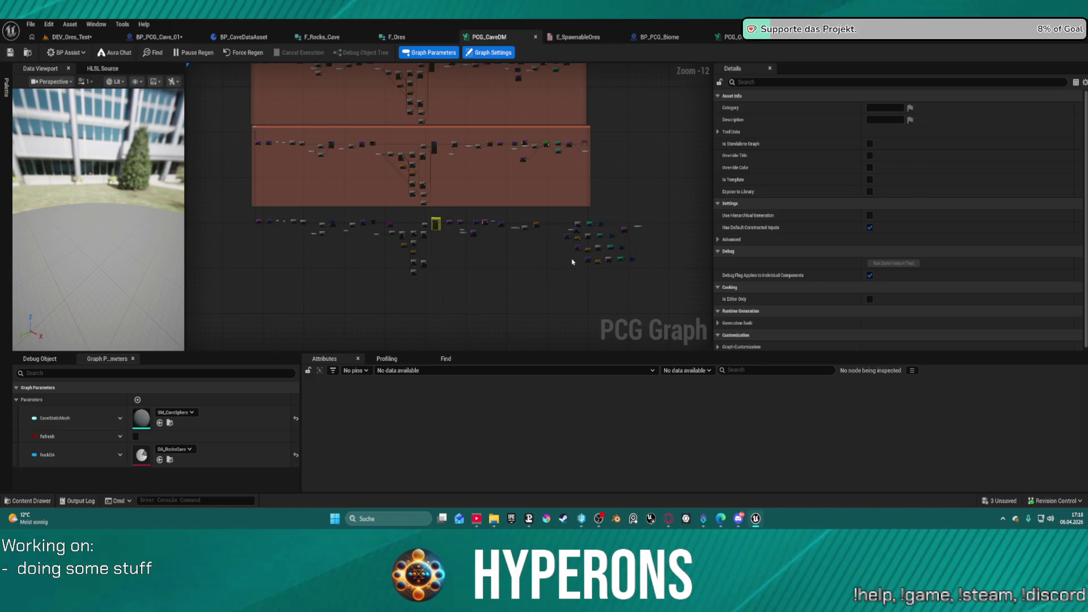
left_click(731, 37)
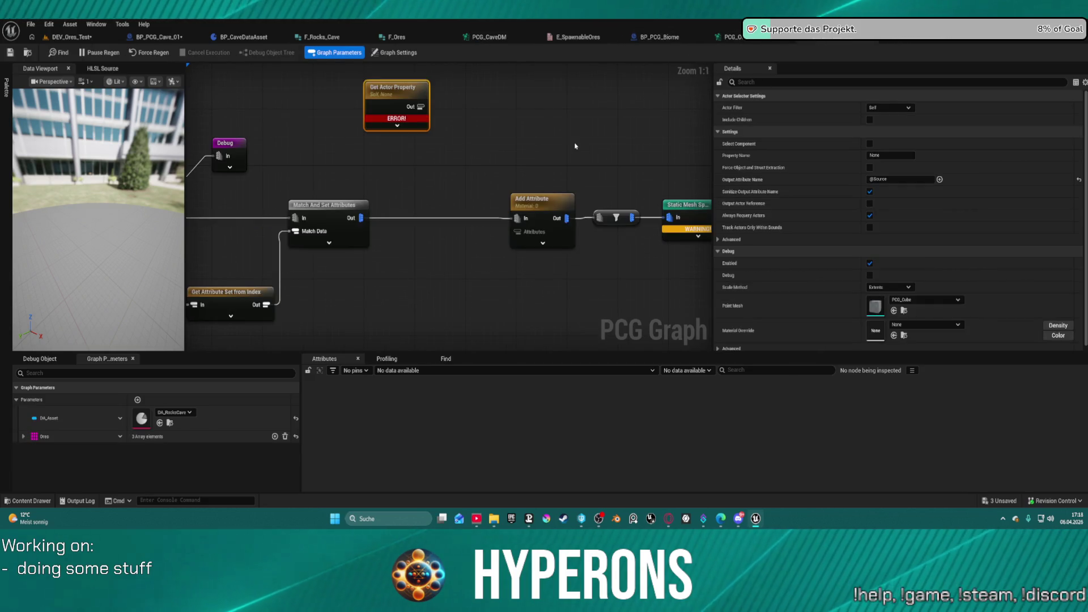
left_click(457, 145)
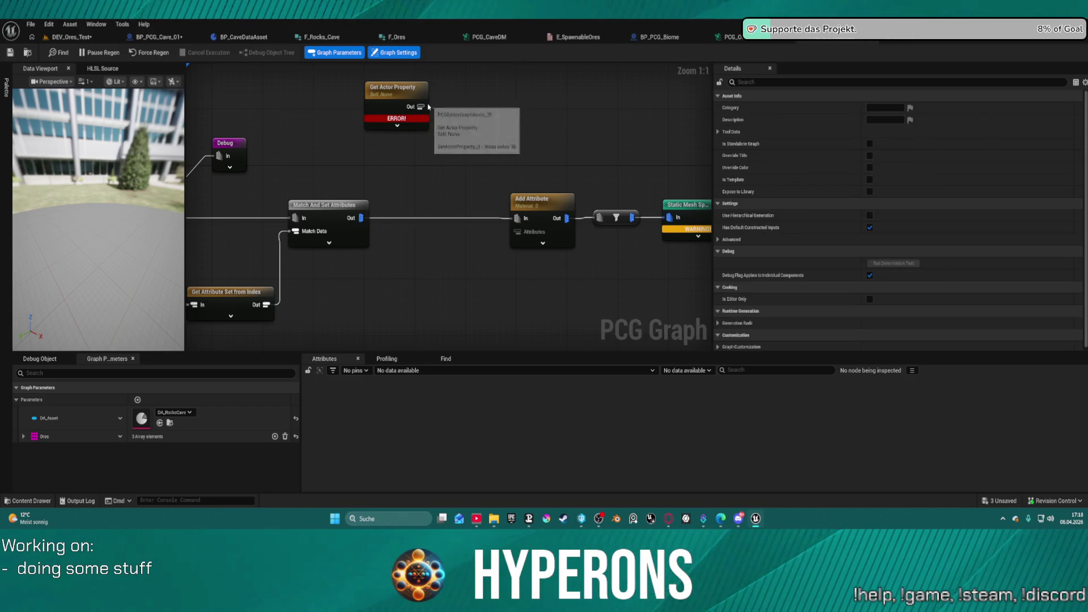
mouse_move(421, 106)
left_mouse_down()
mouse_move(499, 180)
mouse_move(527, 238)
mouse_move(512, 232)
mouse_move(496, 175)
mouse_move(519, 124)
mouse_move(453, 125)
mouse_move(429, 205)
mouse_move(516, 231)
left_mouse_up()
Replace the Get Actor Property node with a pasted copy wired to Add Attribute's Attributes
key("ctrl+v")
left_click(379, 91)
key("Delete")
left_click_drag(433, 215, 421, 244)
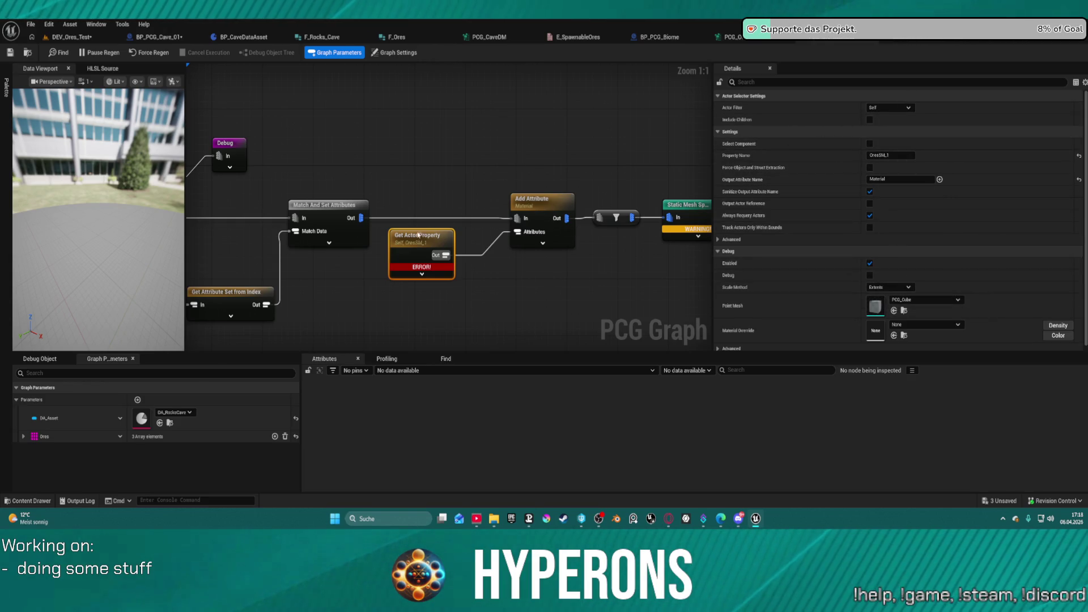
Set the Actor Filter to All World Actors, By Class, BP_PCG_Cave_01
left_click(897, 108)
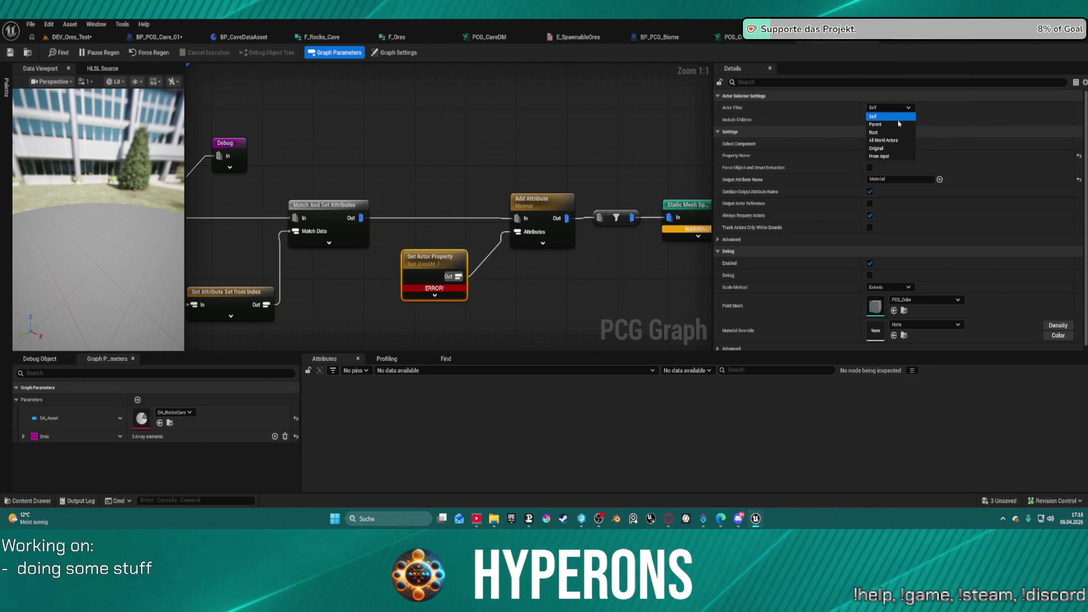
left_click(882, 140)
left_click(887, 132)
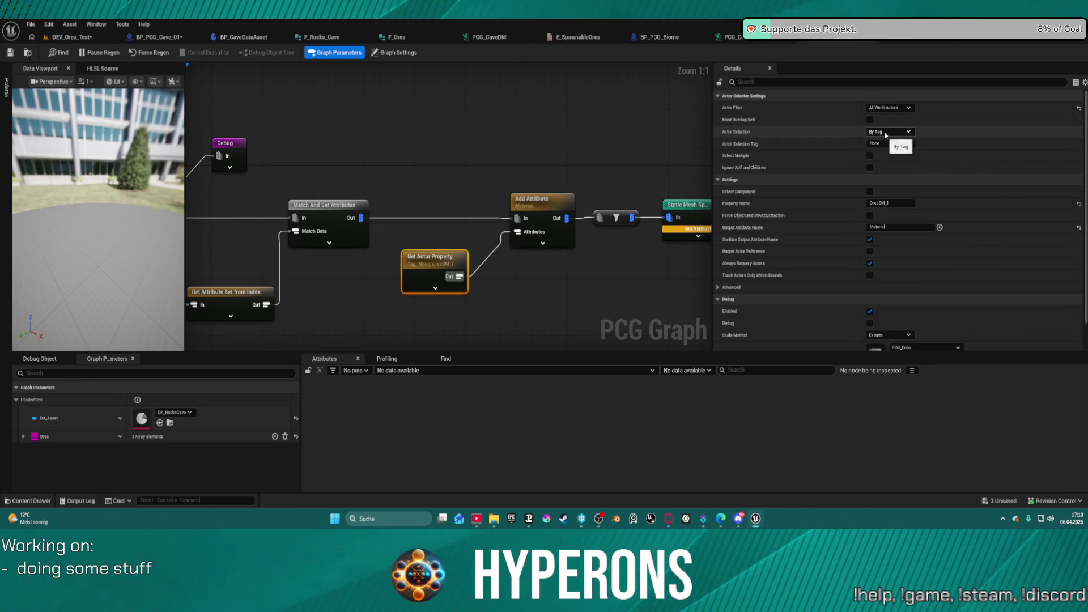
left_click(883, 148)
left_click(882, 143)
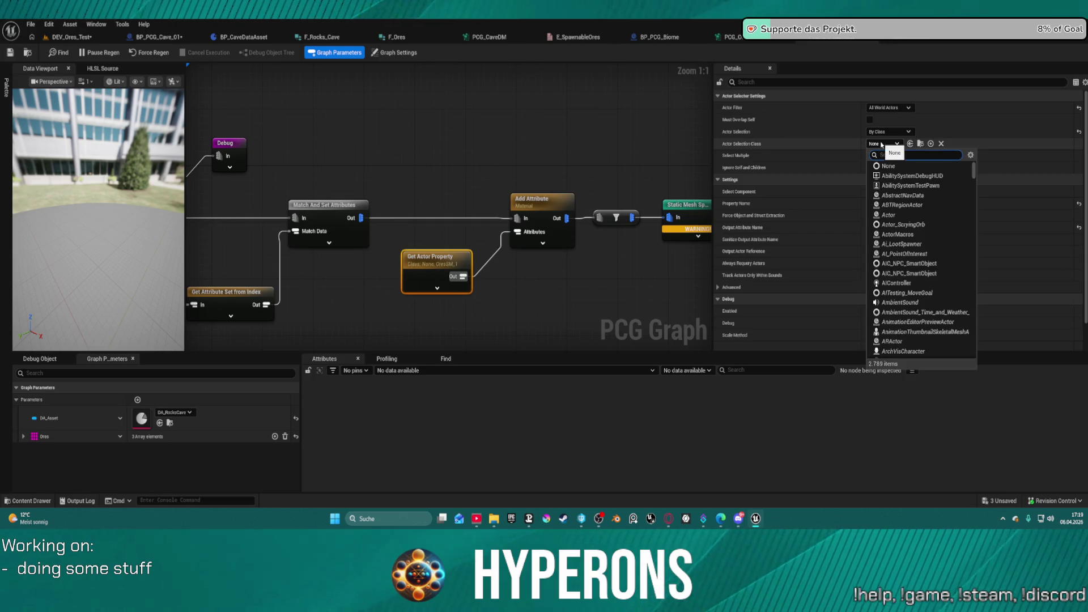
type("cave")
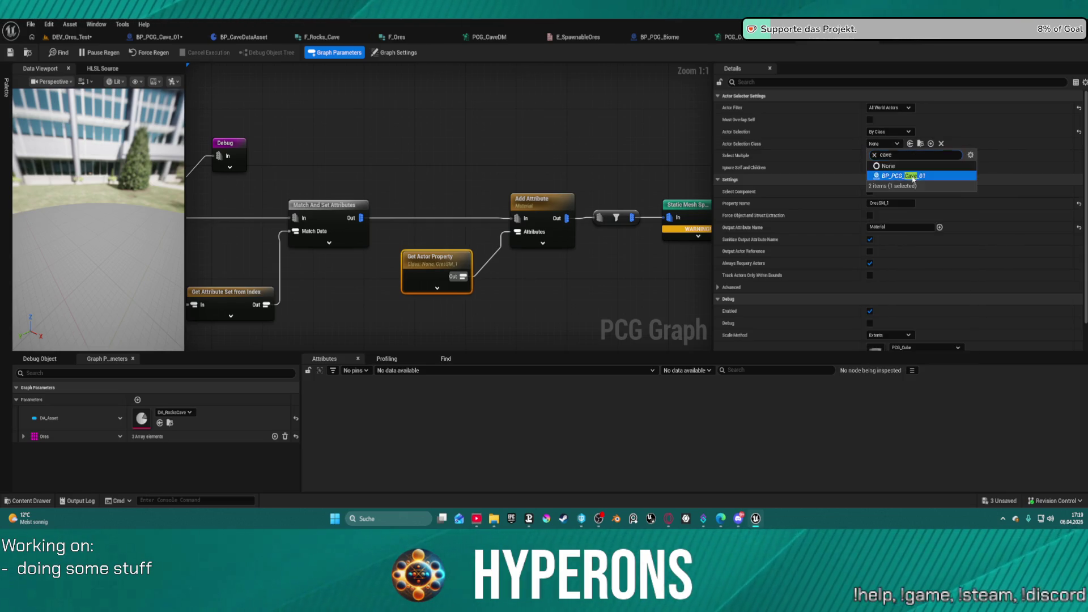
left_click(901, 177)
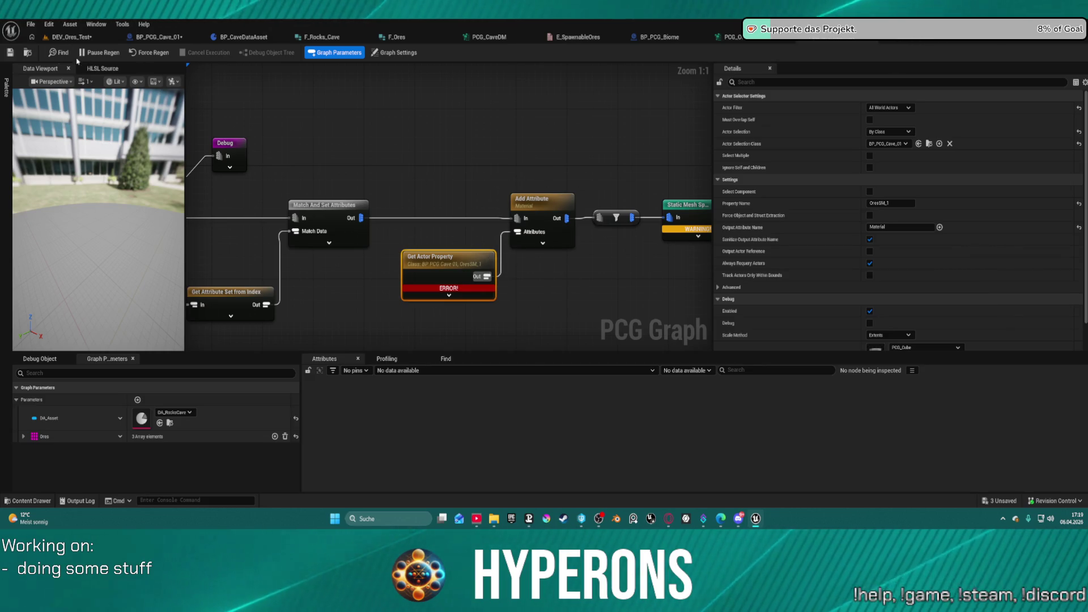
Save all modified assets and go to the BP_PCG_Cave_01 blueprint
left_click(10, 53)
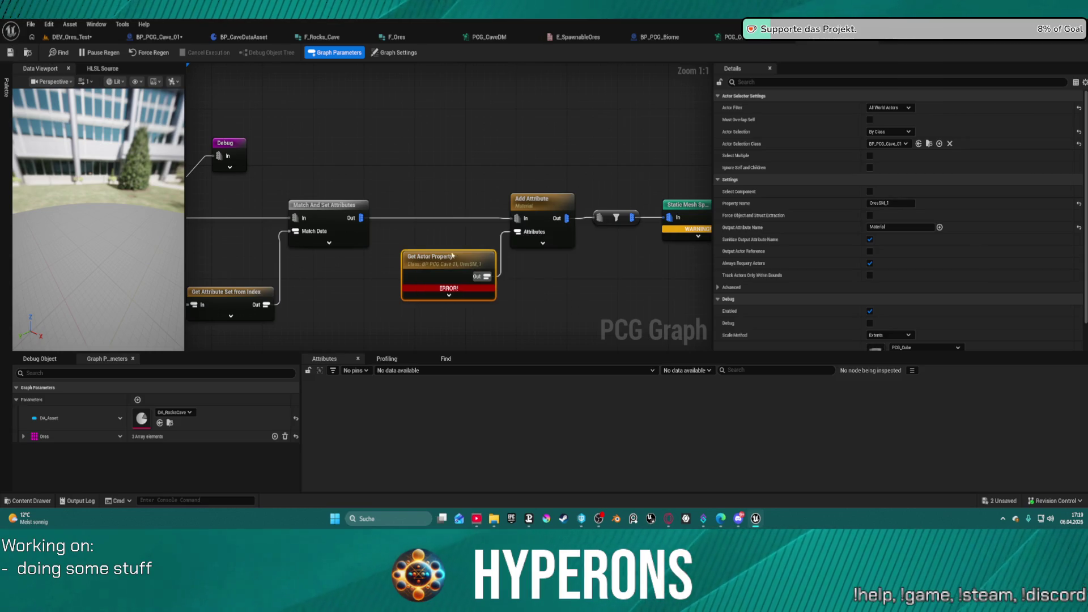
mouse_move(434, 292)
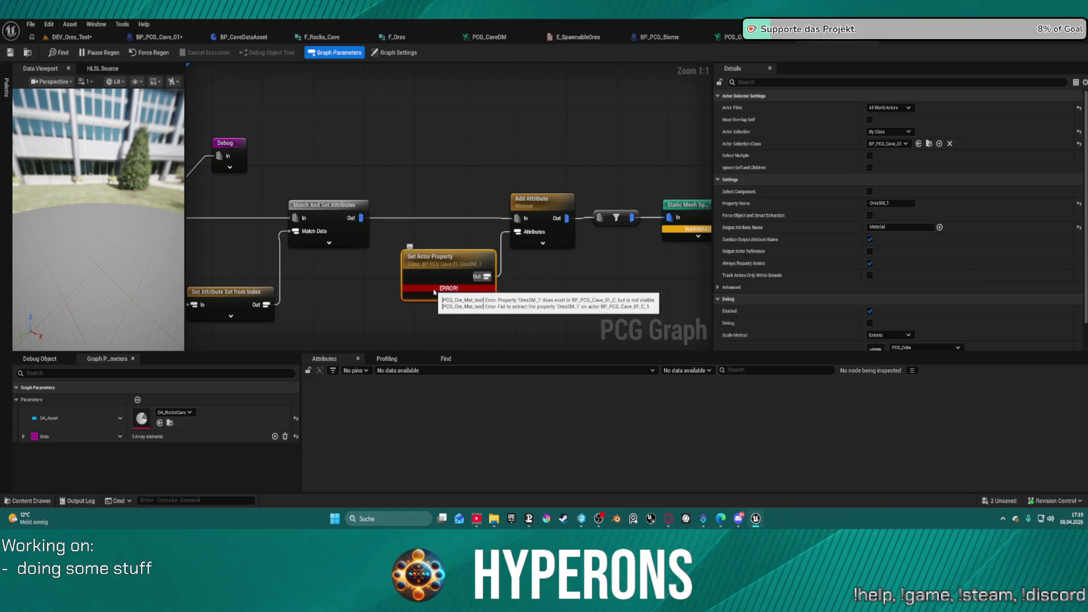
left_click(157, 40)
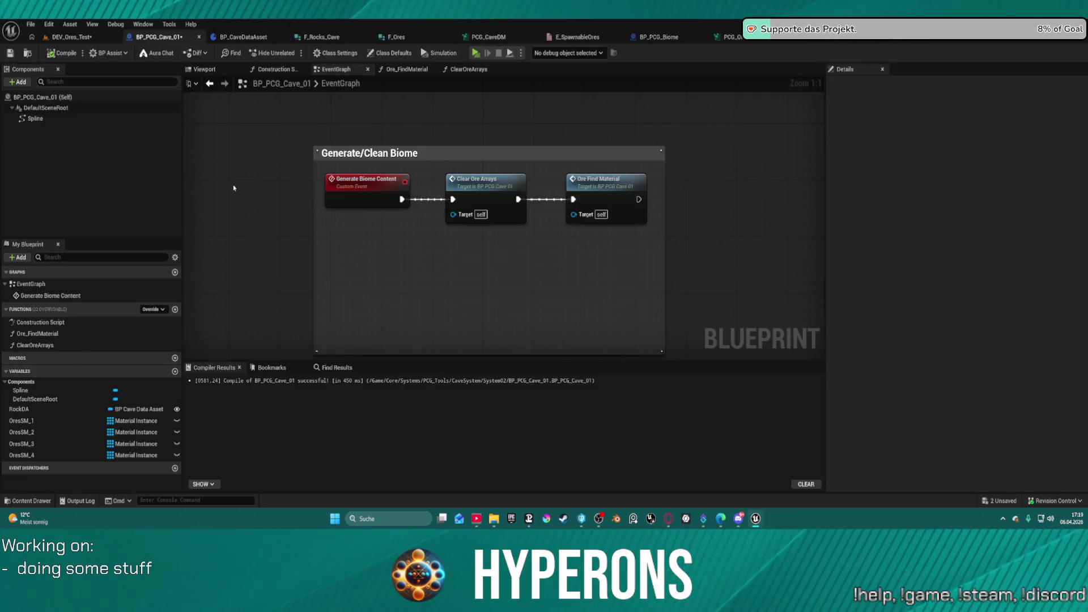
Make OresSM_1 through OresSM_4 public, then go to the DEV_Ores_Test level
left_click(177, 420)
left_click(176, 433)
left_click(176, 444)
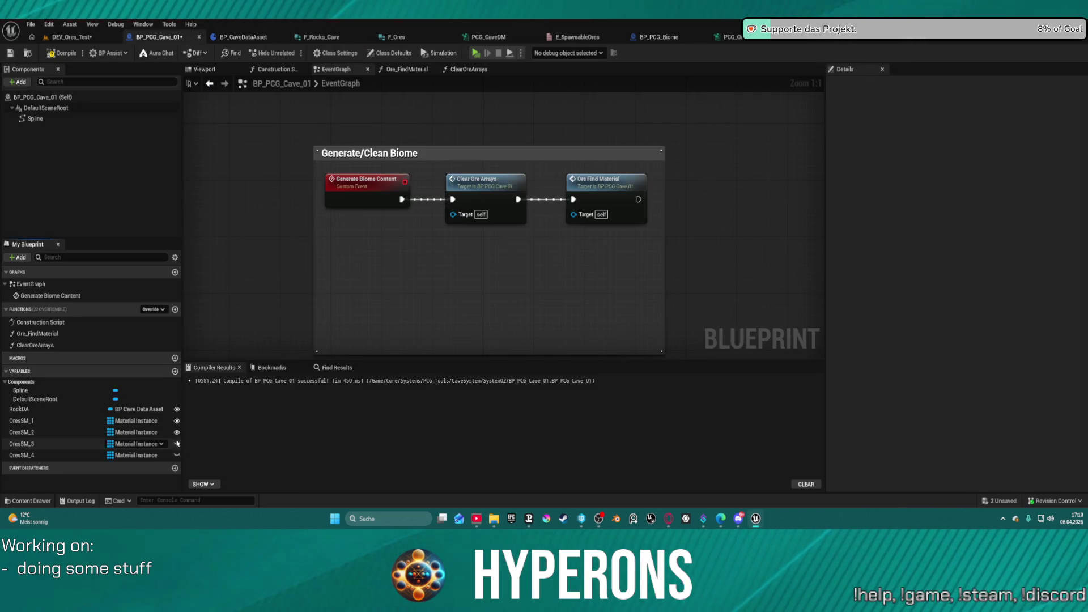
left_click(176, 455)
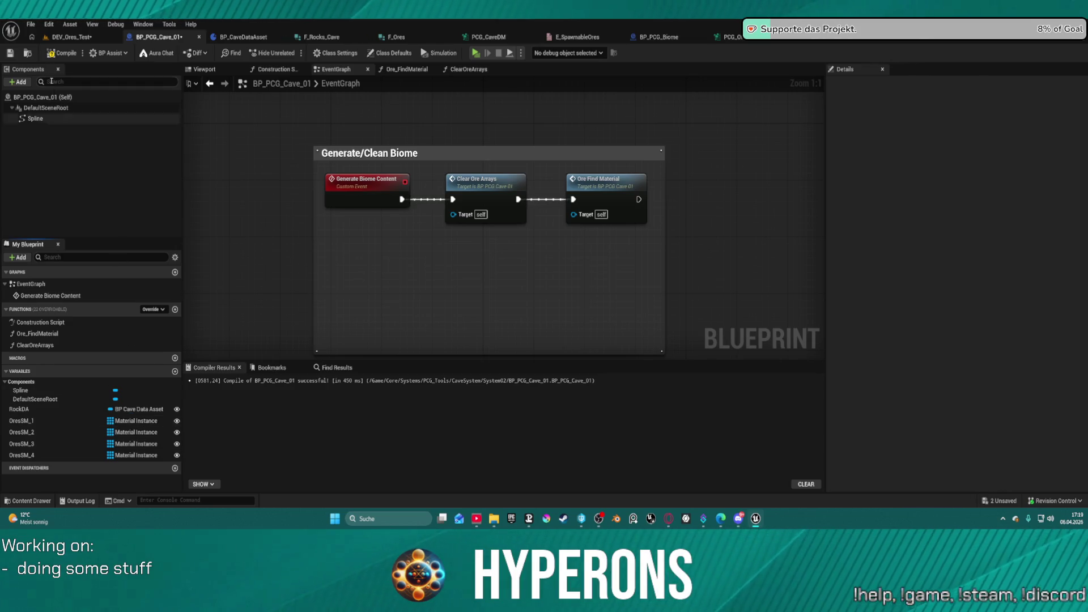
left_click(70, 38)
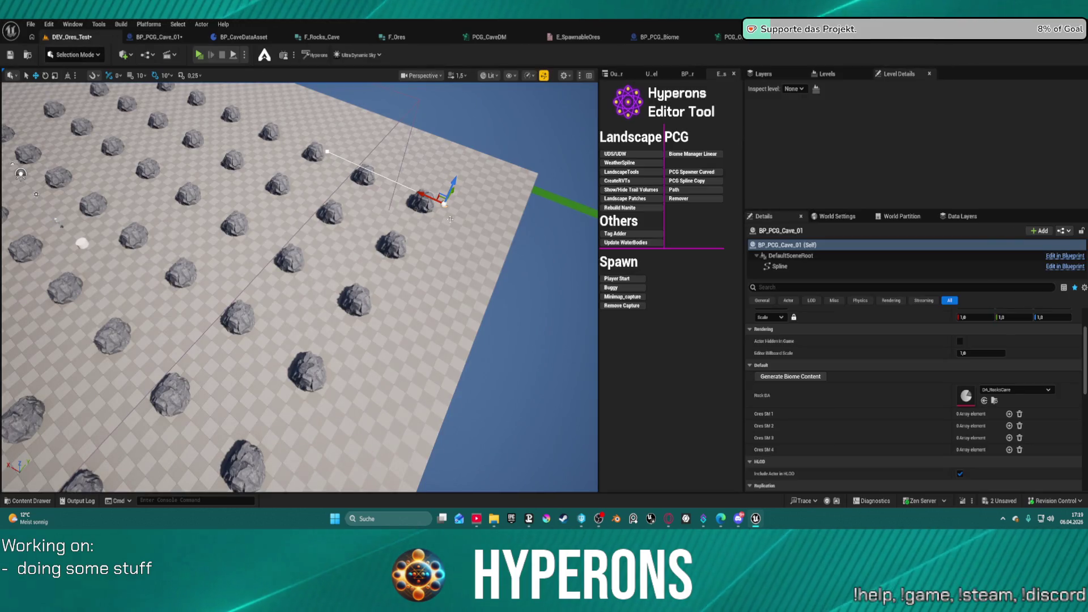
Orbit over the spawned cave rock grid in DEV_Ores_Test, then return to the PCG_Ore_Mat_test graph
mouse_move(397, 341)
left_mouse_down()
mouse_move(430, 317)
mouse_move(408, 368)
mouse_move(391, 295)
mouse_move(454, 295)
left_mouse_up()
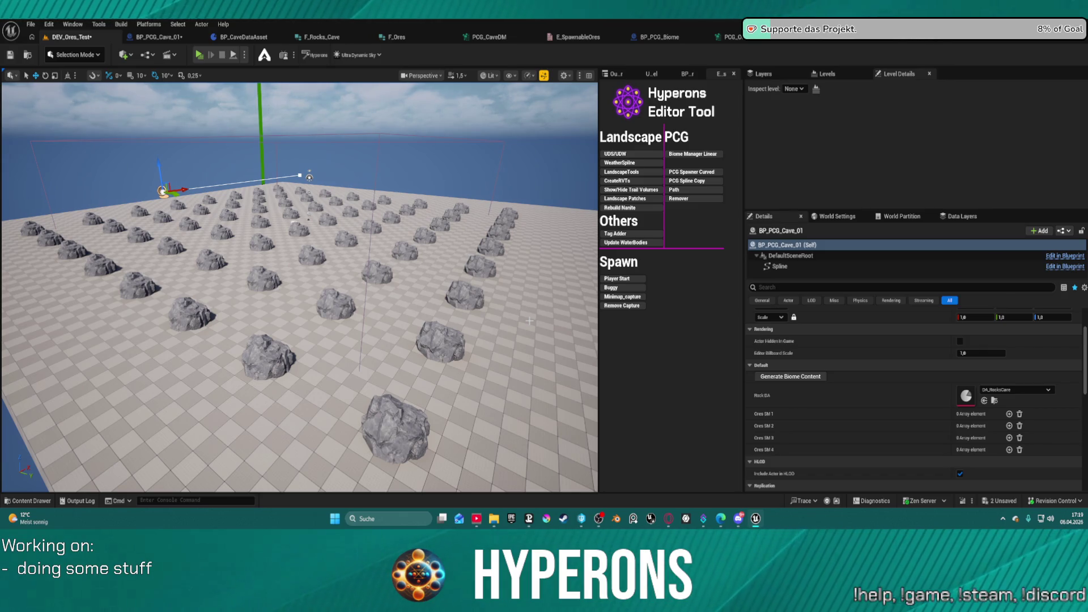
left_click(826, 38)
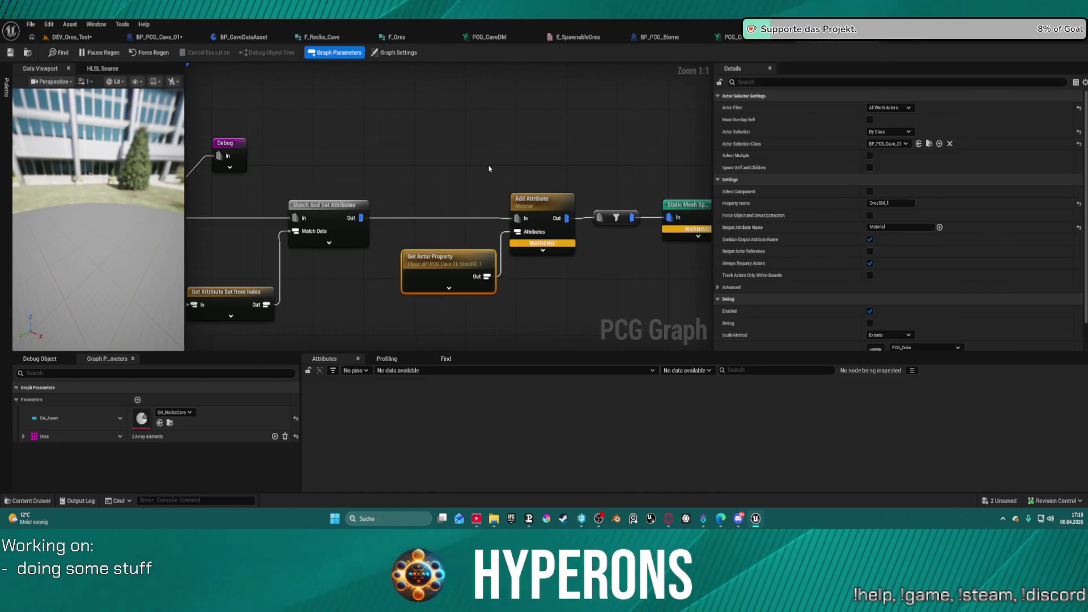
mouse_move(549, 248)
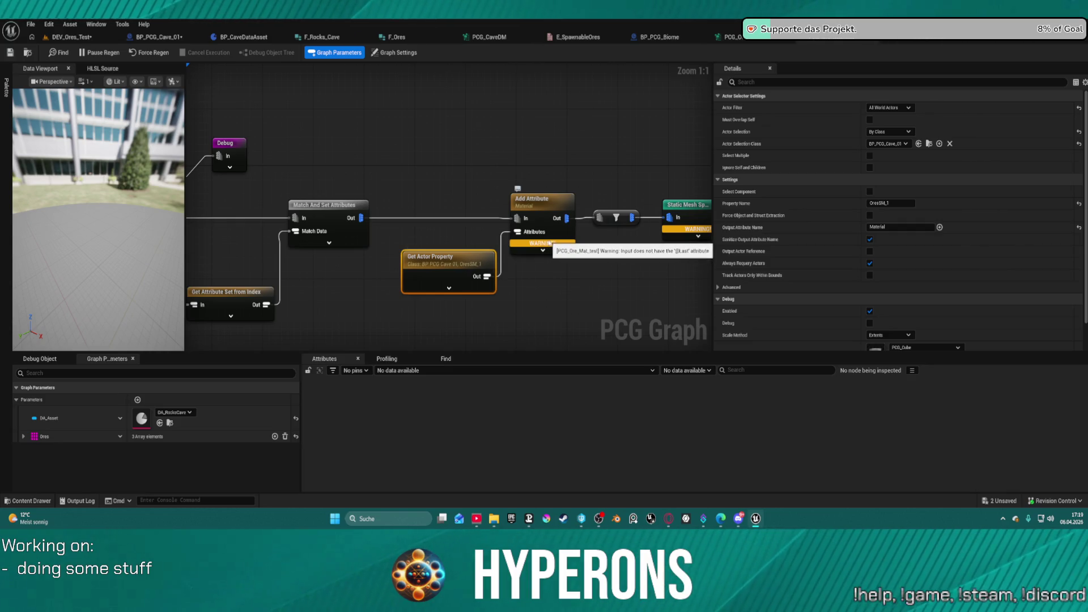
mouse_move(453, 269)
left_mouse_down()
mouse_move(420, 283)
mouse_move(402, 270)
left_mouse_up()
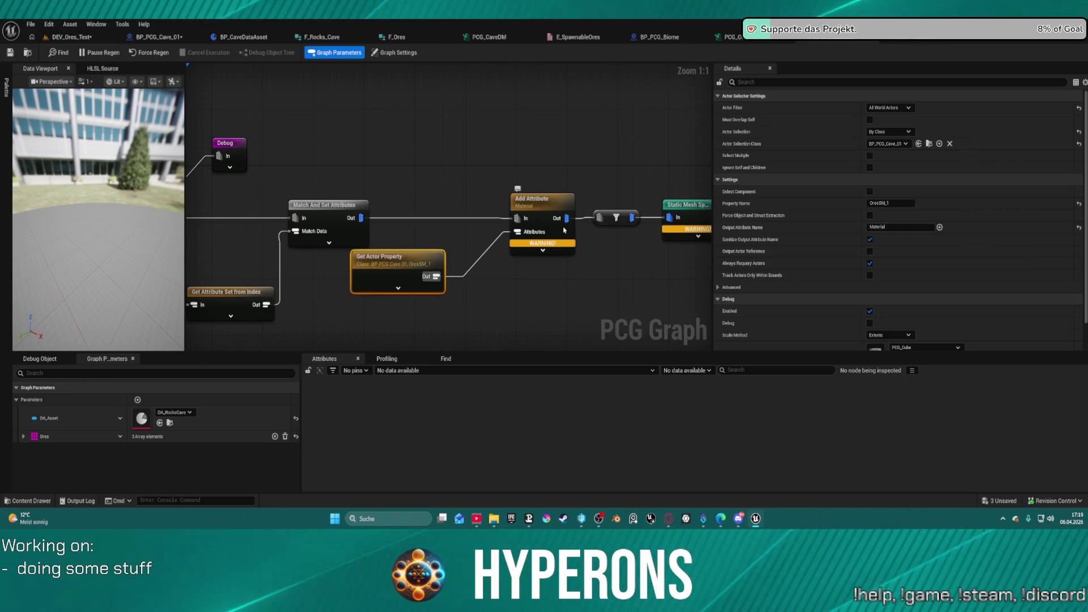
left_click(895, 204)
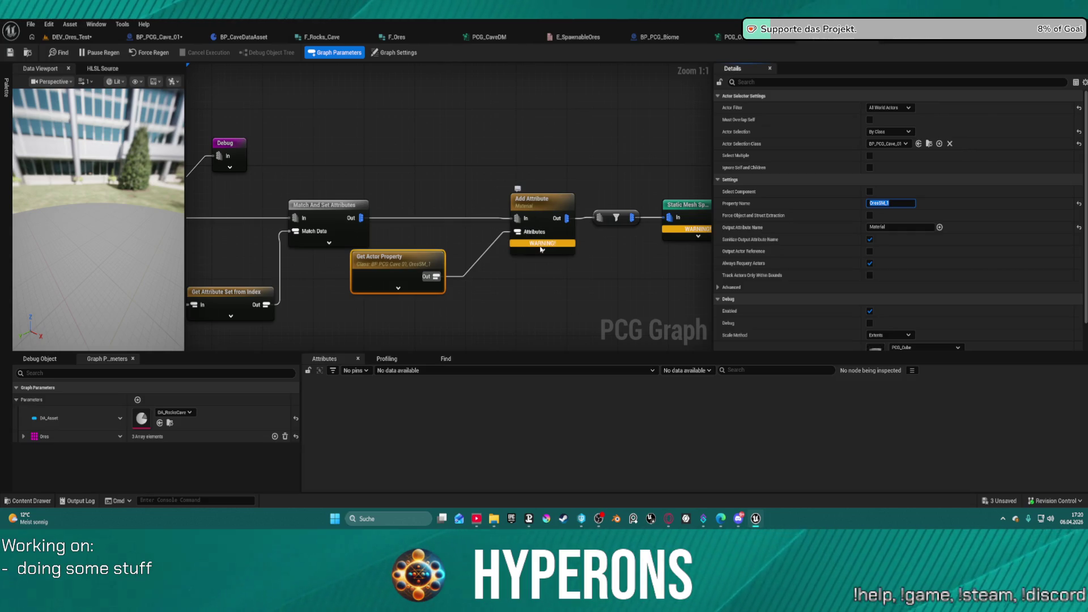
mouse_move(542, 249)
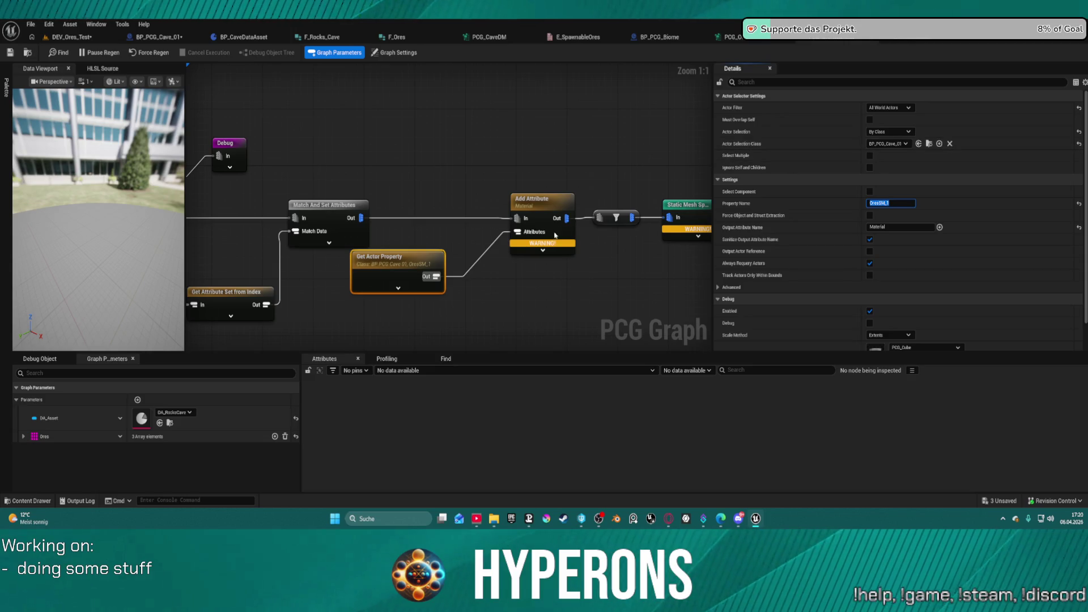
left_click(557, 212)
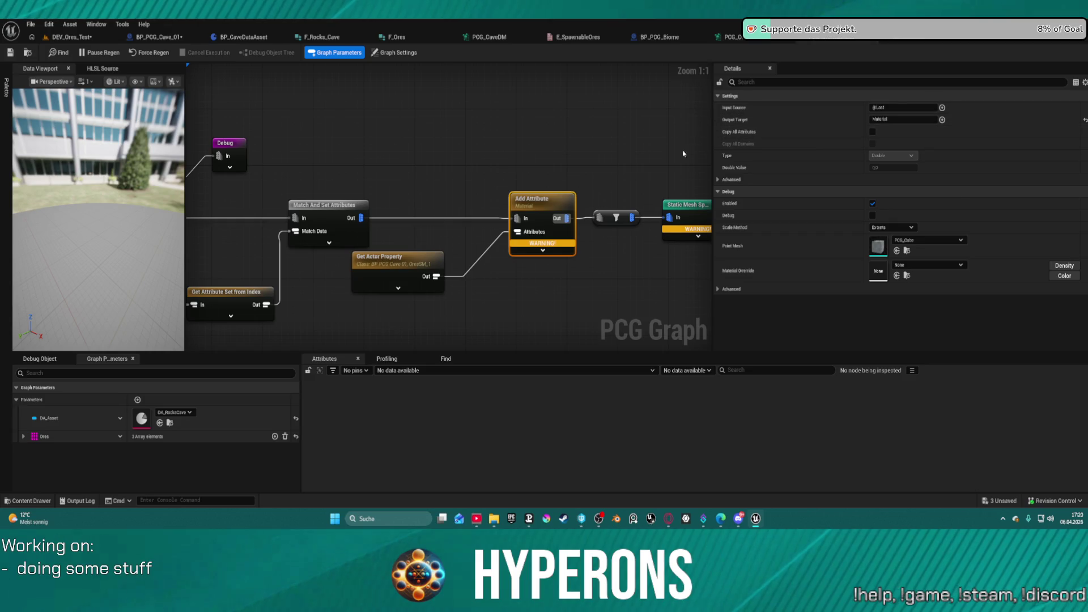
left_click_drag(408, 266, 433, 278)
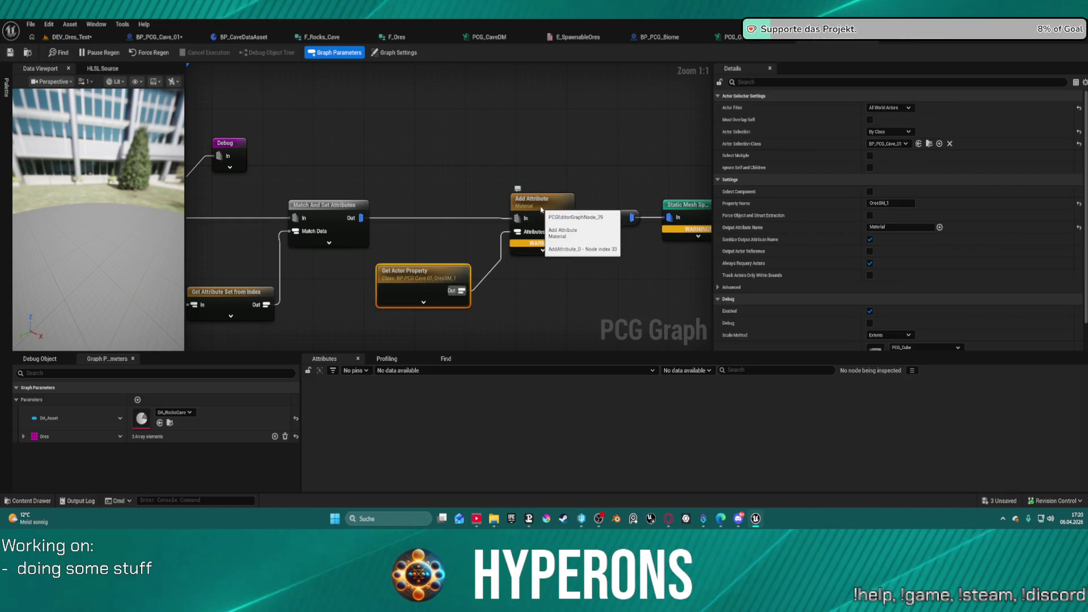
scroll(496, 217, "down", 1)
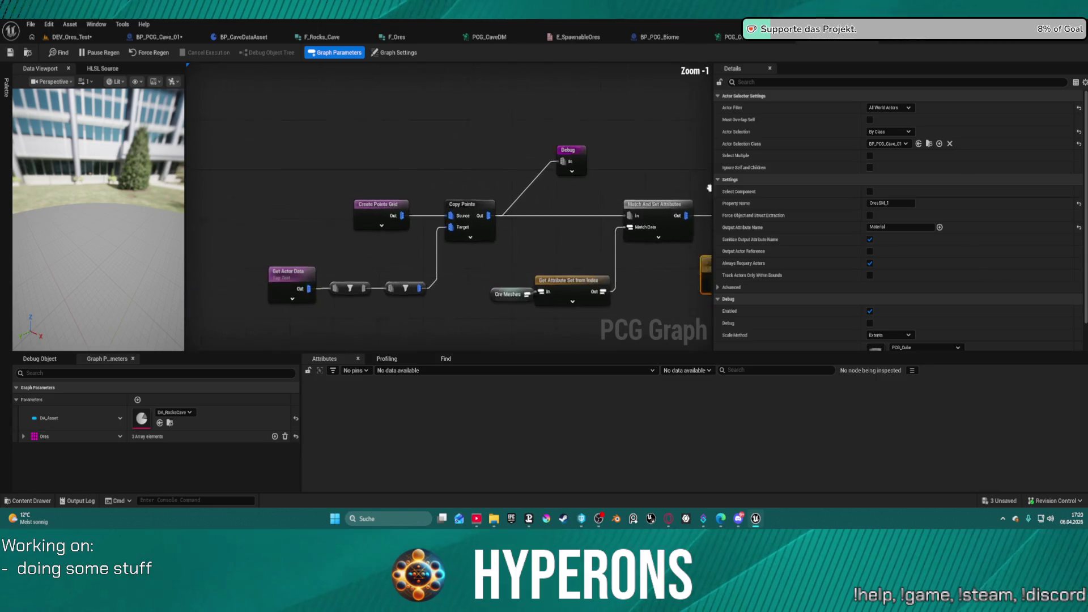
Tidy the graph, then cut and re-paste Add Attribute so it has no wires
left_click_drag(424, 279, 389, 285)
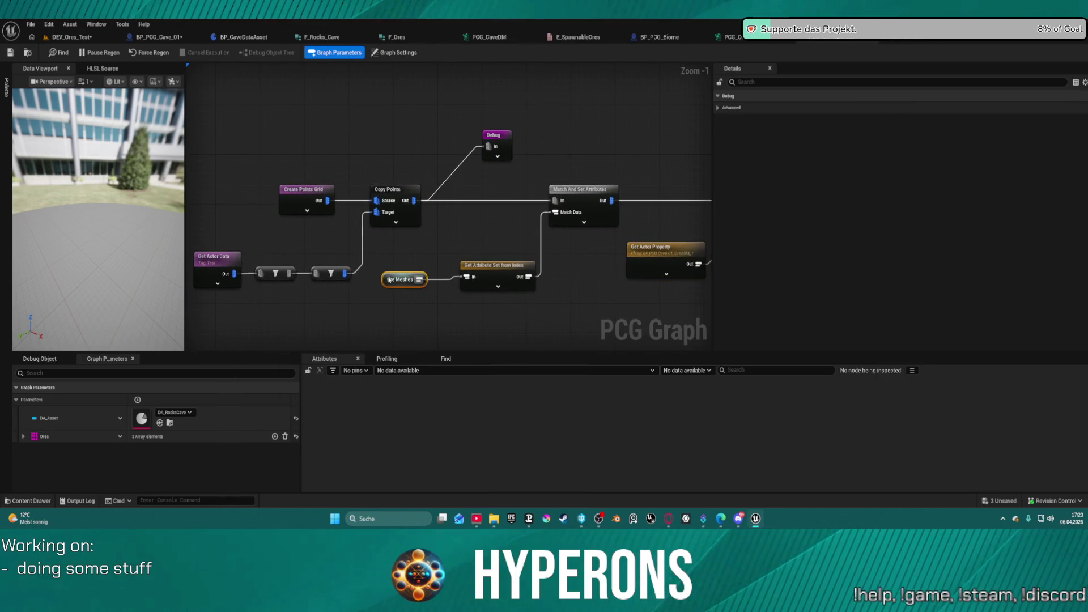
left_click(491, 270)
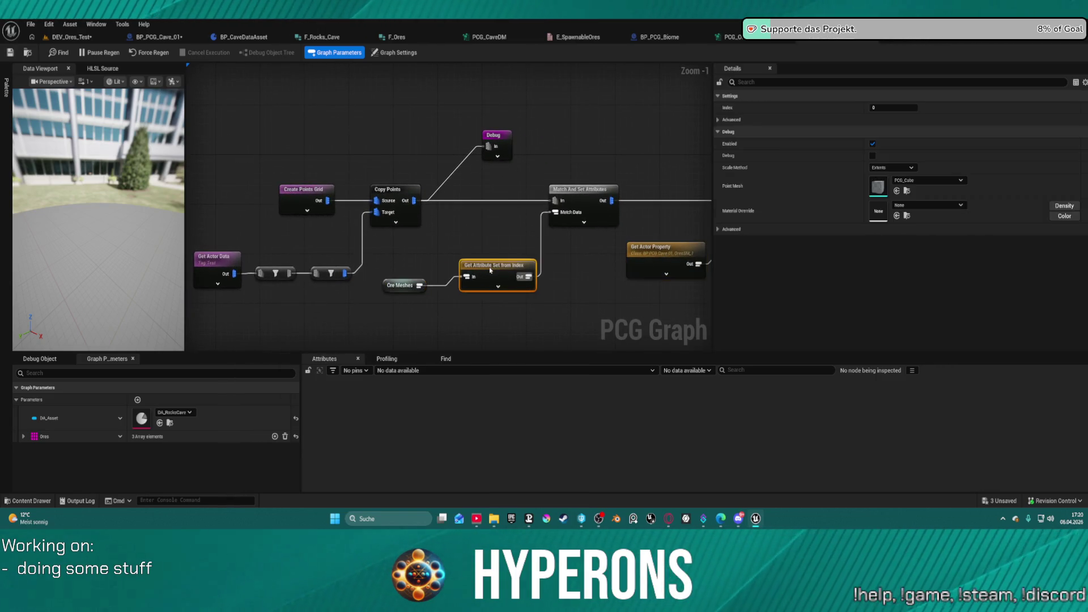
mouse_move(490, 270)
left_mouse_down()
mouse_move(481, 241)
mouse_move(452, 261)
mouse_move(398, 260)
left_mouse_up()
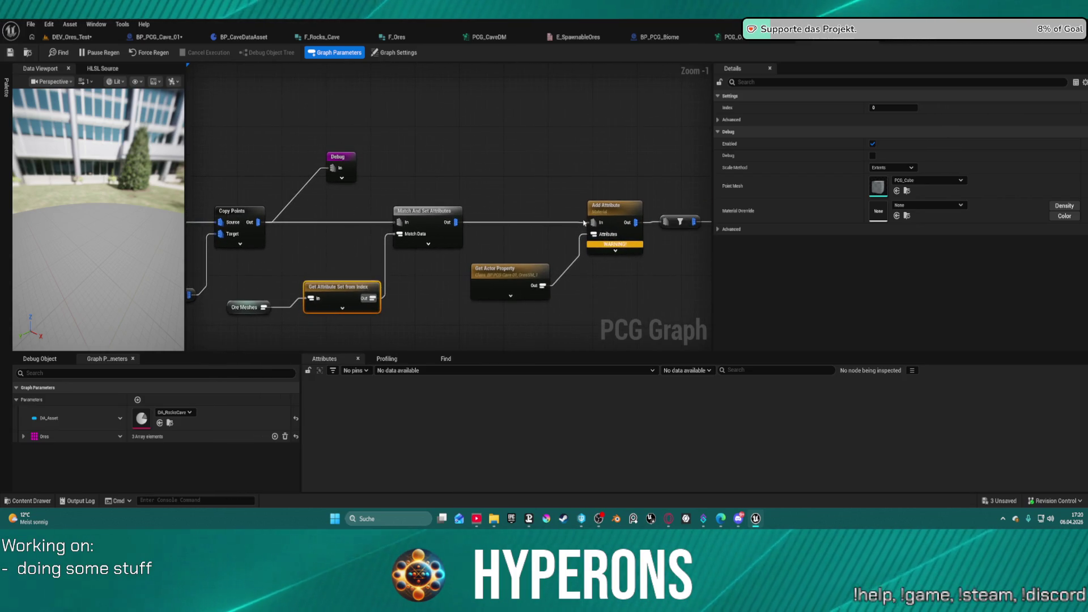
left_click(610, 236)
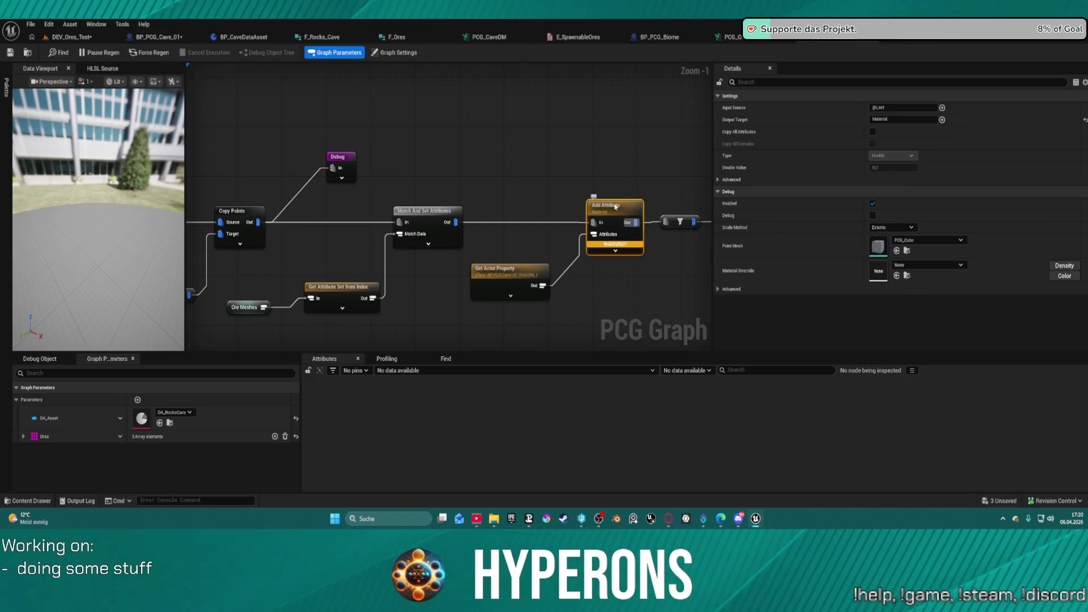
key("ctrl+x")
key("ctrl+v")
Wire Match And Set Attributes' Out into Add Attribute beside Get Actor Property, then view PCG_Offline_Rocks
left_click_drag(615, 223, 455, 222)
left_click_drag(542, 285, 613, 244)
mouse_move(629, 206)
left_mouse_down()
mouse_move(567, 206)
mouse_move(623, 228)
mouse_move(665, 221)
left_mouse_up()
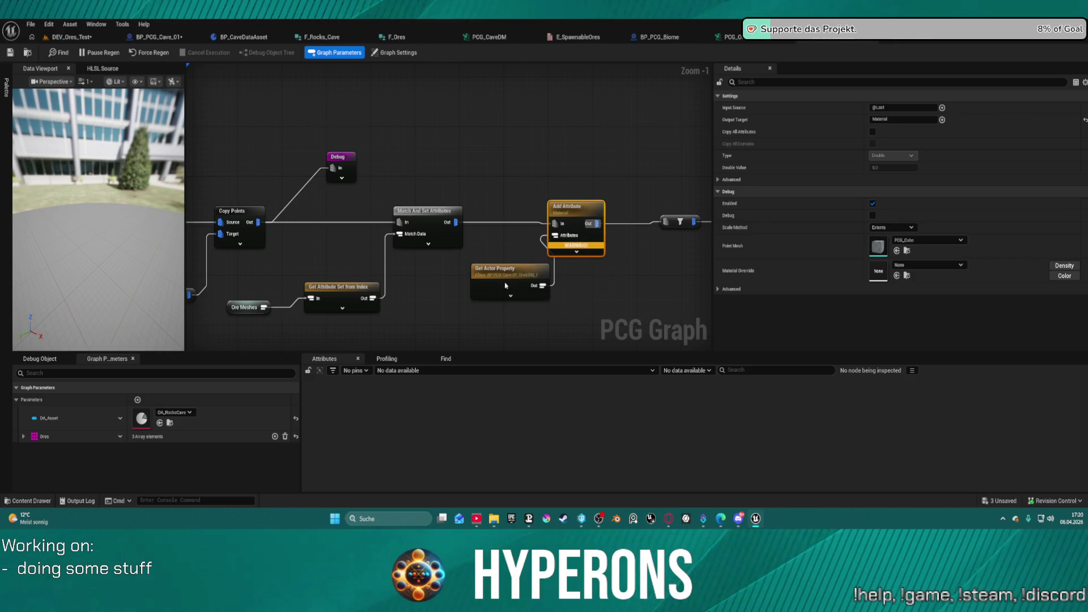
left_click_drag(506, 286, 484, 292)
left_click(575, 221)
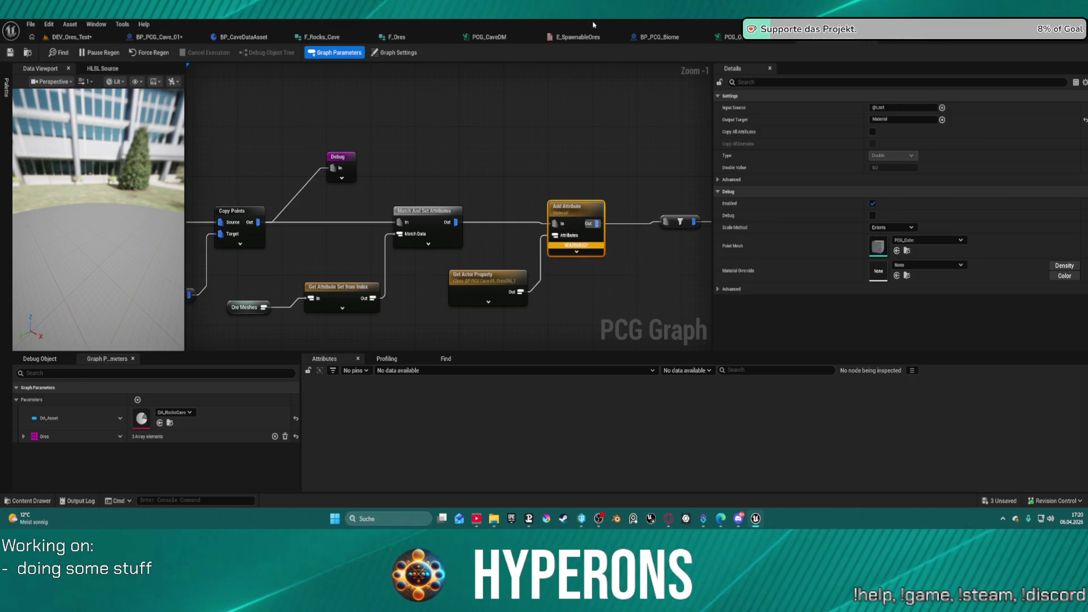
left_click(733, 39)
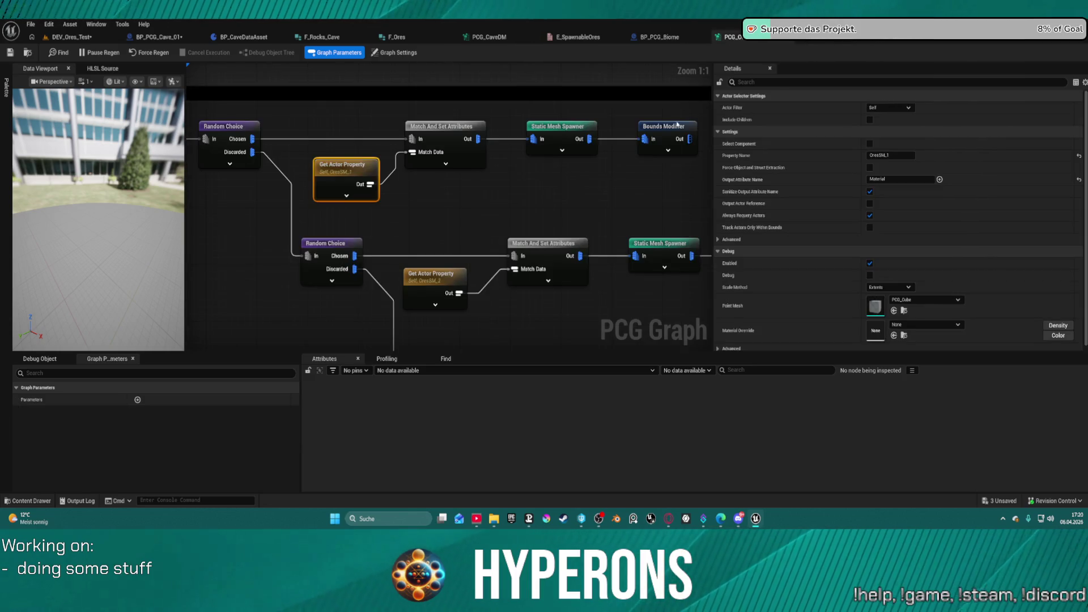
Delete Add Attribute and wire a new Match And Set Attributes node between the first and the filter
left_click(451, 125)
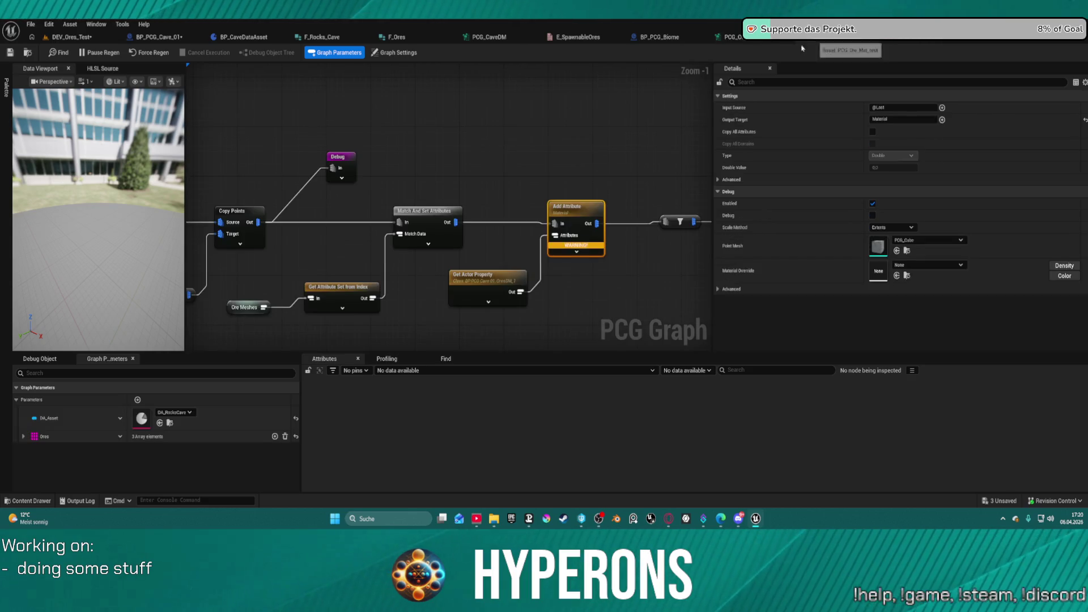
left_click(547, 152)
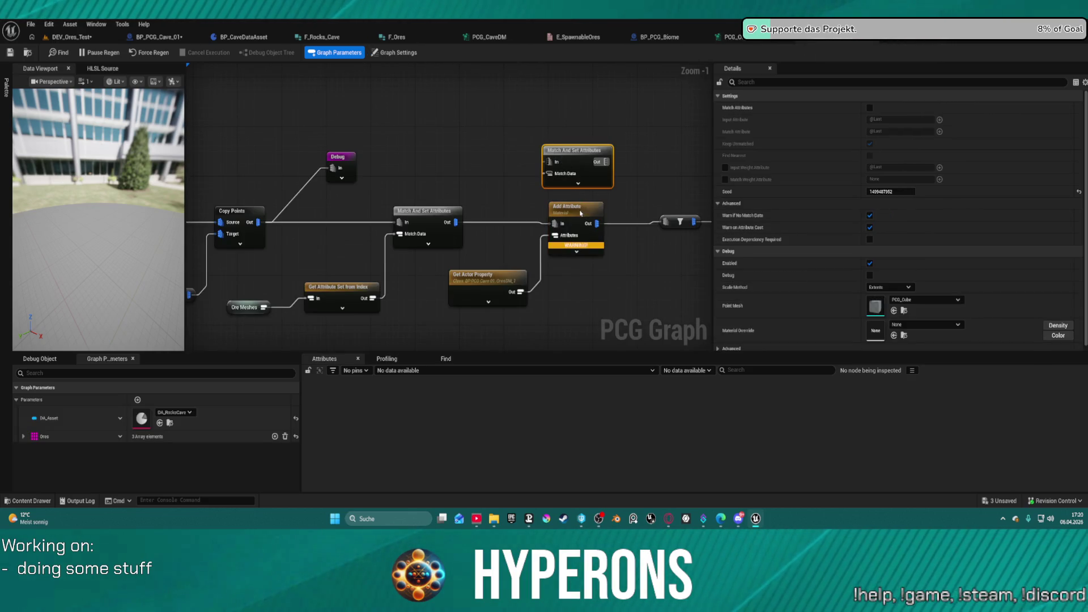
left_click(581, 213)
key("Delete")
mouse_move(548, 162)
left_mouse_down()
mouse_move(475, 224)
mouse_move(452, 225)
left_mouse_up()
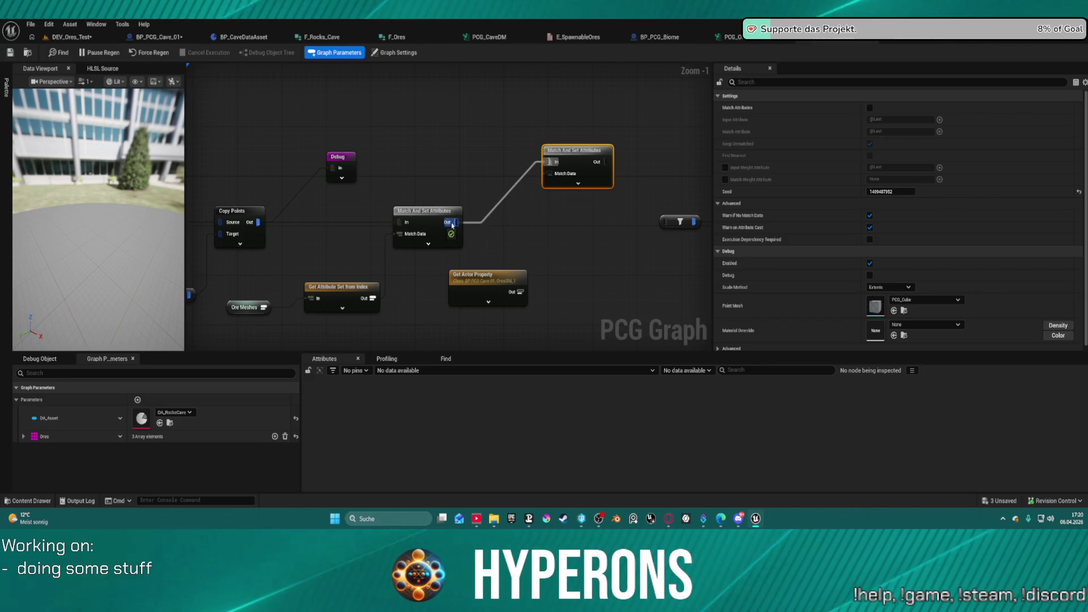
mouse_move(606, 161)
left_mouse_down()
mouse_move(643, 219)
mouse_move(666, 221)
left_mouse_up()
Connect Get Actor Property to the new match node's Match Data input
mouse_move(549, 174)
left_mouse_down()
mouse_move(530, 213)
mouse_move(527, 293)
left_mouse_up()
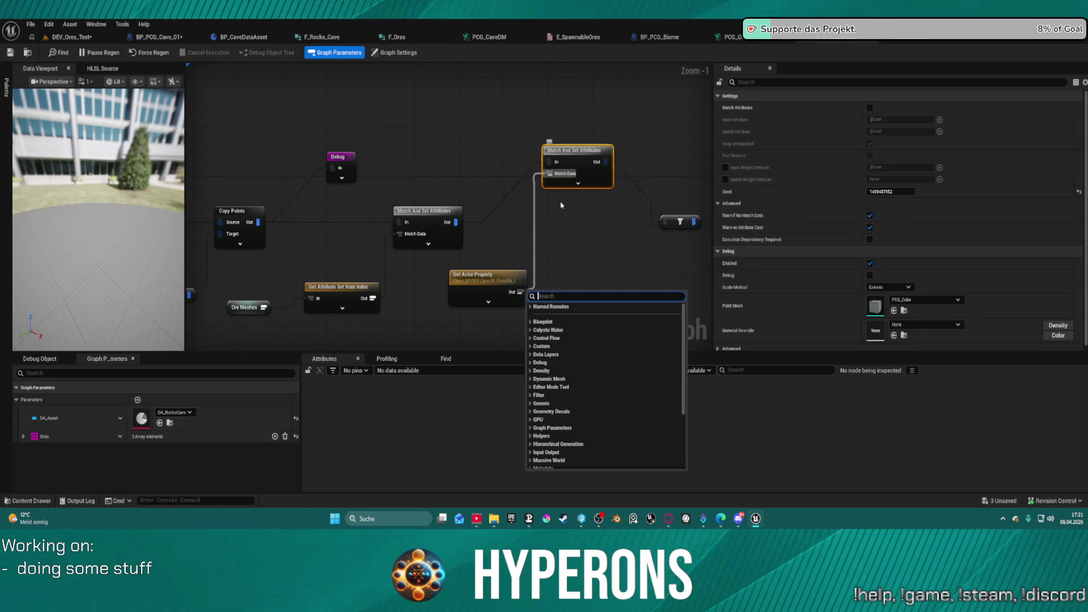
left_click(518, 290)
left_click_drag(570, 166, 571, 222)
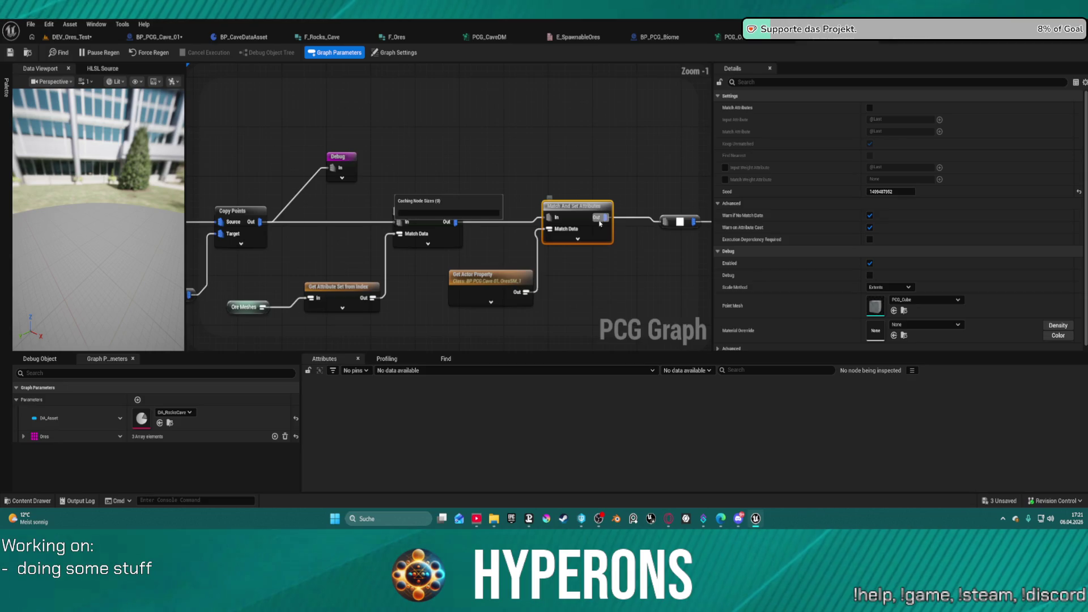
scroll(598, 224, "down", 3)
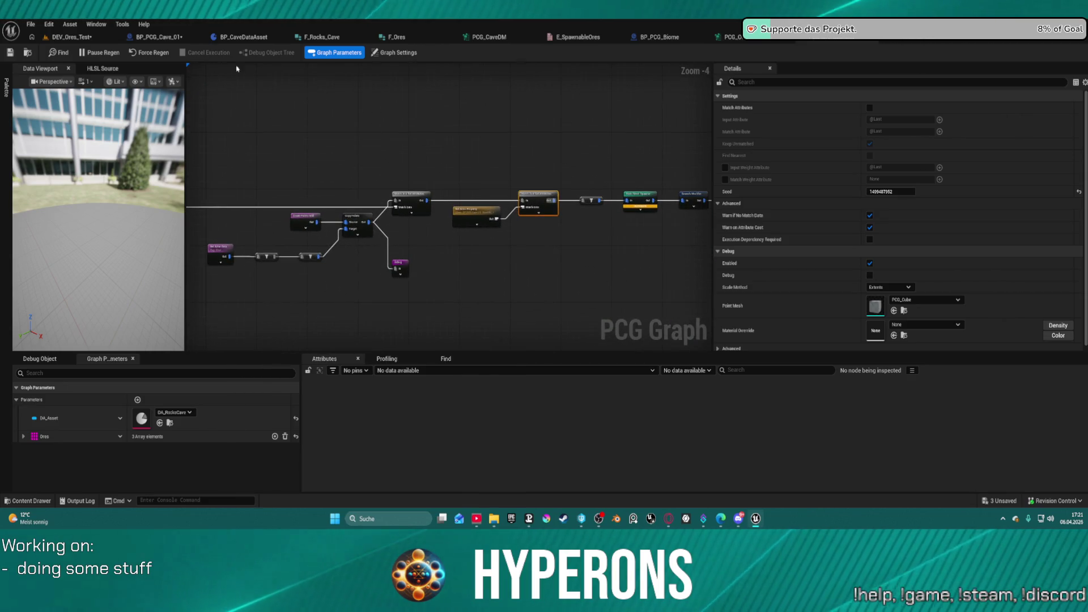
scroll(550, 176, "up", 3)
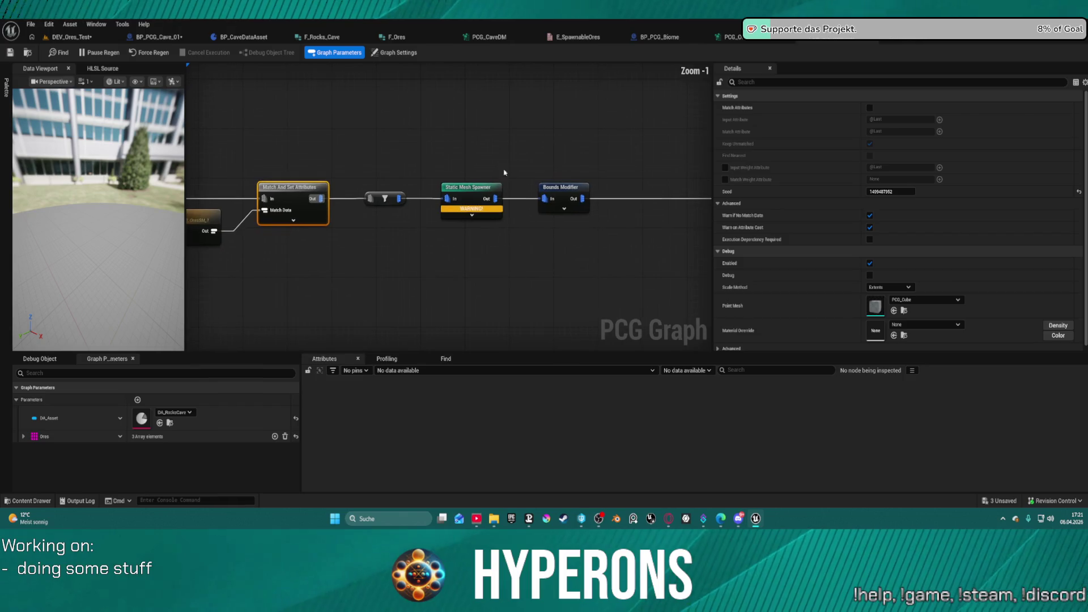
mouse_move(468, 213)
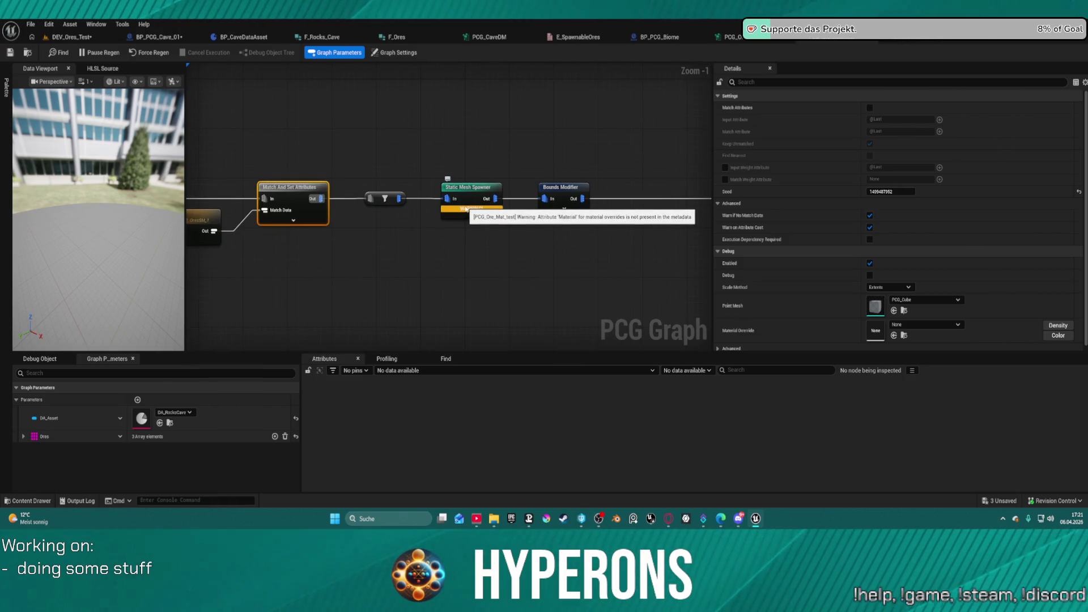
left_click_drag(292, 208, 452, 180)
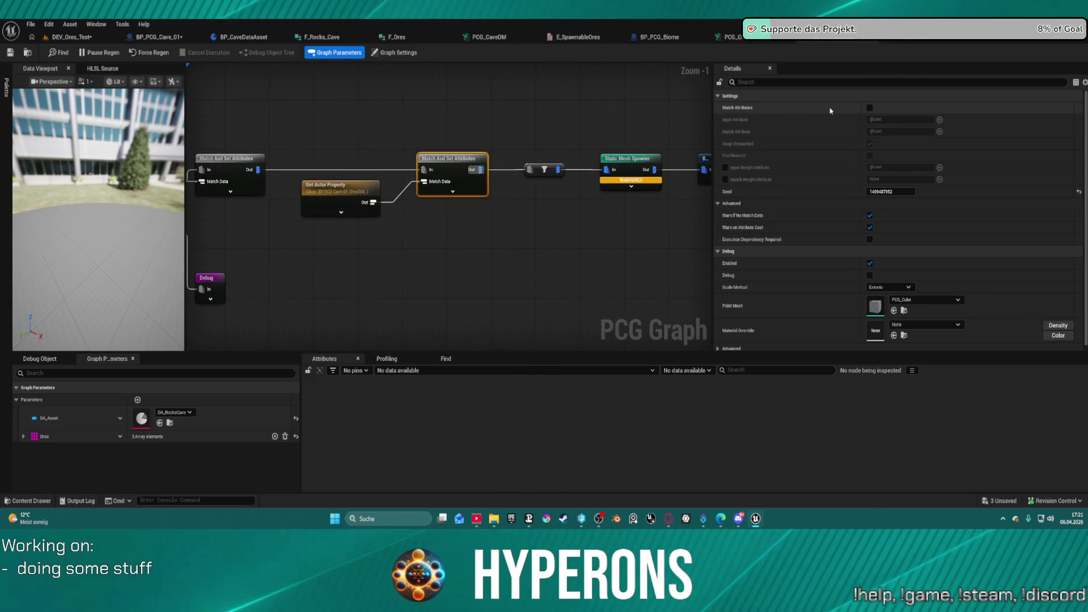
Try enabling attribute matching on the new match node, then turn it back off
left_click(869, 108)
left_click(901, 131)
type("Material")
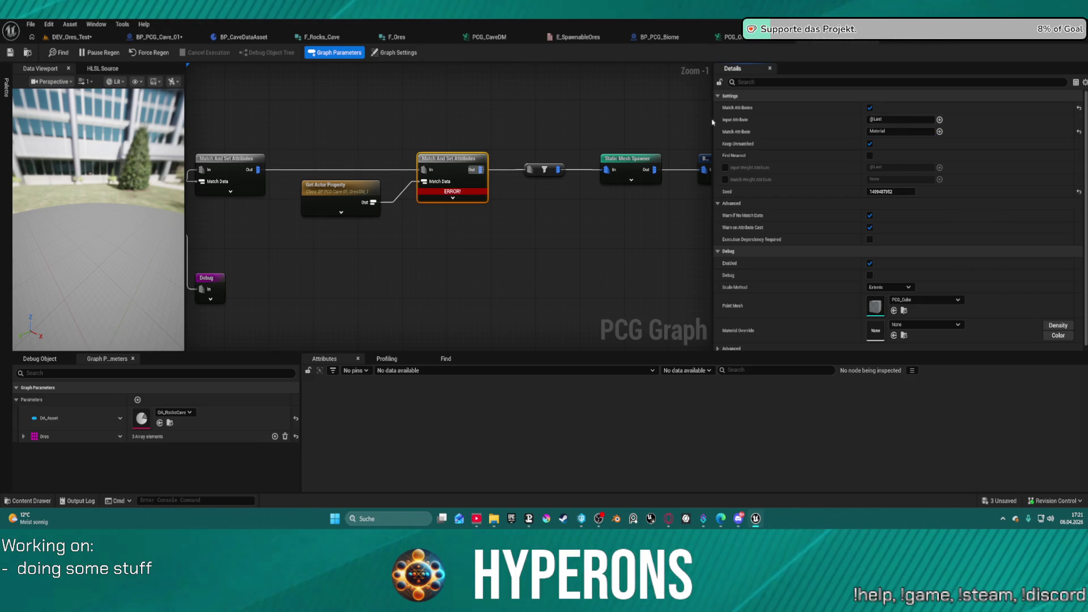
left_click(869, 107)
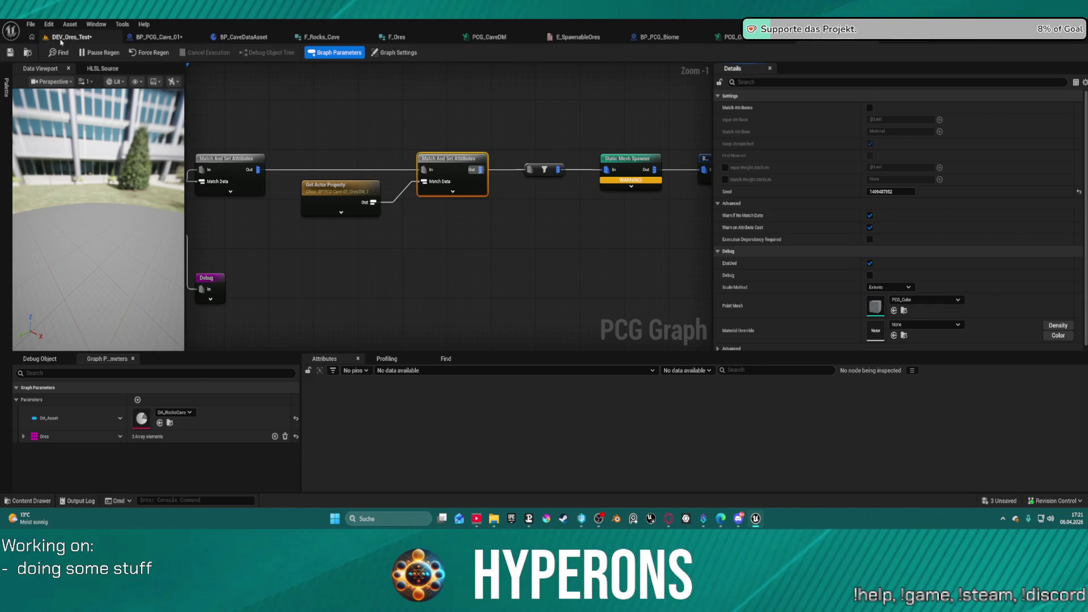
key("ctrl+space")
left_click(158, 36)
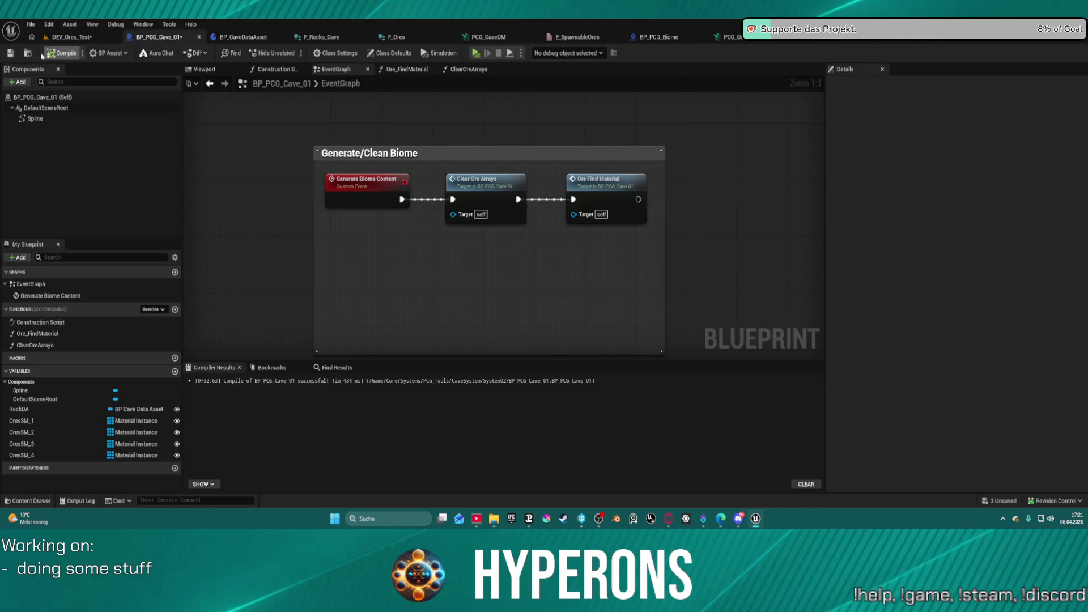
key("ctrl+space")
double_click(236, 301)
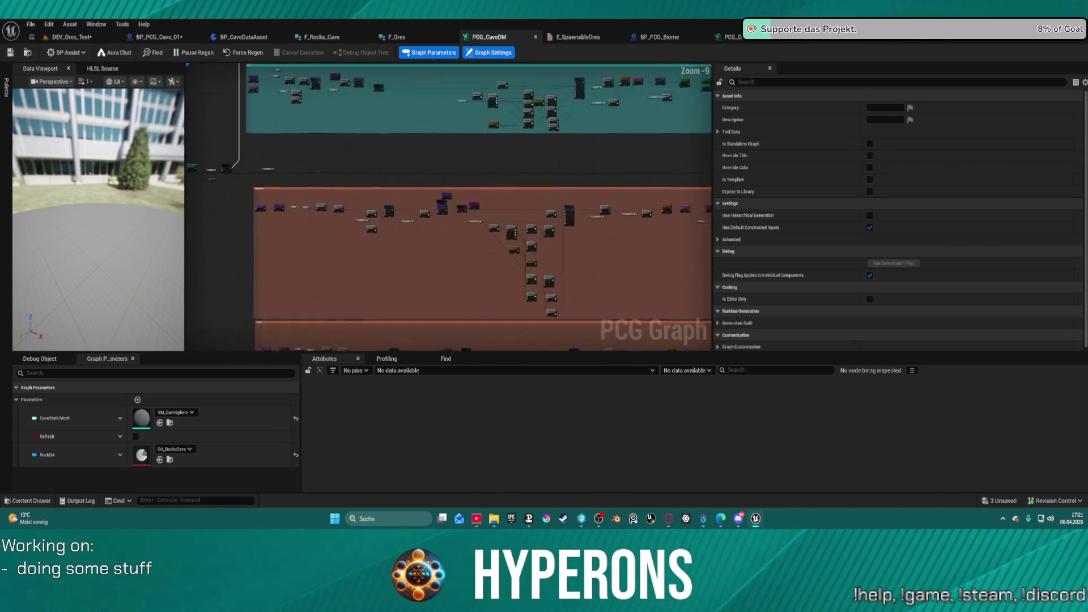
scroll(429, 204, "up", 9)
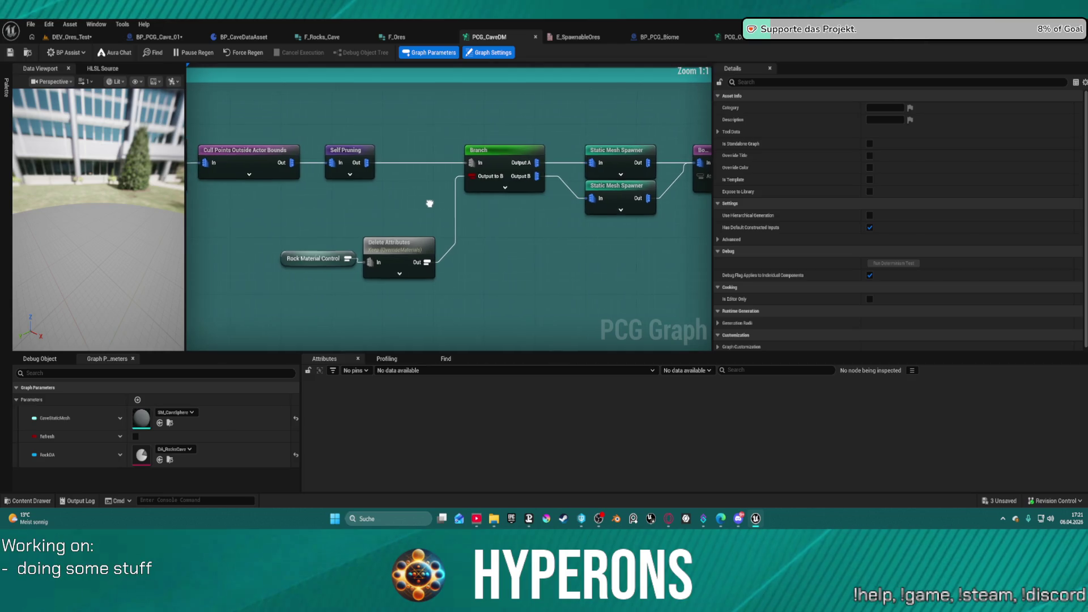
left_click_drag(296, 233, 624, 195)
mouse_move(310, 218)
left_mouse_down()
mouse_move(333, 266)
mouse_move(436, 288)
left_mouse_up()
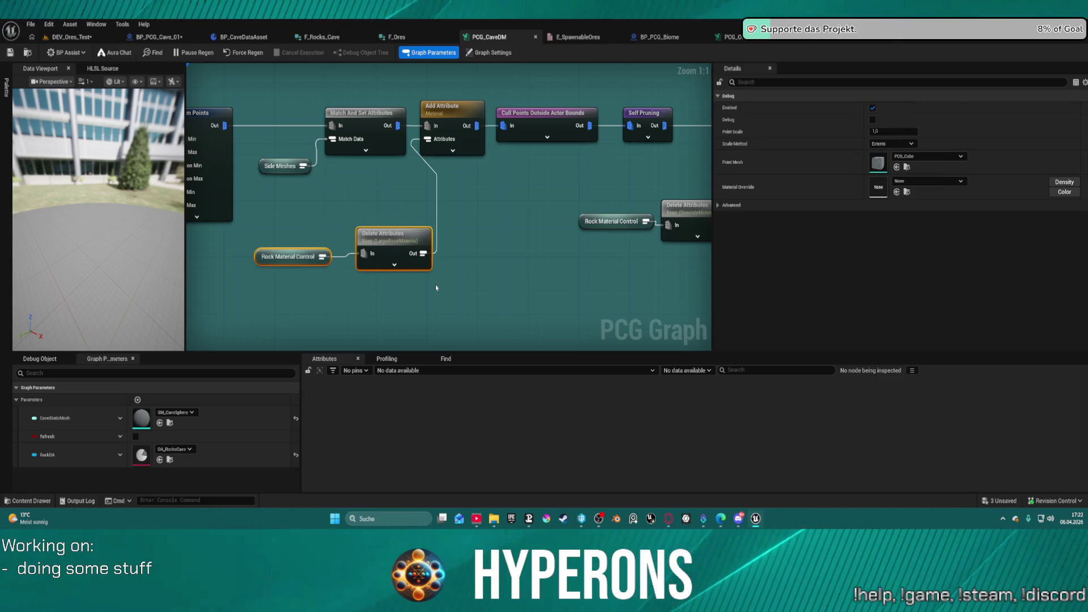
left_click(468, 108)
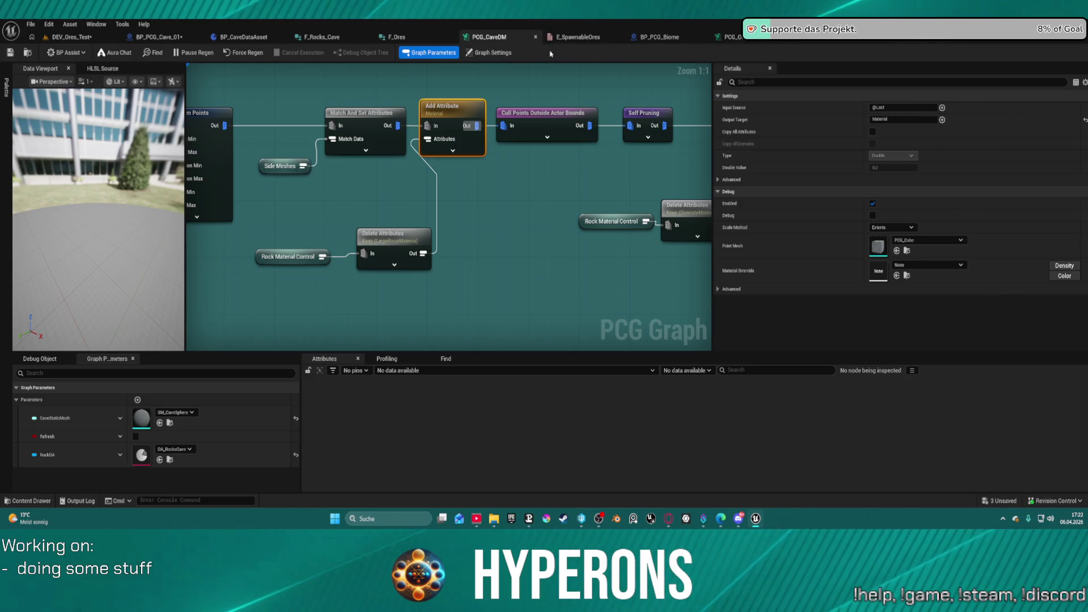
left_click(730, 36)
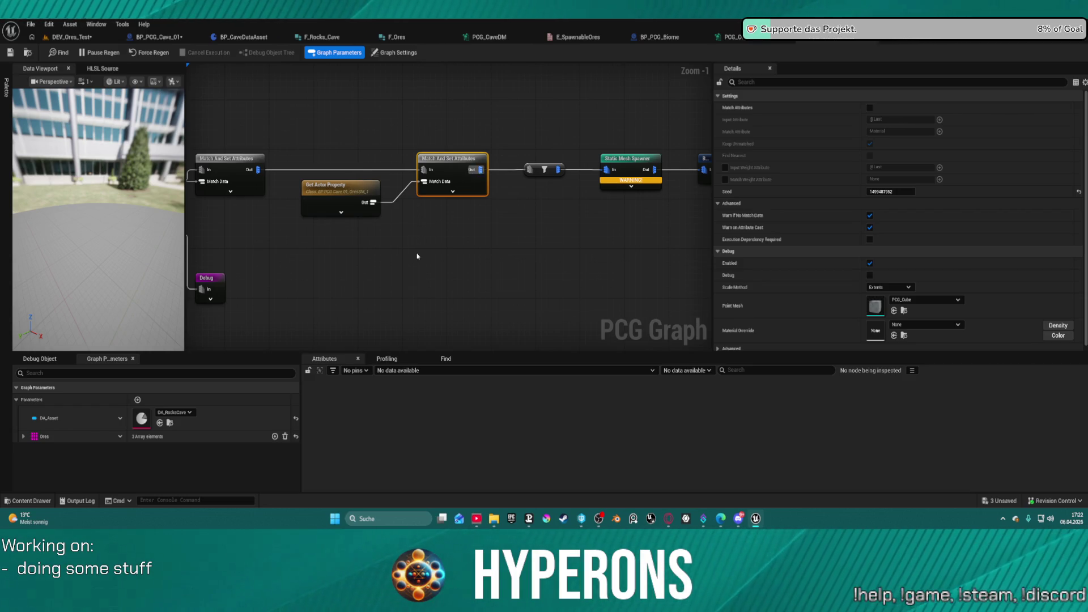
Paste an Add Attribute node, link its output to the filter, and delete the second Match And Set node
key("ctrl+v")
mouse_move(336, 196)
left_mouse_down()
mouse_move(314, 245)
mouse_move(436, 272)
mouse_move(422, 272)
left_mouse_up()
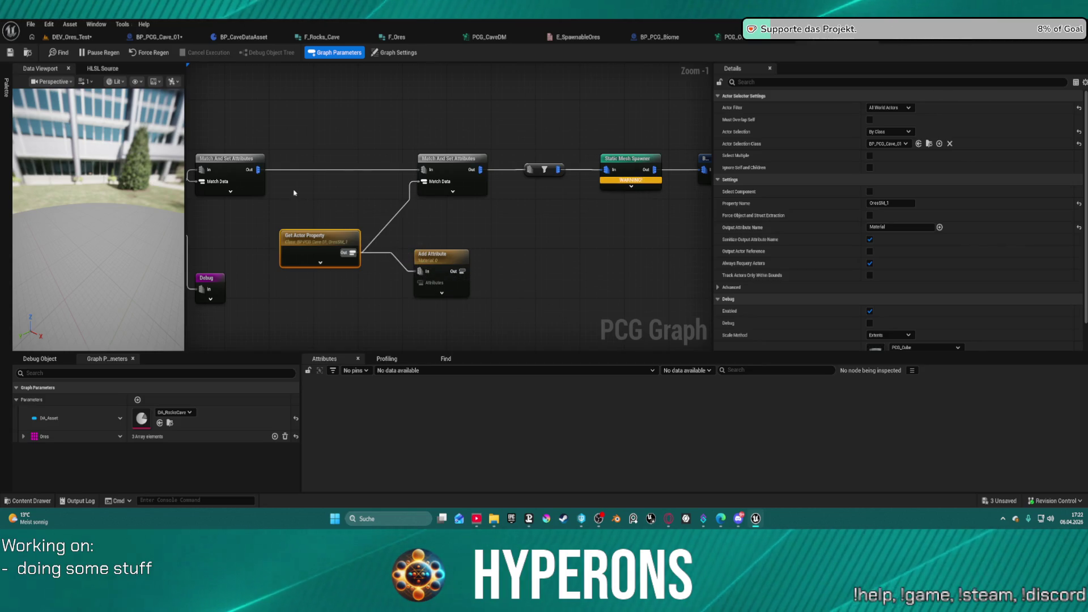
left_click_drag(227, 159, 228, 155)
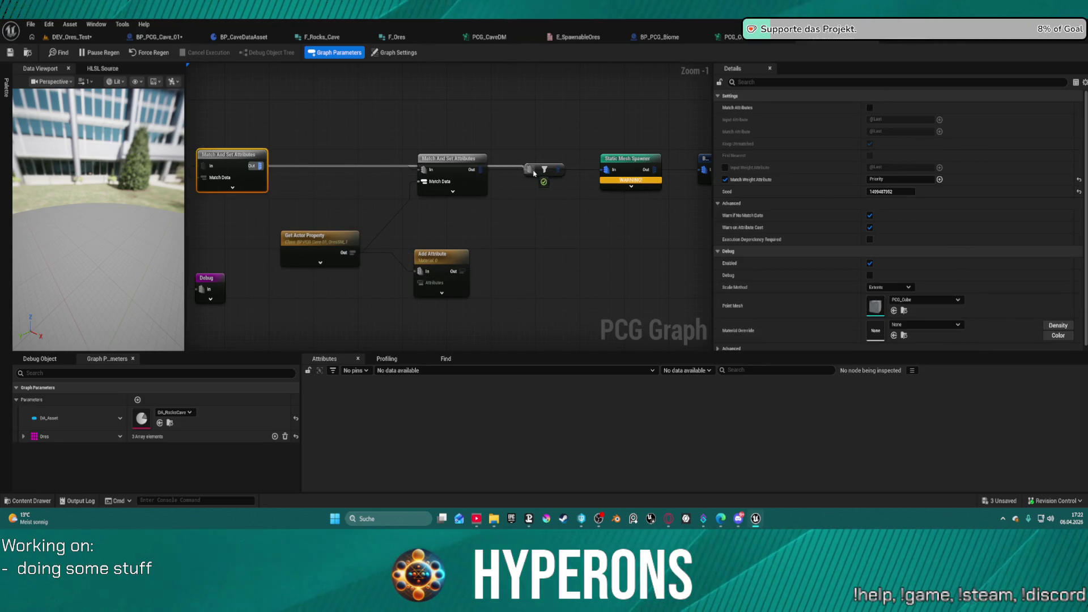
left_click_drag(448, 158, 449, 198)
mouse_move(462, 271)
left_mouse_down()
mouse_move(526, 192)
mouse_move(529, 169)
left_mouse_up()
left_click(450, 199)
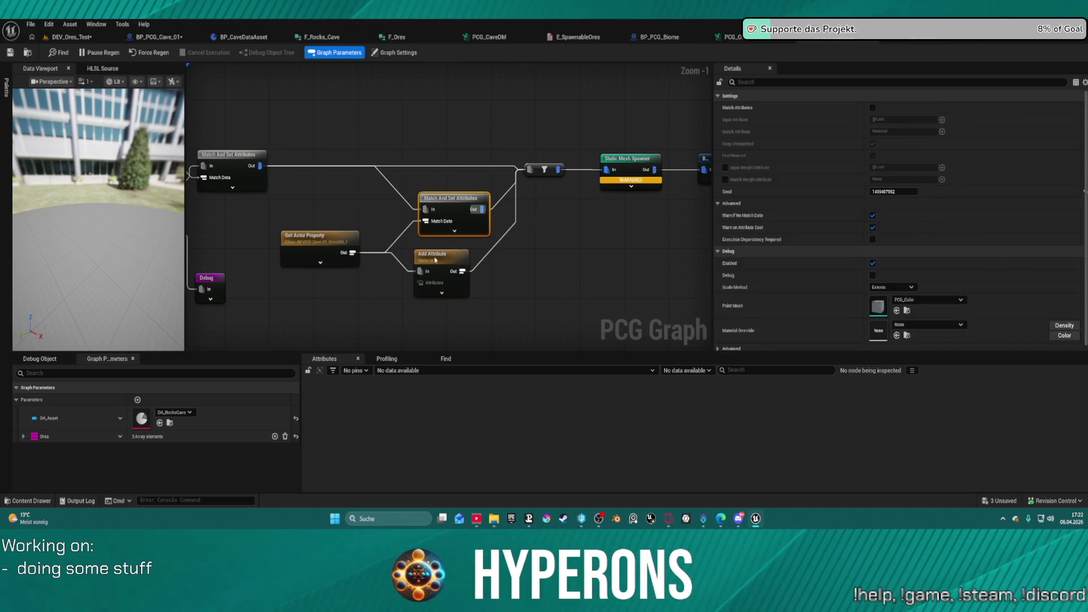
key("Delete")
left_click_drag(437, 258, 423, 189)
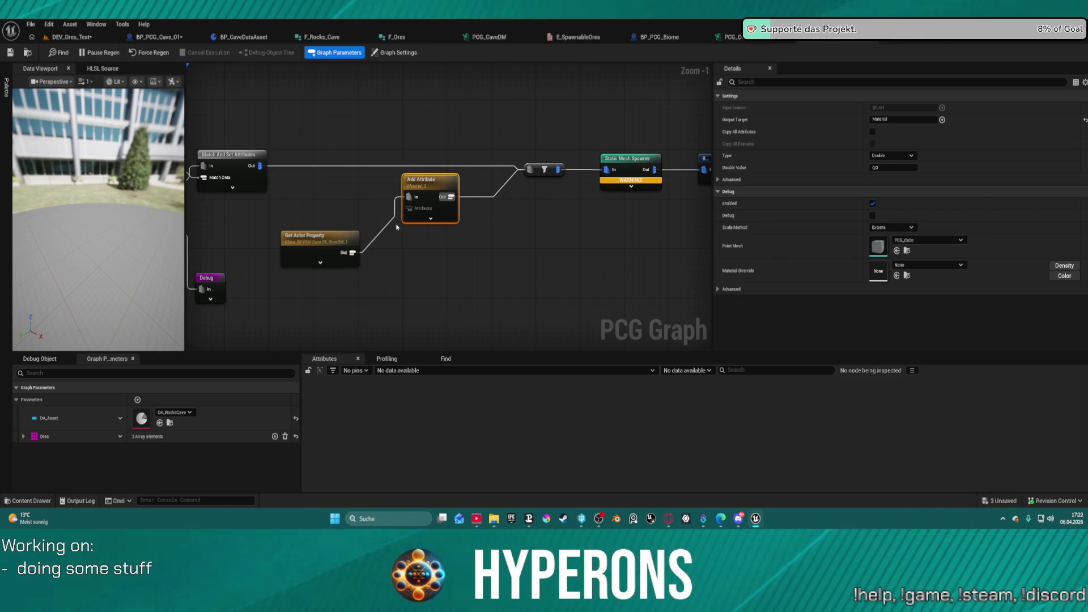
Feed Get Actor Property into Add Attribute's Attributes input and place Add Attribute inline before the filter
left_click(347, 207)
left_click(428, 193)
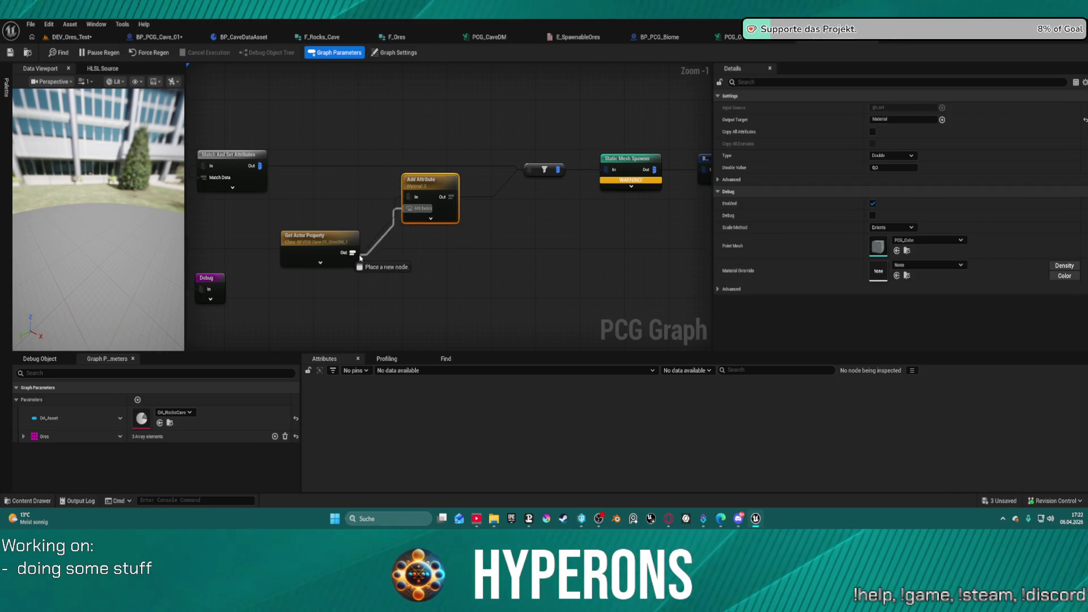
left_click(396, 202)
mouse_move(396, 202)
left_mouse_down()
mouse_move(408, 208)
mouse_move(273, 170)
left_mouse_up()
left_click(489, 165, "alt")
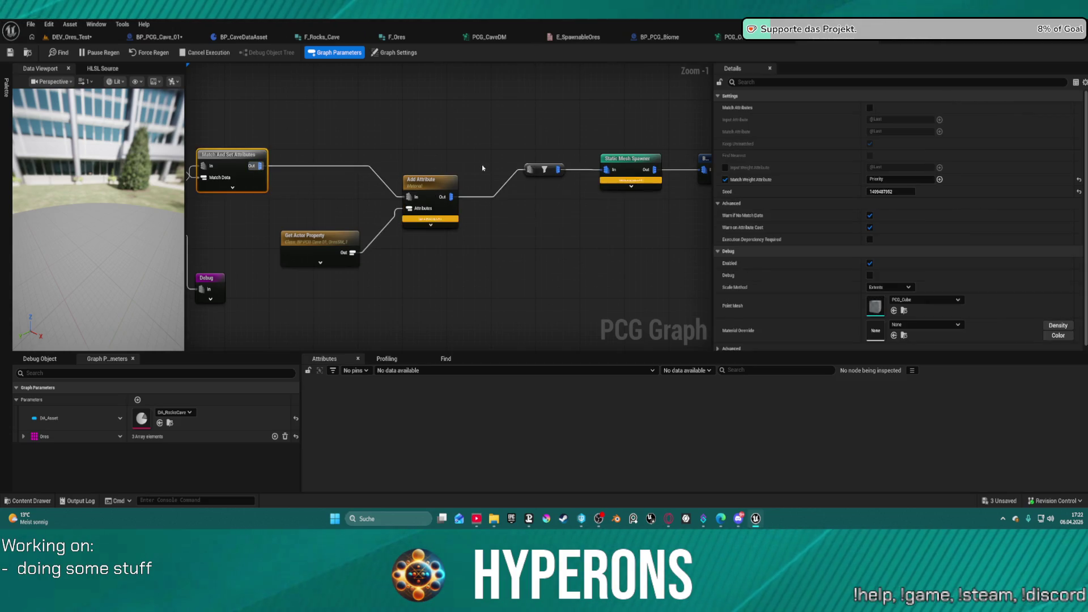
left_click_drag(438, 181, 455, 151)
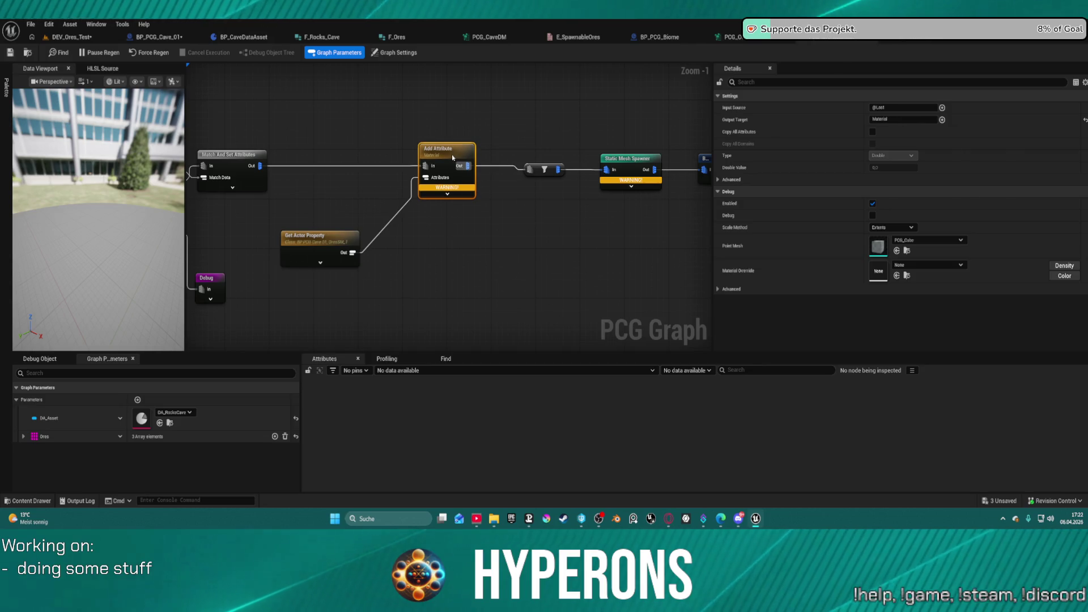
Briefly add a Create Constant node from Get Actor Property, then delete it
left_click_drag(356, 253, 447, 251)
type("cree")
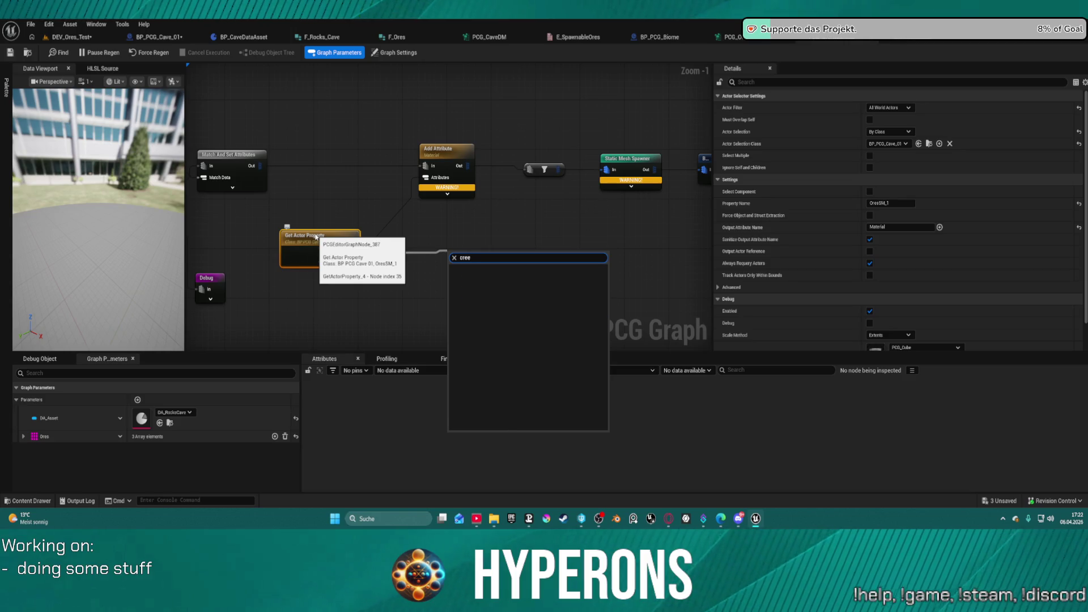
key("BackSpace")
type("a")
key("Return")
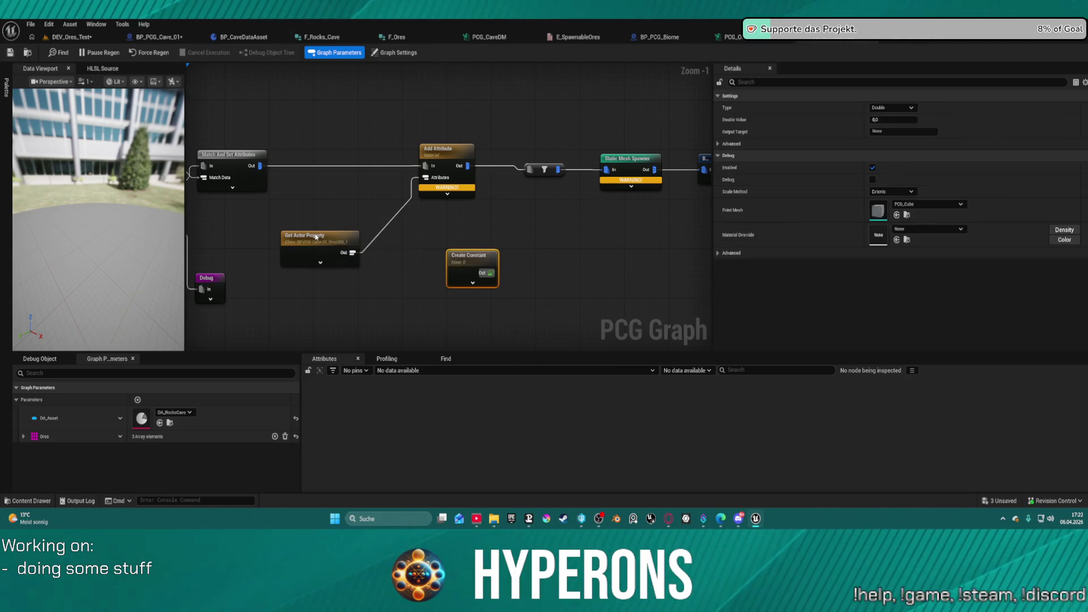
key("Delete")
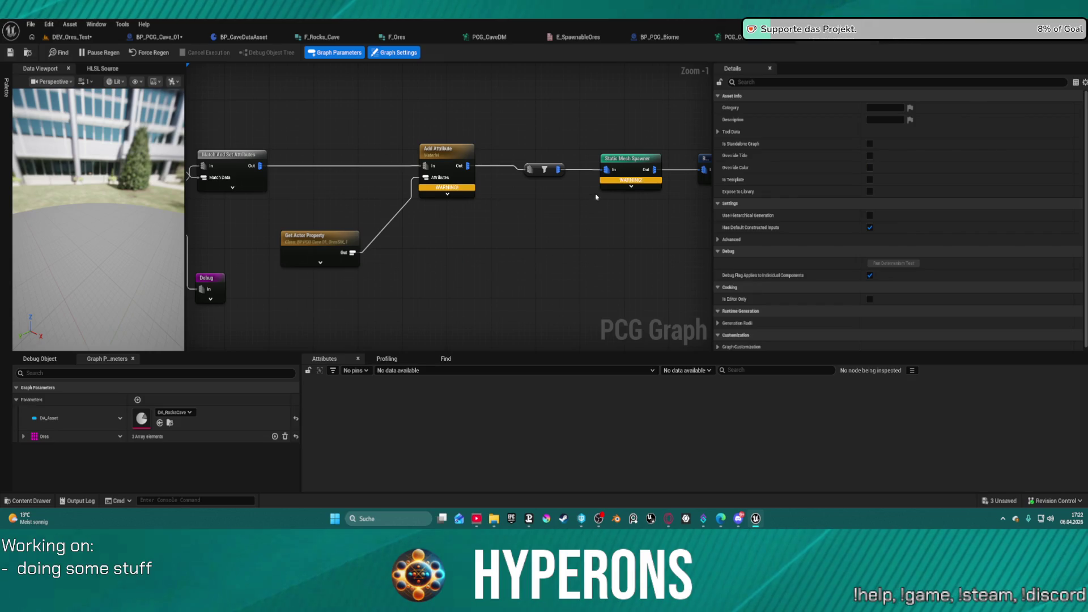
Enable Copy All Attributes on the Add Attribute node
left_click(444, 170)
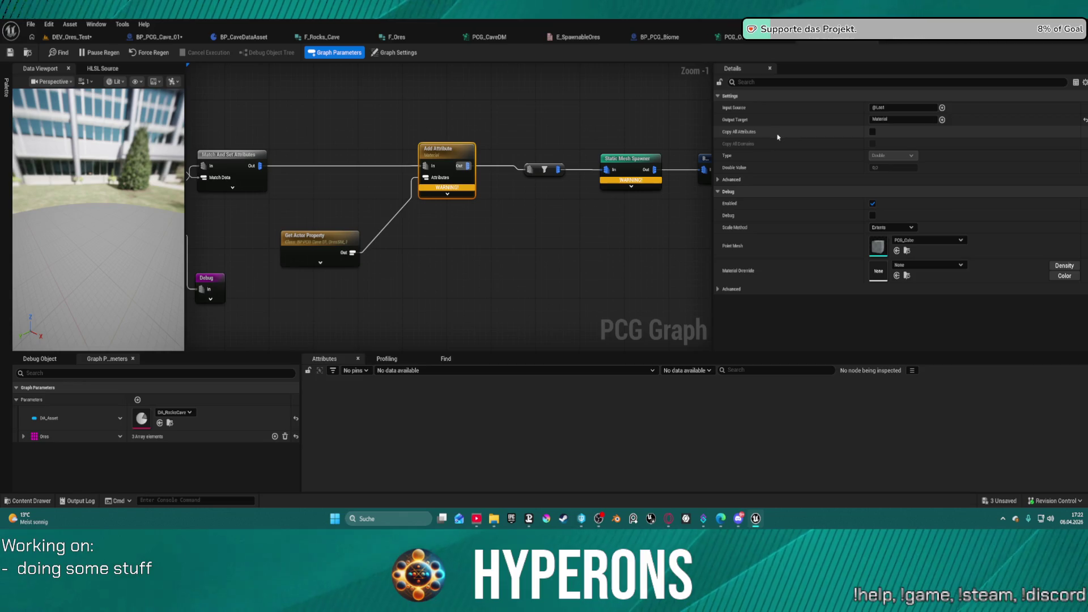
left_click(872, 132)
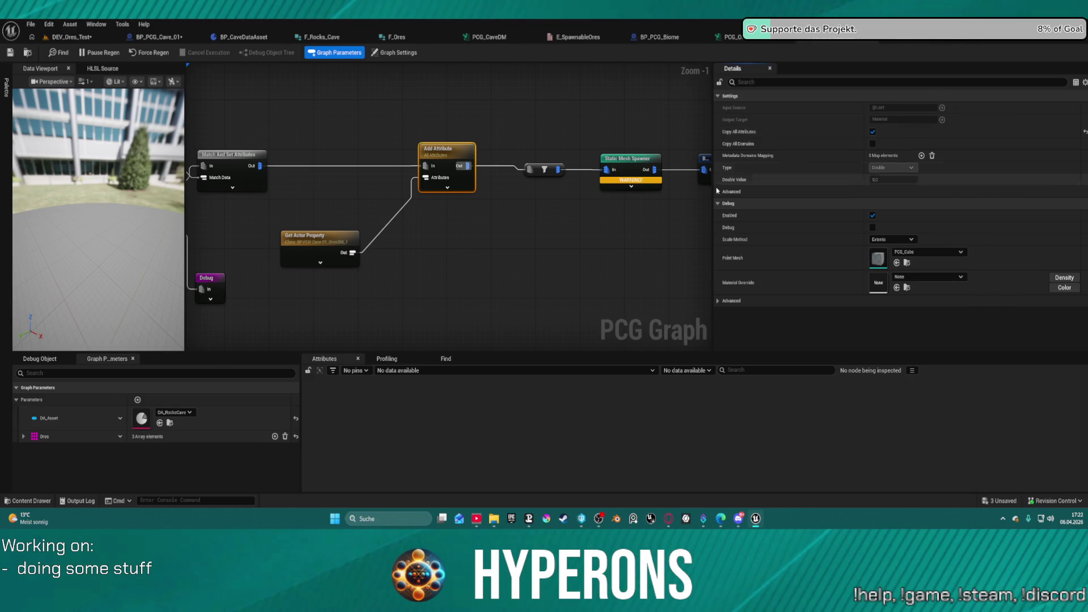
left_click_drag(633, 165, 636, 161)
Turn on debug for the Static Mesh Spawner and inspect its points and attributes
right_click(635, 161)
left_click(660, 182)
right_click(626, 180)
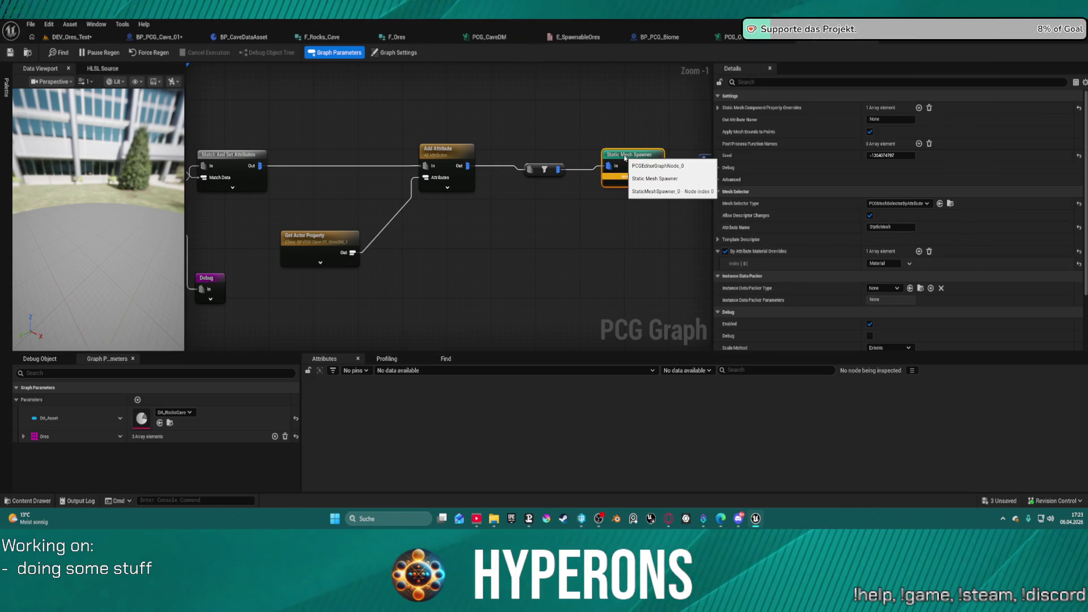
left_click(646, 187)
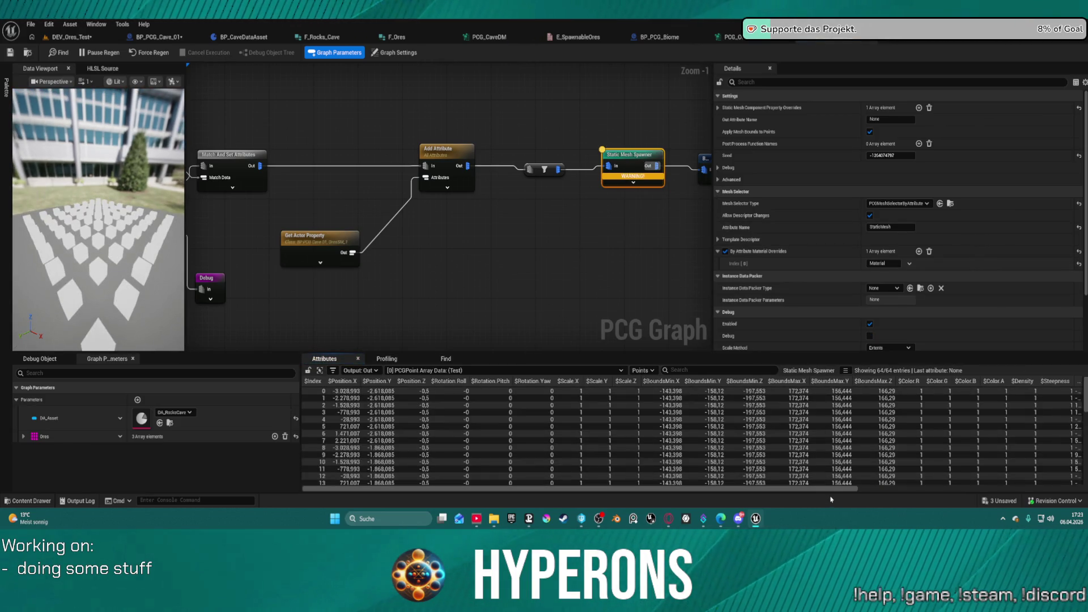
mouse_move(836, 489)
left_mouse_down()
mouse_move(964, 454)
mouse_move(1065, 408)
mouse_move(1068, 366)
left_mouse_up()
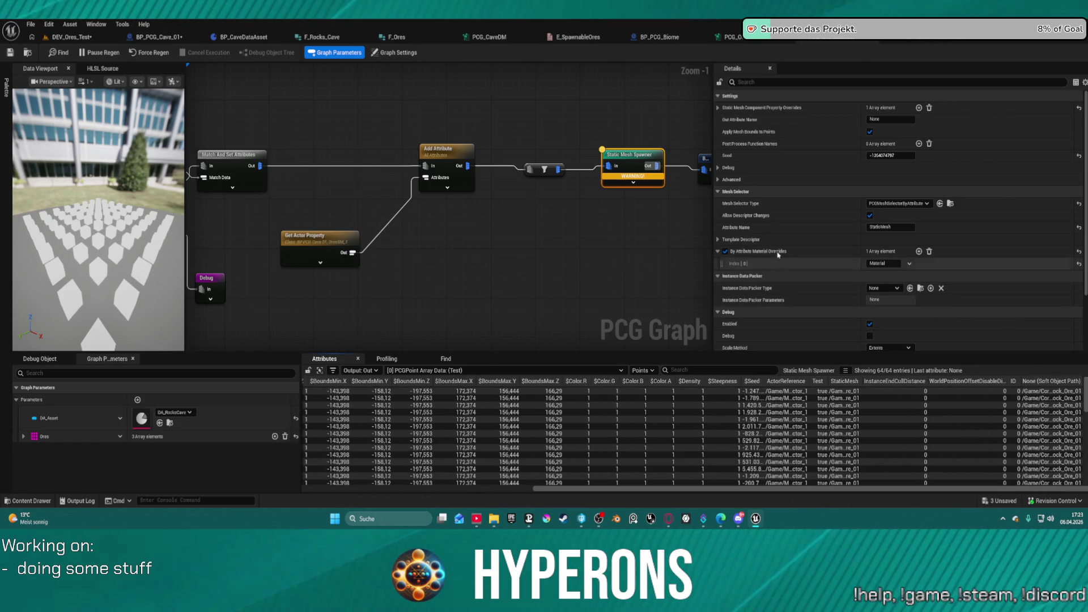
Uncheck Copy All Attributes on Add Attribute, check Get Actor Property, then switch to BP_PCG_Cave_01
left_click(442, 150)
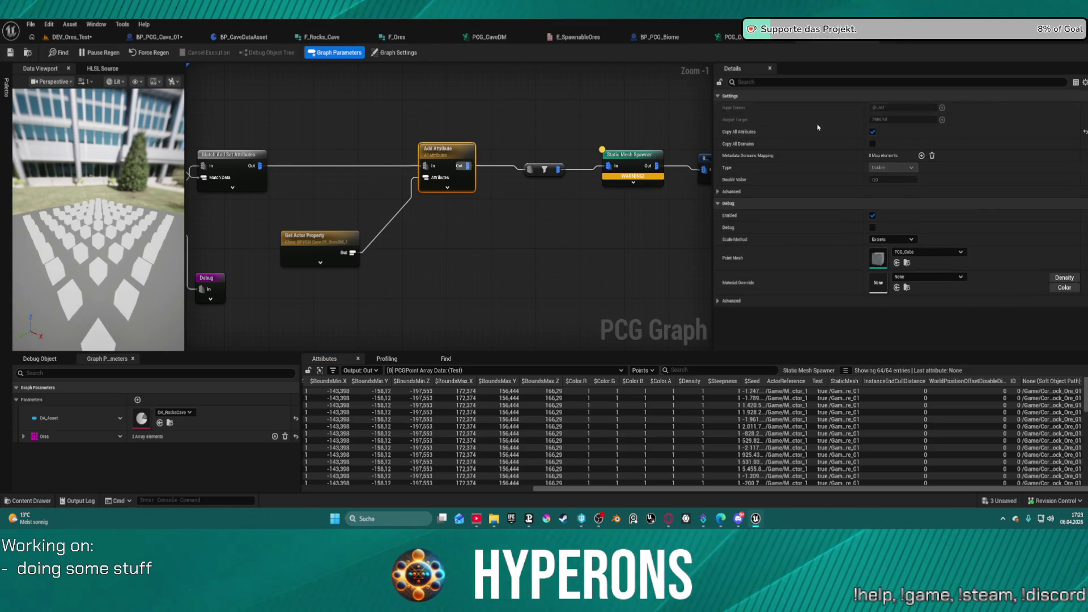
left_click(873, 131)
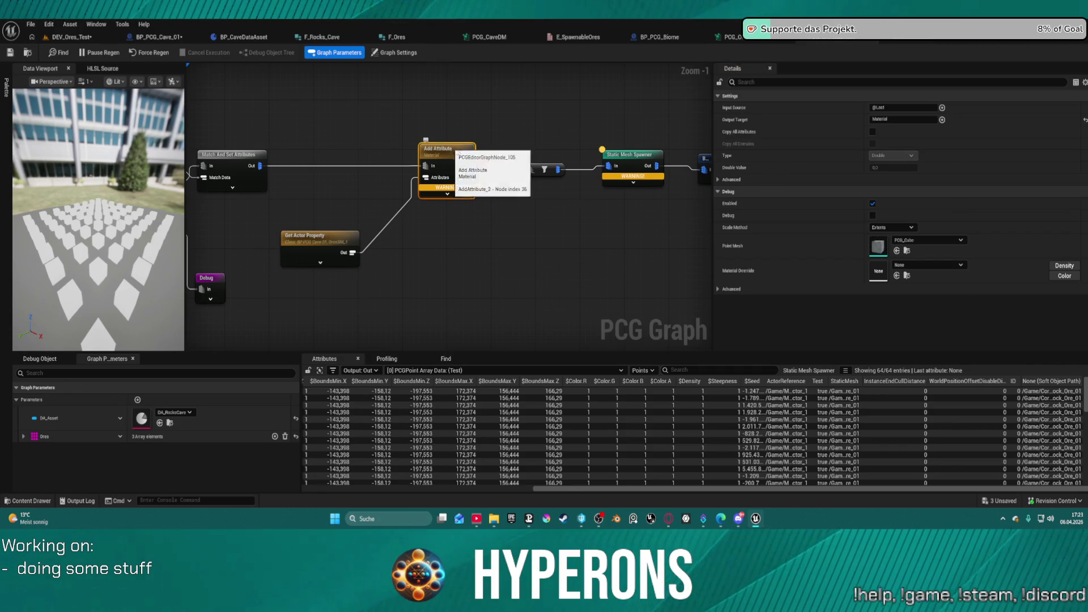
left_click(318, 249)
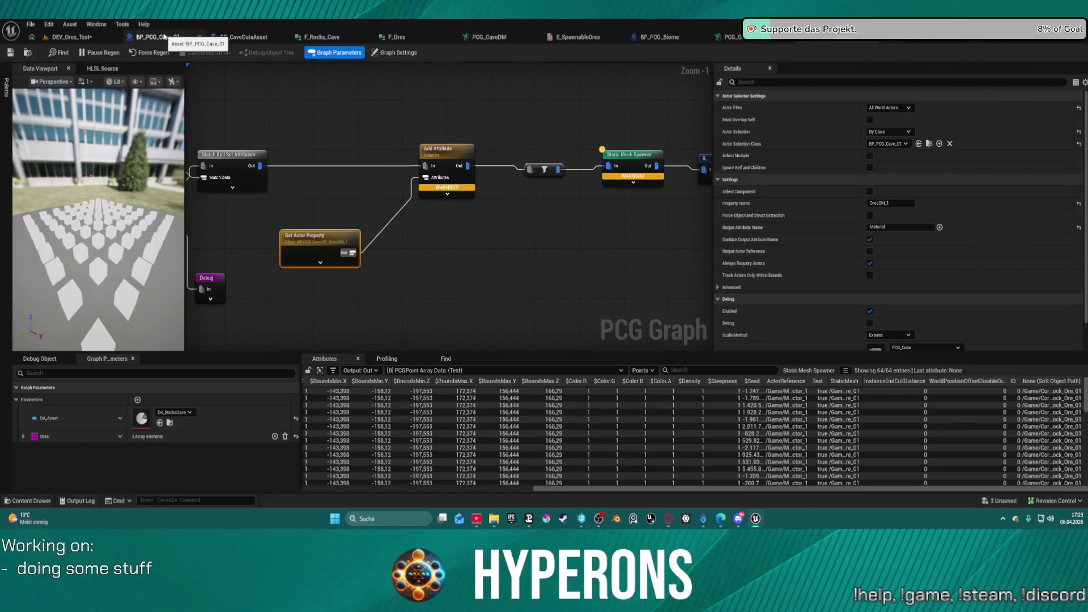
left_click(164, 36)
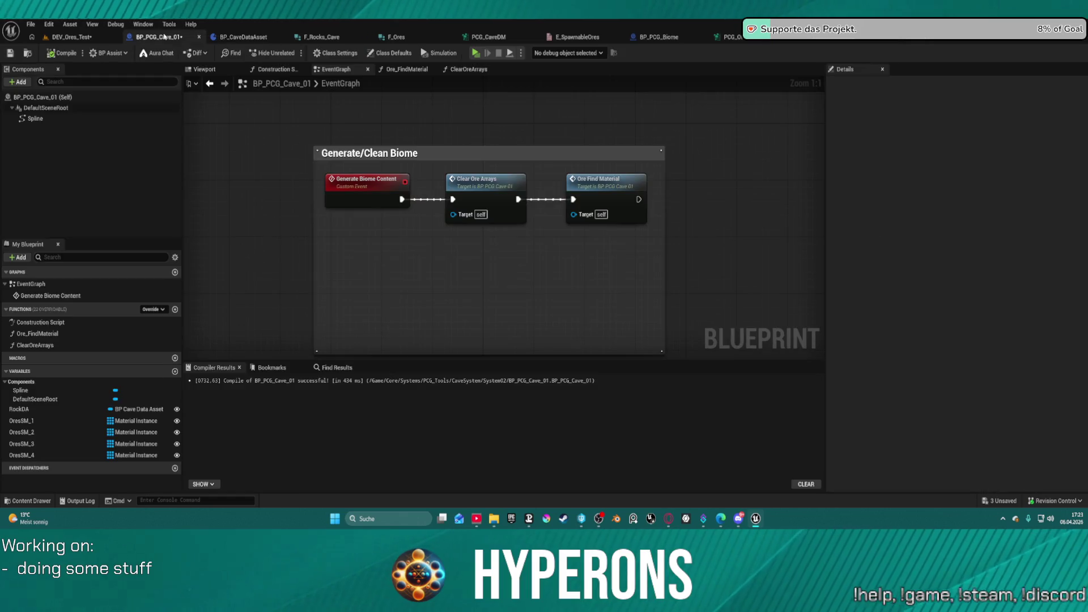
Make OresSM_1 through OresSM_4 single material instances, compile, and jump to the first broken node
right_click(111, 421)
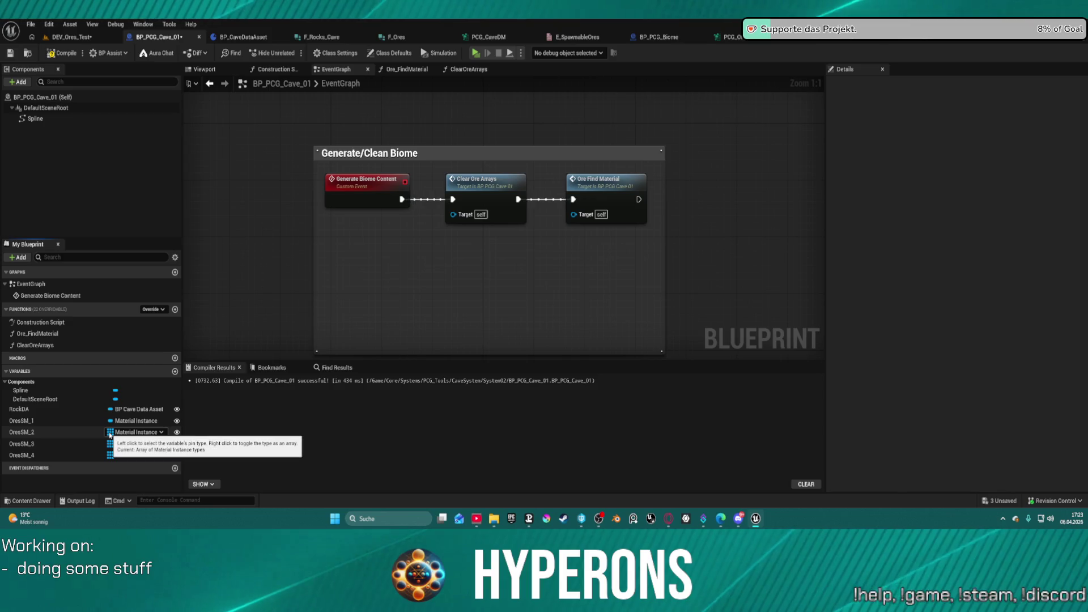
right_click(110, 432)
right_click(110, 444)
right_click(109, 455)
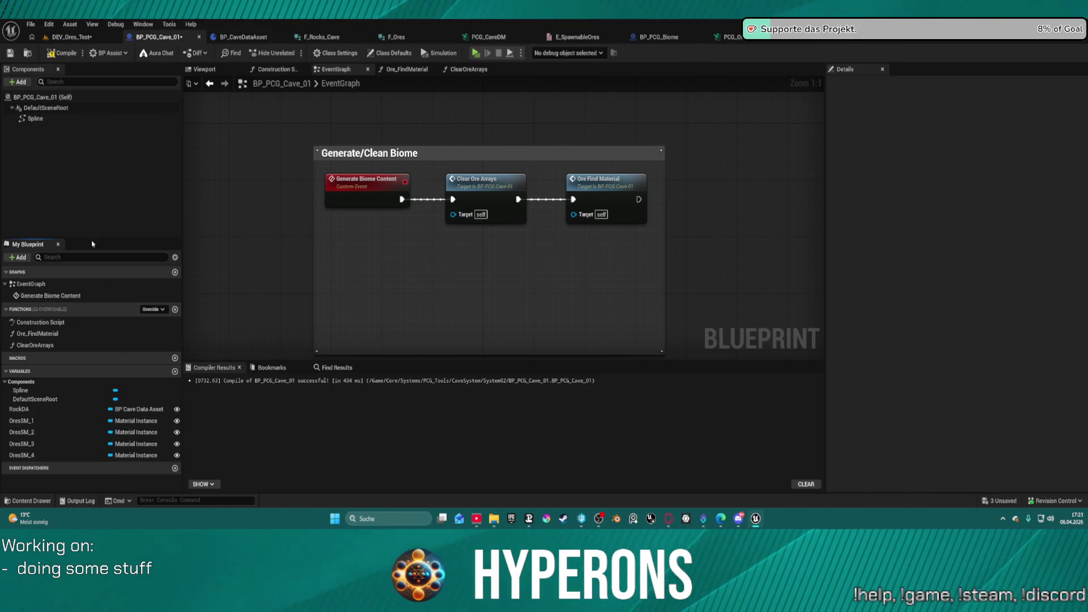
left_click(63, 55)
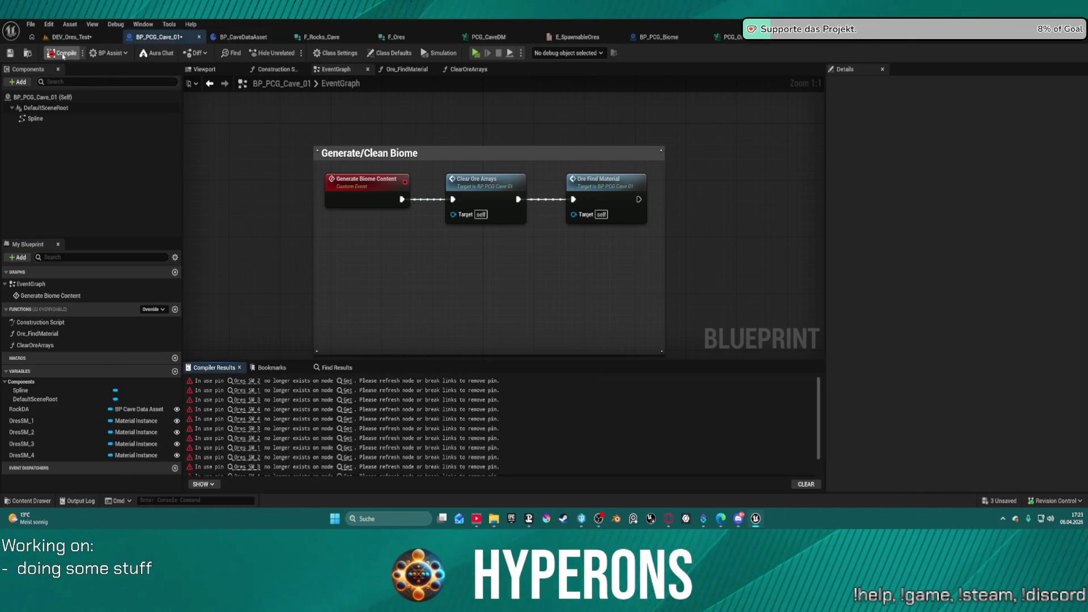
left_click(241, 381)
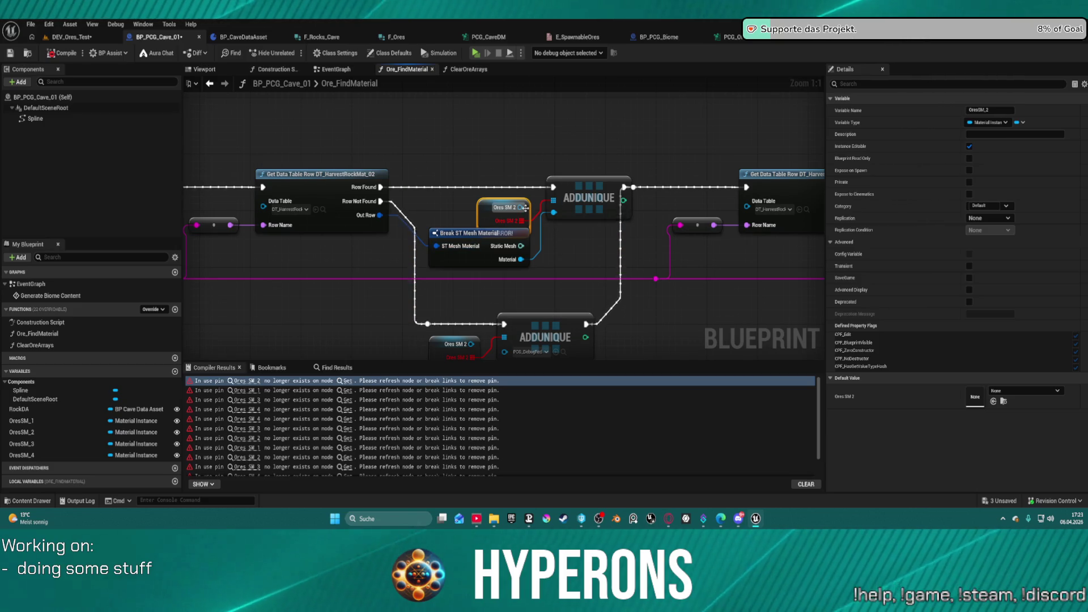
Search for a material setter action for Ores SM 2, without adding anything
left_click_drag(518, 208, 509, 148)
type("set")
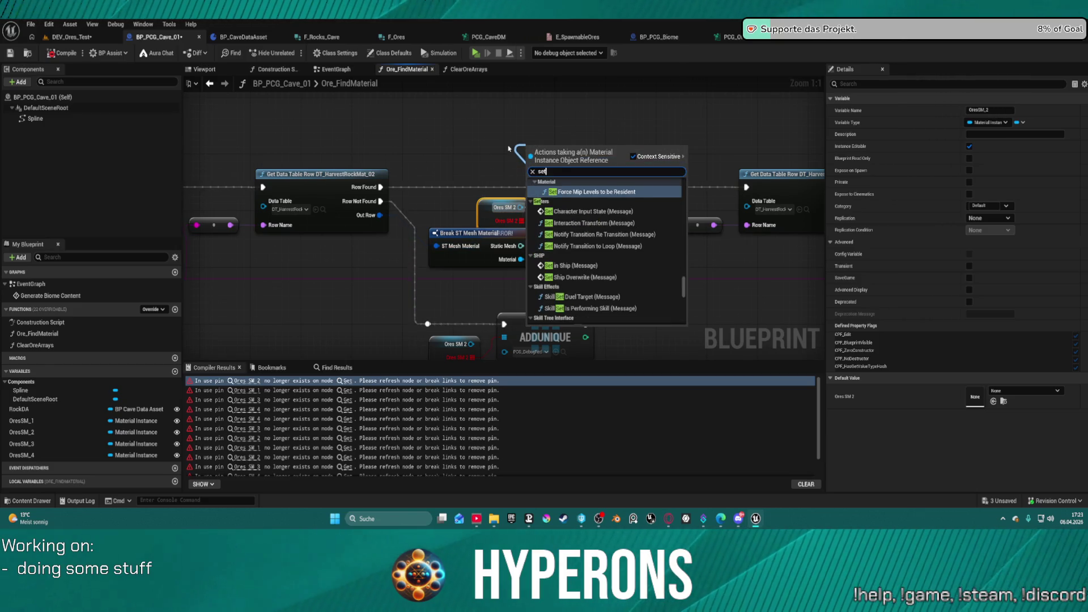
type(" material")
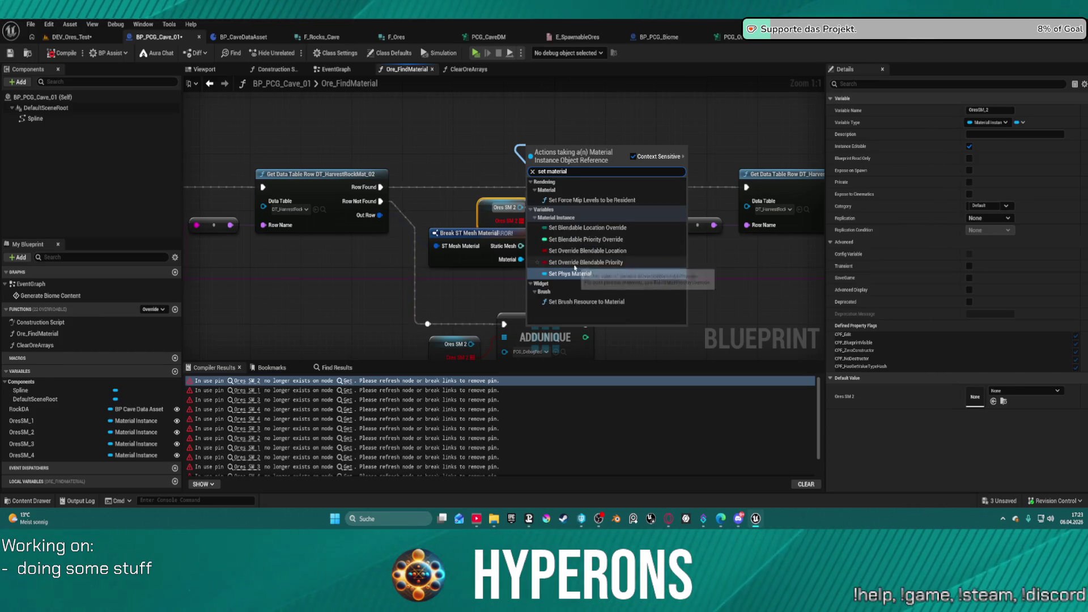
key("BackSpace")
key("BackSpace")
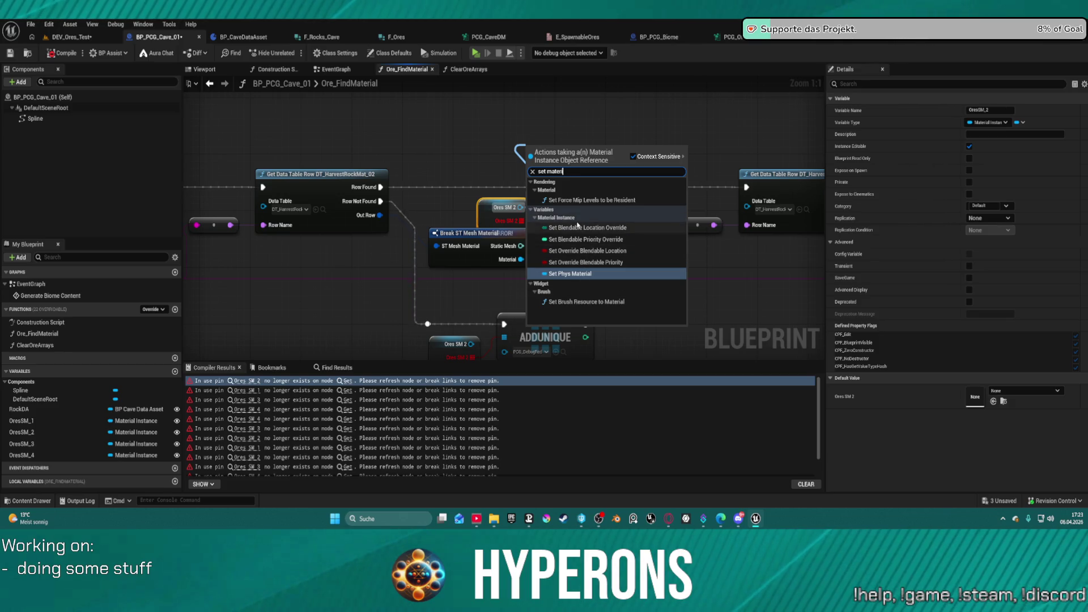
key("BackSpace")
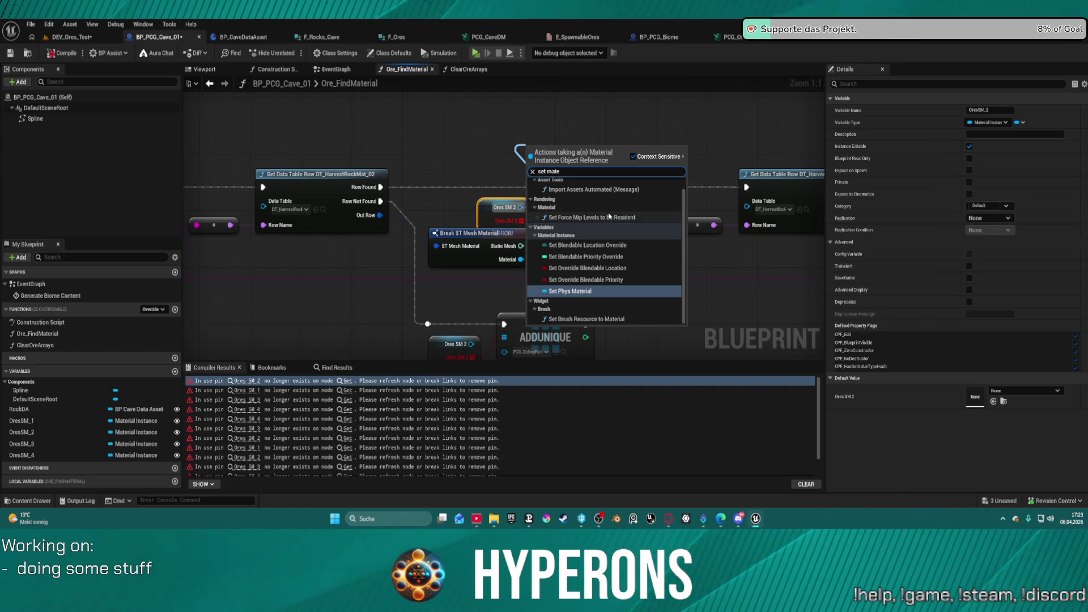
key("BackSpace")
key("BackSpace")
key("BackSpace")
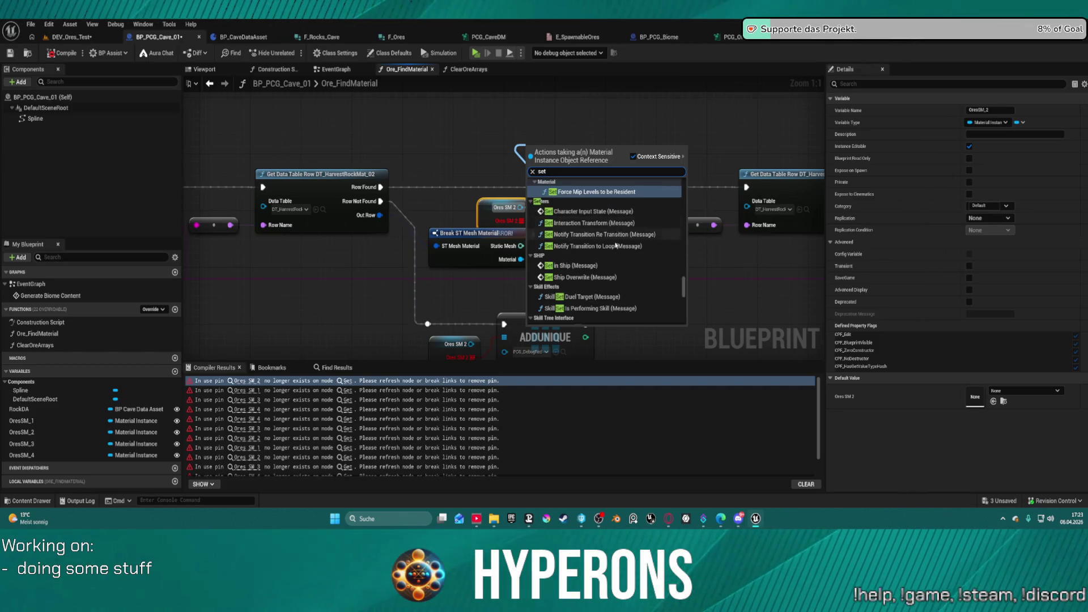
scroll(639, 285, "down", 8)
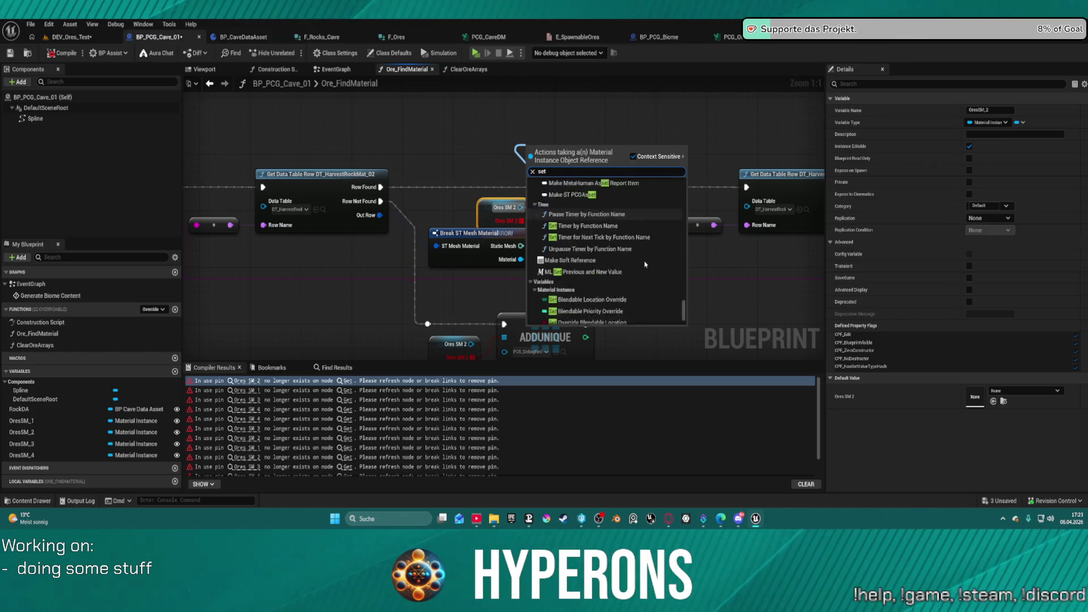
type("in")
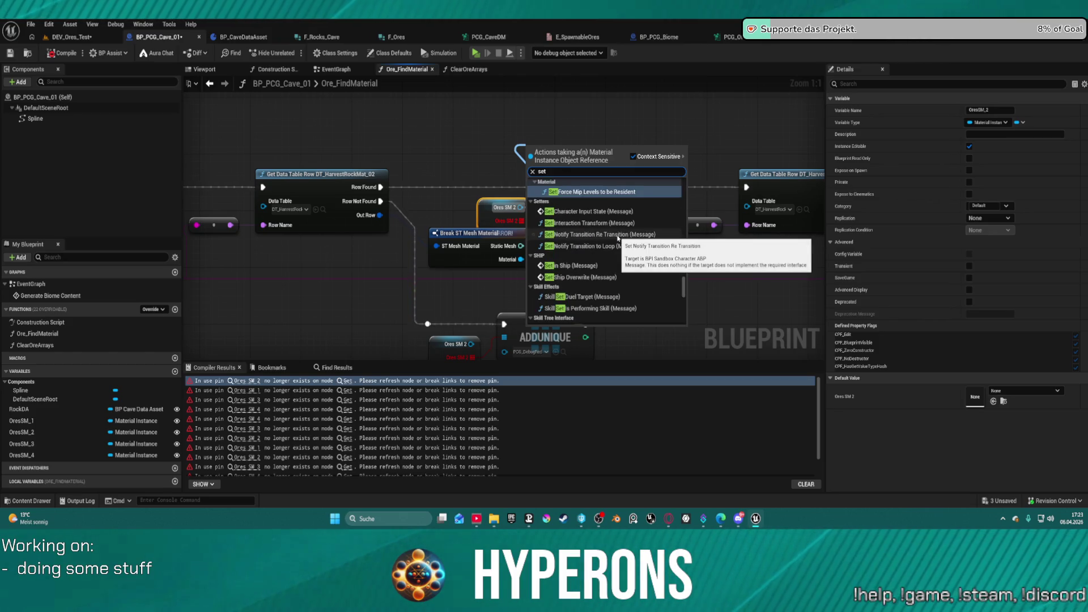
type("sta")
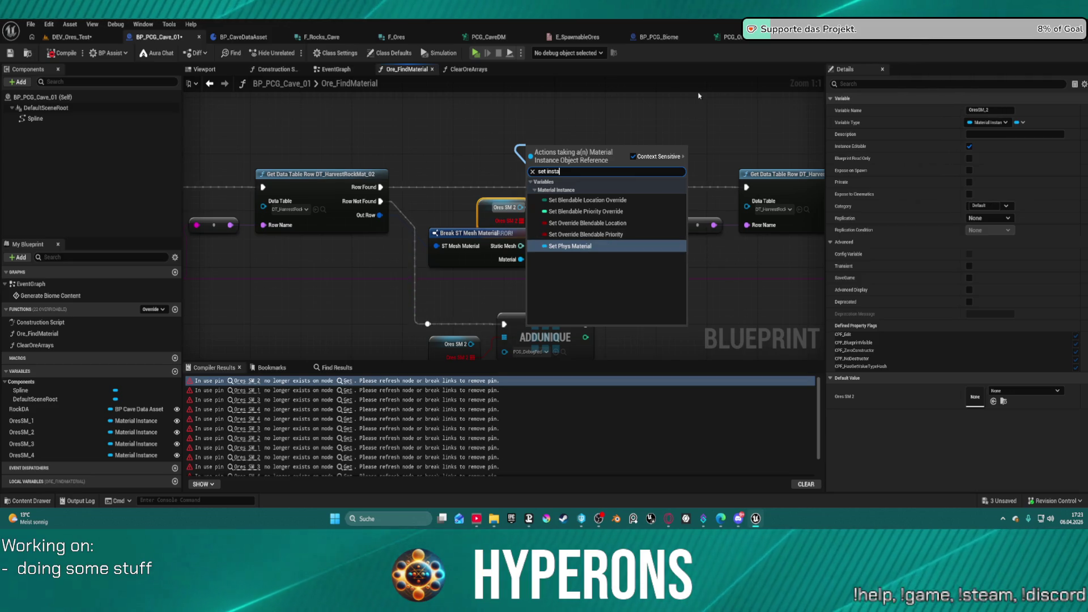
key("Escape")
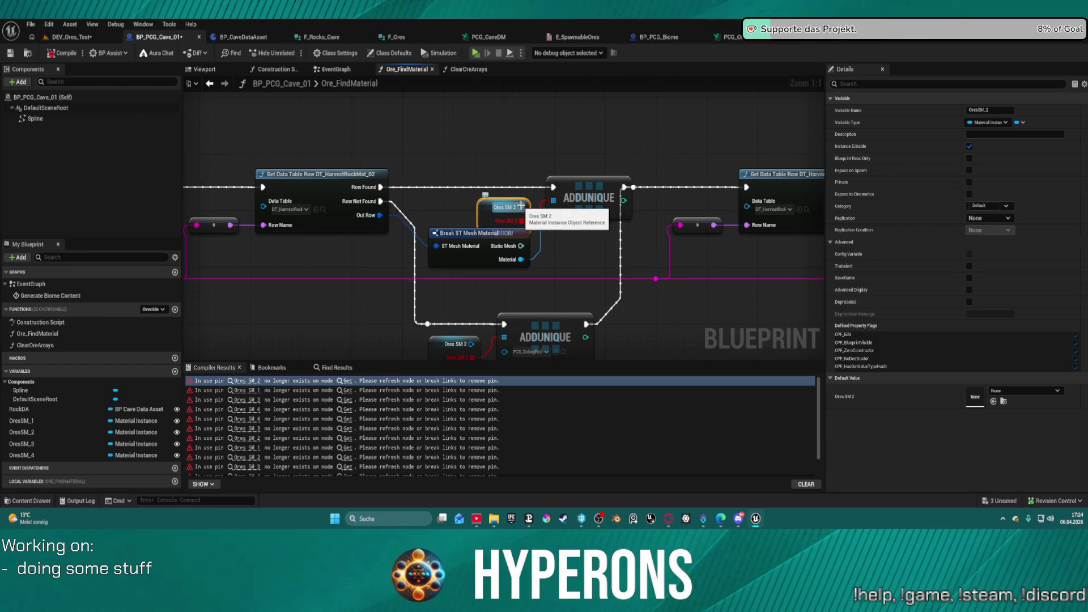
mouse_move(496, 208)
left_mouse_down()
mouse_move(484, 128)
mouse_move(604, 129)
left_mouse_up()
type("s")
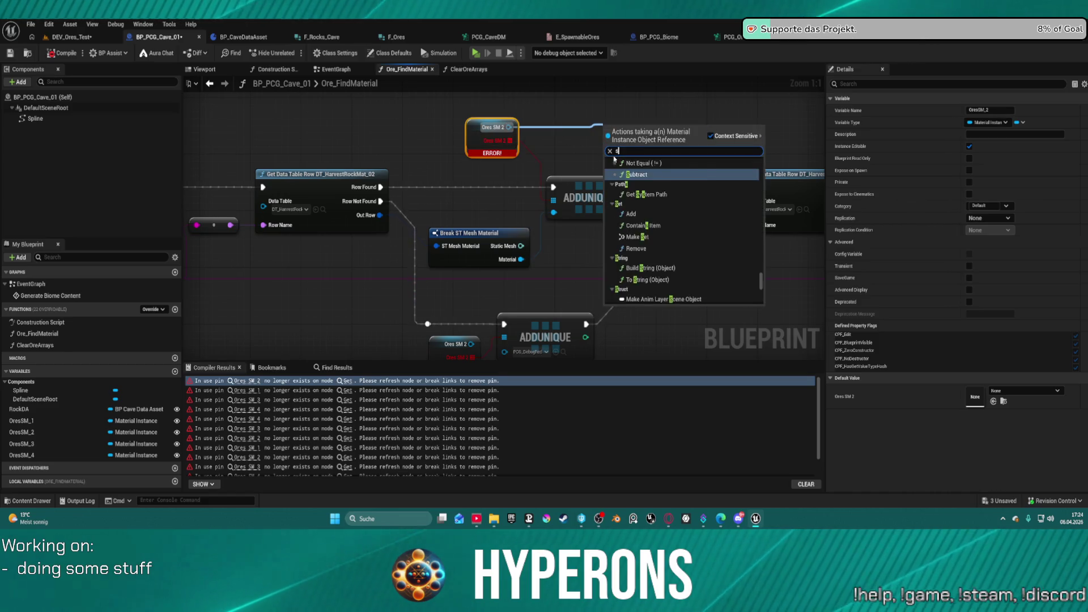
type("et inst")
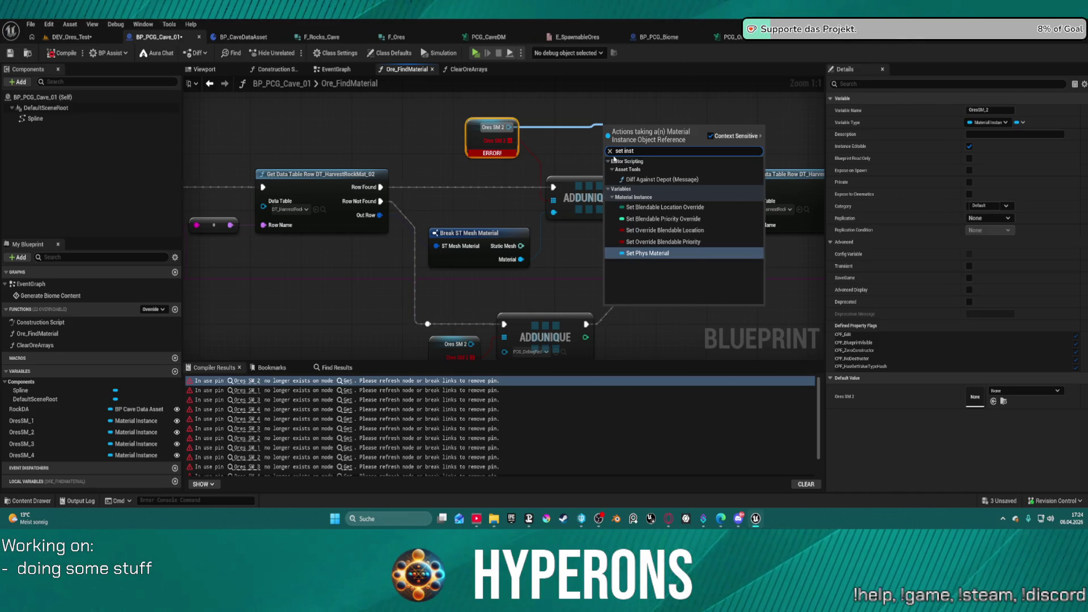
key("BackSpace")
key("BackSpace")
key("BackSpace")
key("BackSpace")
type("material")
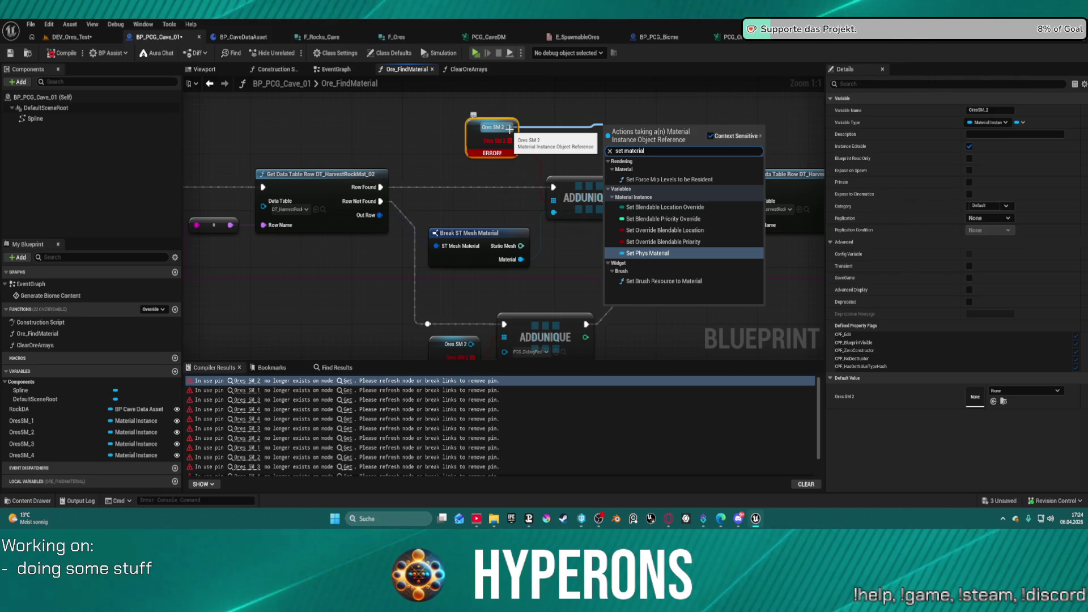
key("Escape")
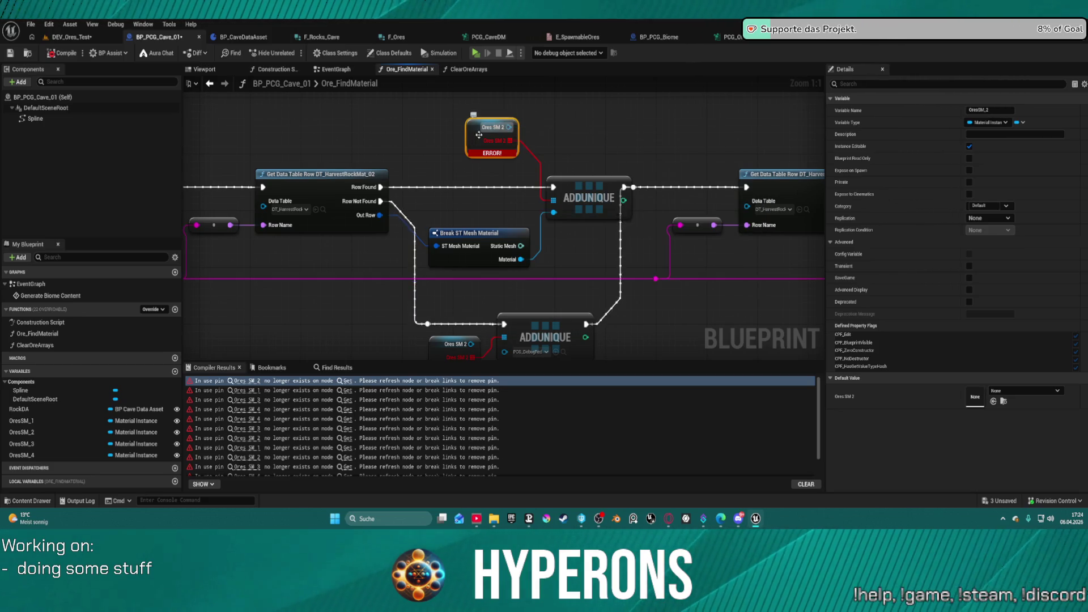
Replace the found-branch ADDUNIQUE with a SET Ores SM 2 node fed by the broken-out Material
right_click(482, 123)
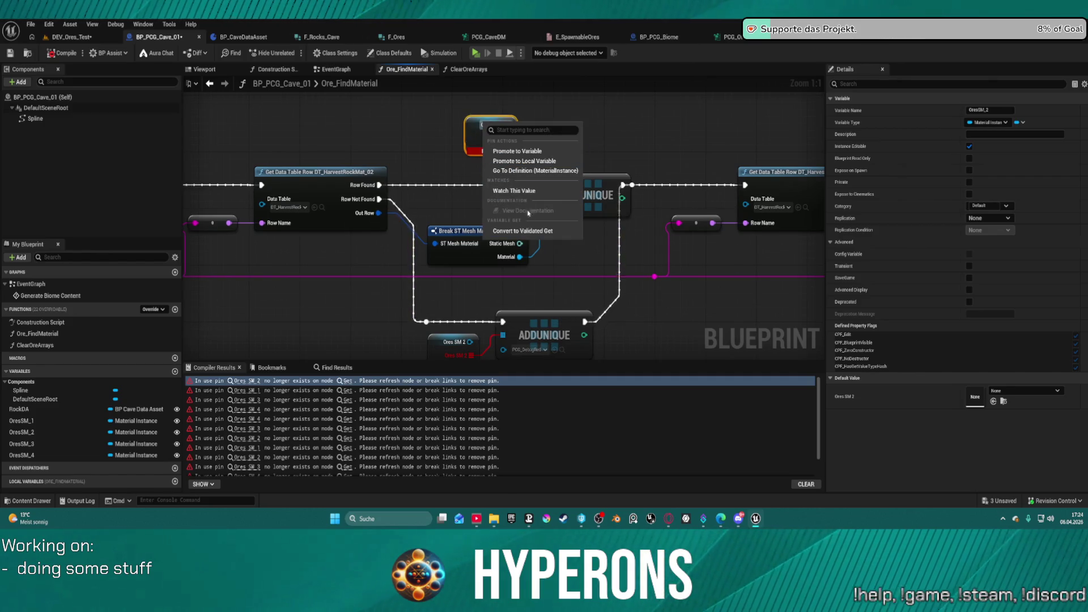
key("Escape")
left_click(601, 194)
key("Delete")
right_click(485, 126)
key("Escape")
right_click(476, 125)
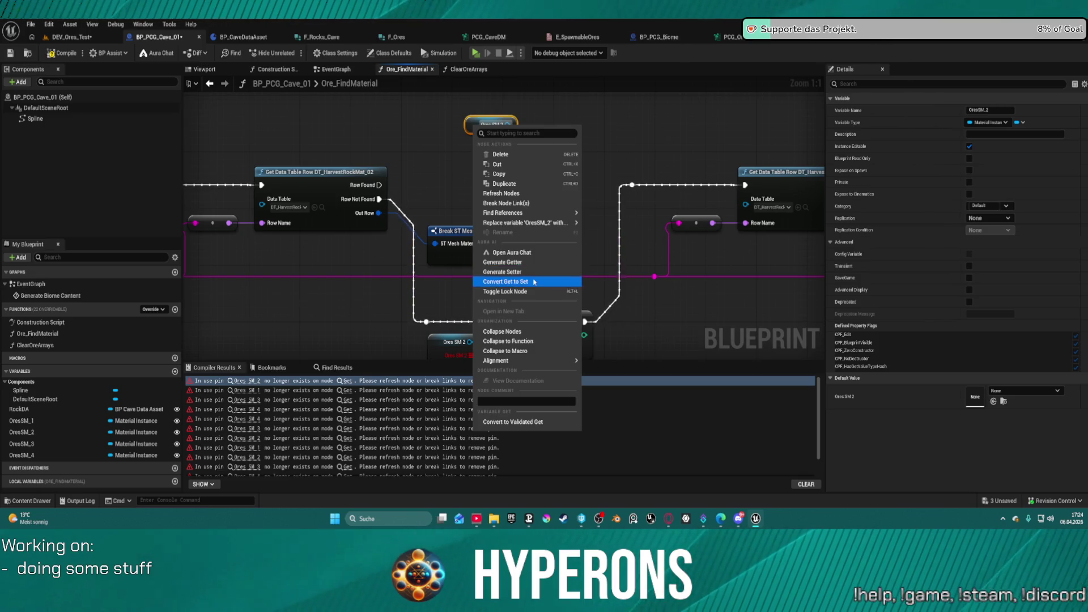
left_click(533, 282)
left_click_drag(504, 130, 535, 187)
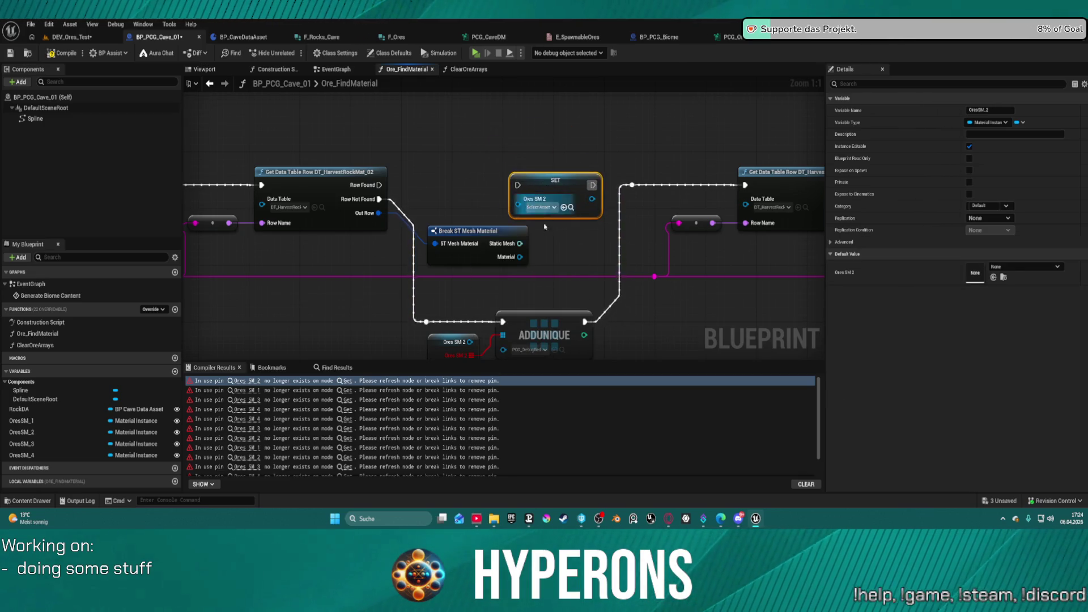
mouse_move(520, 256)
left_mouse_down()
mouse_move(518, 199)
mouse_move(408, 188)
mouse_move(504, 188)
mouse_move(379, 184)
left_mouse_up()
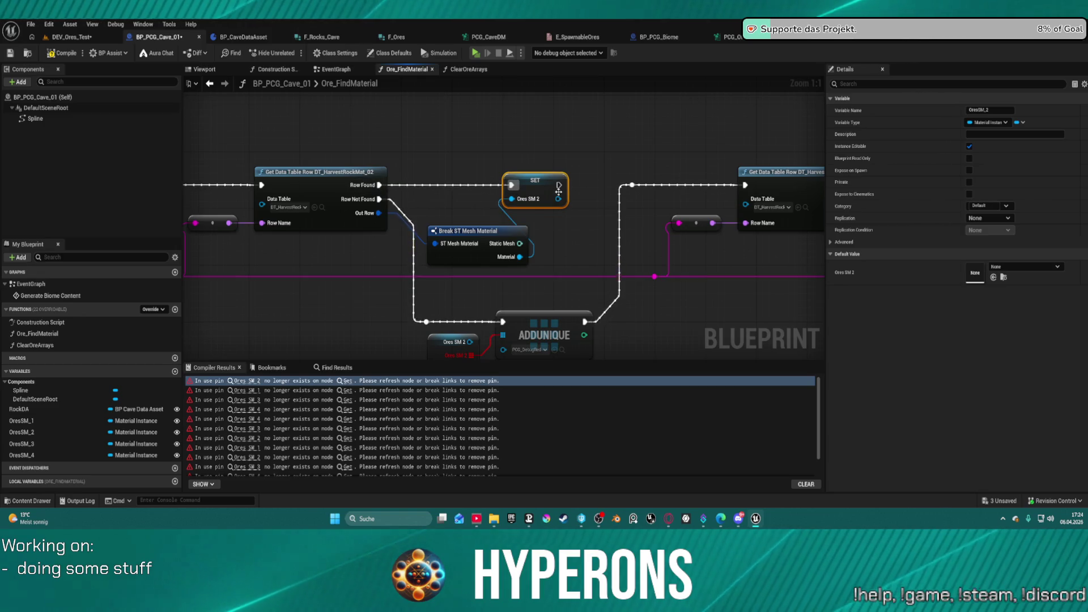
mouse_move(558, 192)
left_mouse_down()
mouse_move(644, 194)
mouse_move(628, 188)
mouse_move(614, 133)
left_mouse_up()
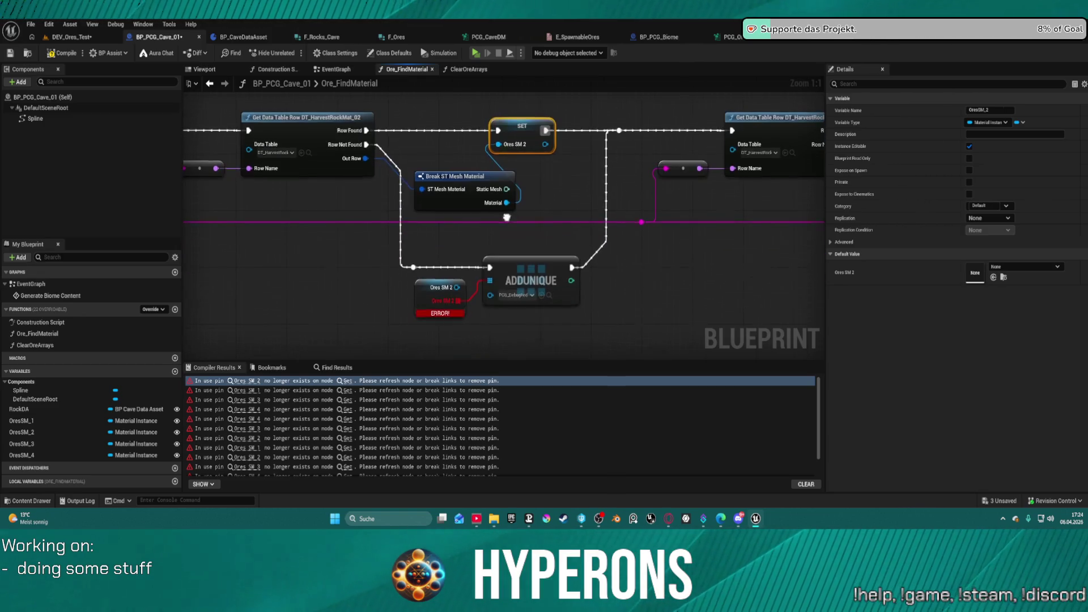
Copy the PCG_DebugRed value and delete the not-found ADDUNIQUE node for Ores SM 2
left_click(514, 295)
key("ctrl+c")
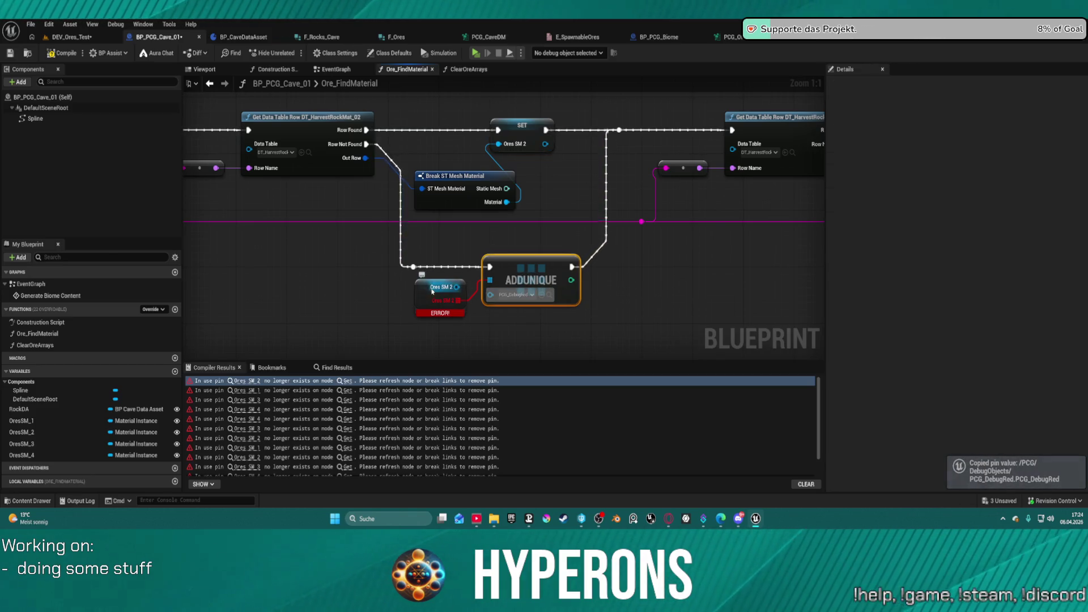
mouse_move(446, 245)
left_mouse_down()
mouse_move(450, 303)
mouse_move(506, 268)
left_mouse_up()
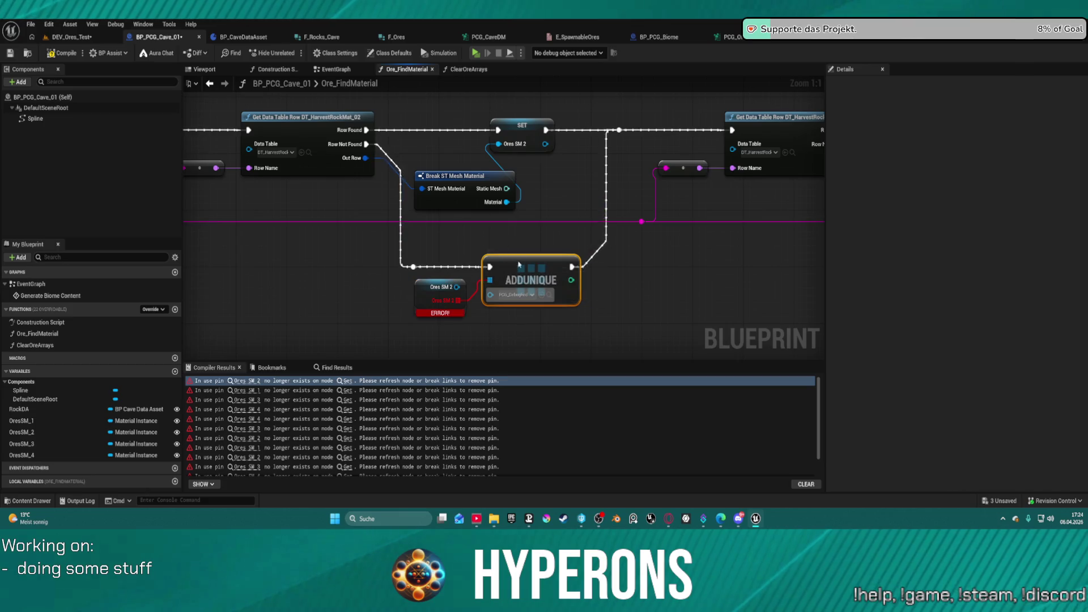
key("Delete")
Add a SET Ores SM 2 node holding PCG_DebugRed to the not-found execution flow
right_click(439, 287)
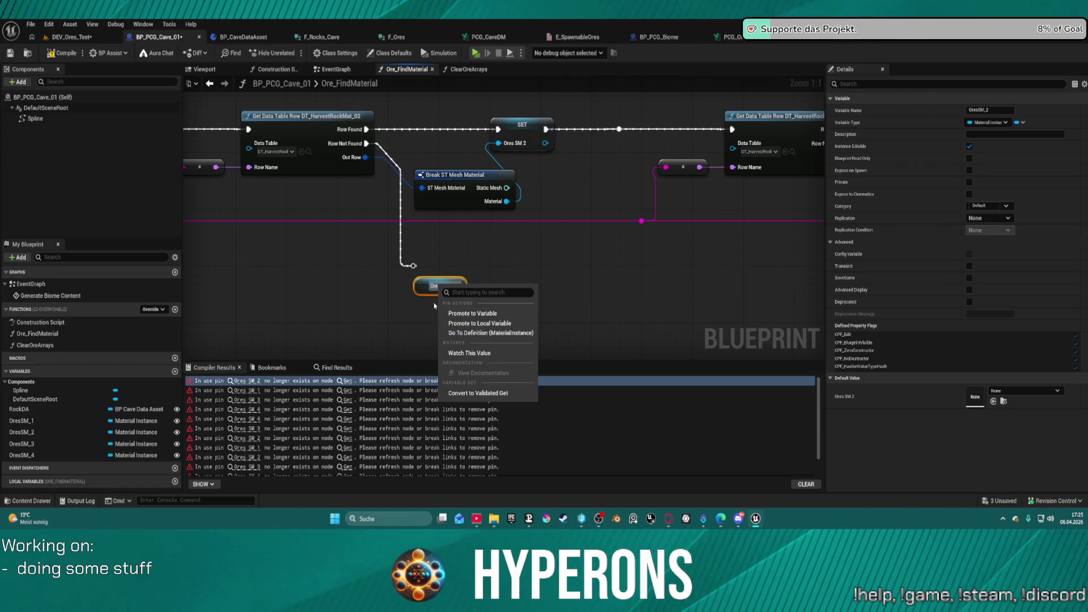
right_click(419, 286)
mouse_move(464, 299)
left_click(627, 285)
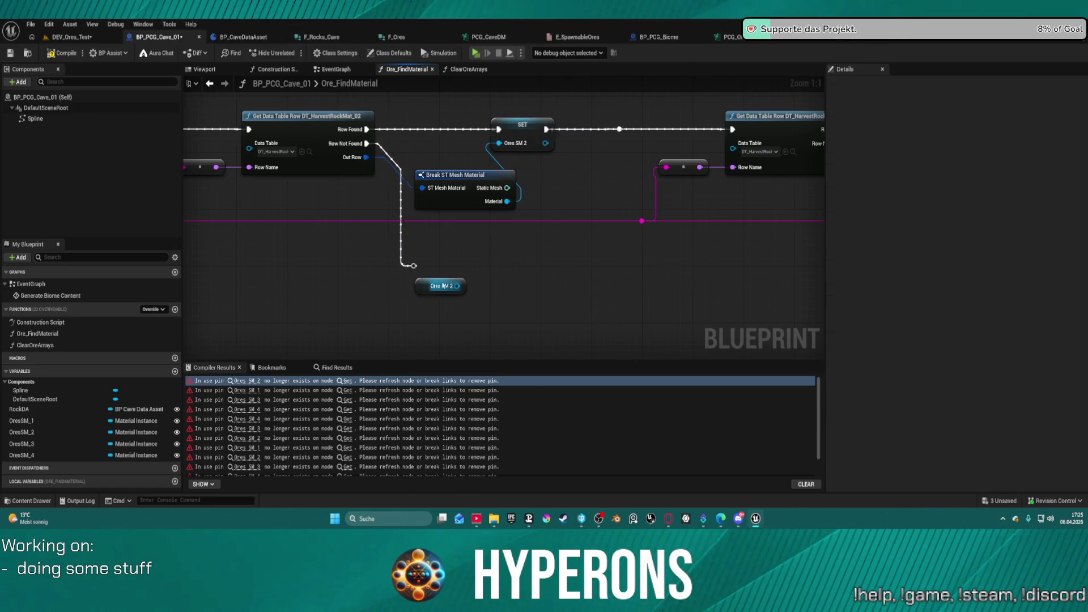
right_click(419, 286)
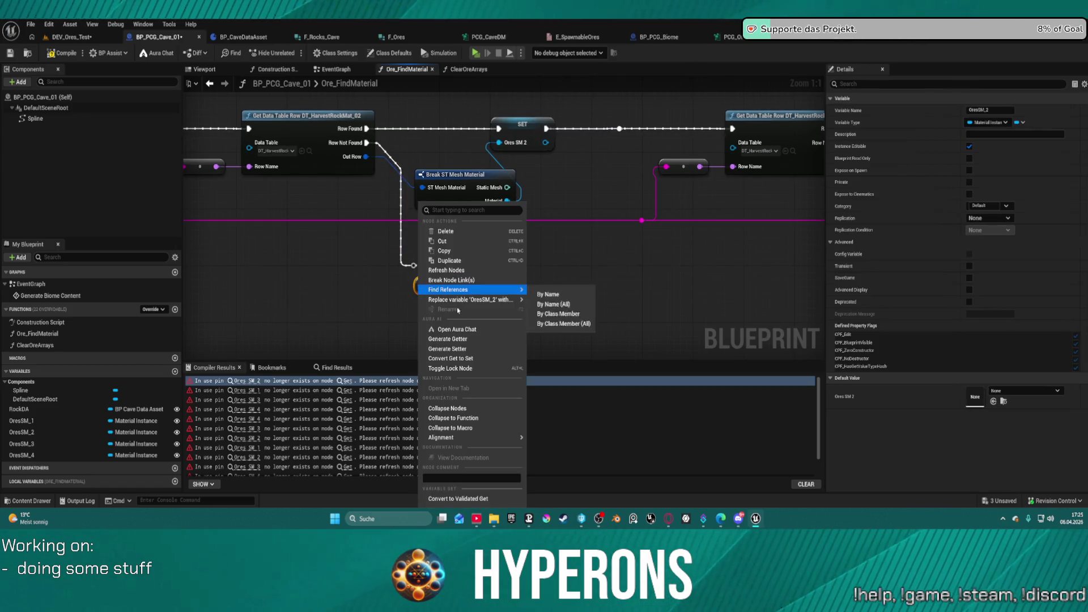
left_click(470, 358)
mouse_move(436, 291)
left_mouse_down()
mouse_move(480, 270)
mouse_move(413, 266)
left_mouse_up()
key("ctrl+v")
left_click_drag(548, 263, 731, 132)
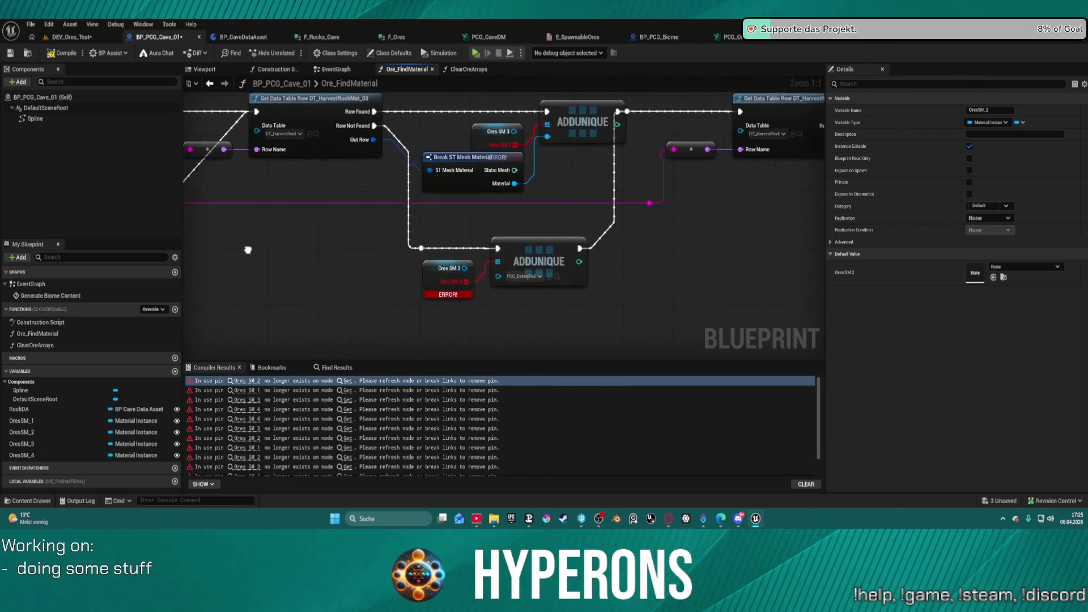
Replace the Ores SM 3 ADDUNIQUE nodes with two SET Ores SM 3 nodes
left_click_drag(505, 133, 575, 184)
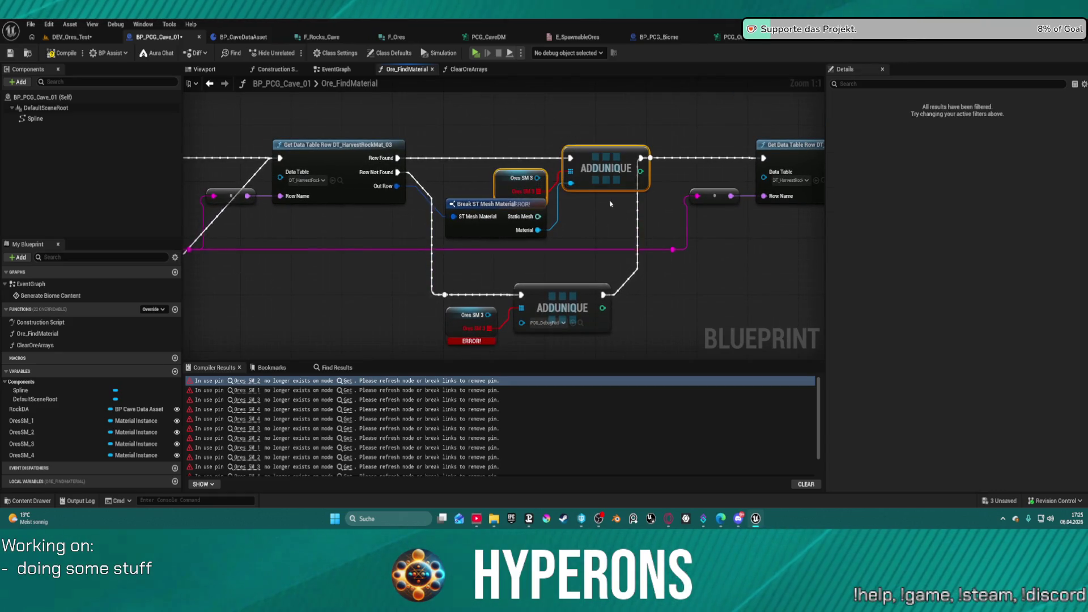
key("Delete")
left_click_drag(493, 284, 527, 320)
key("Delete")
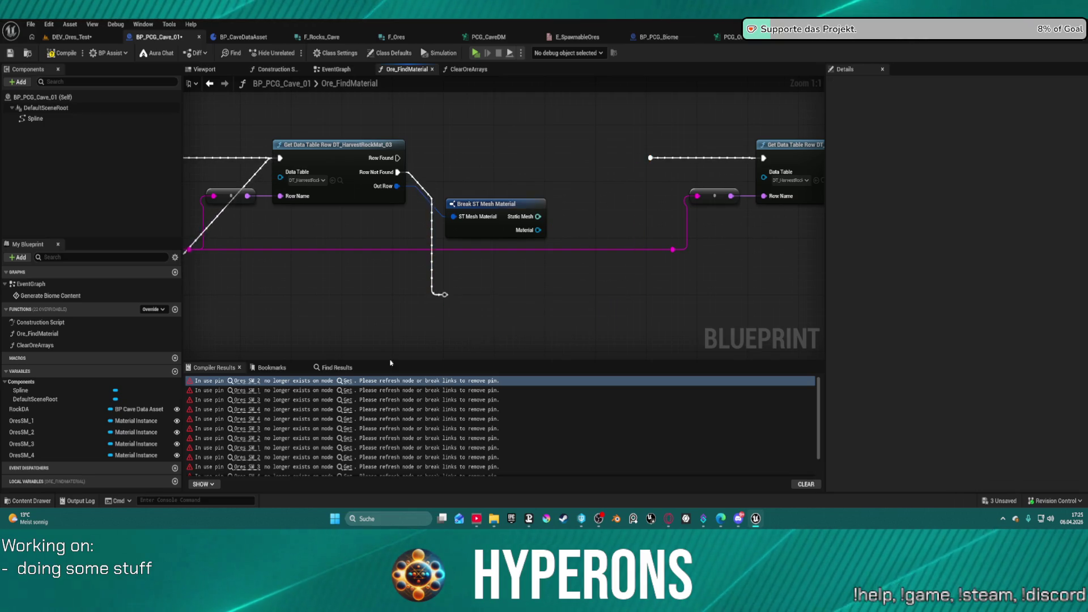
left_click_drag(28, 444, 570, 233)
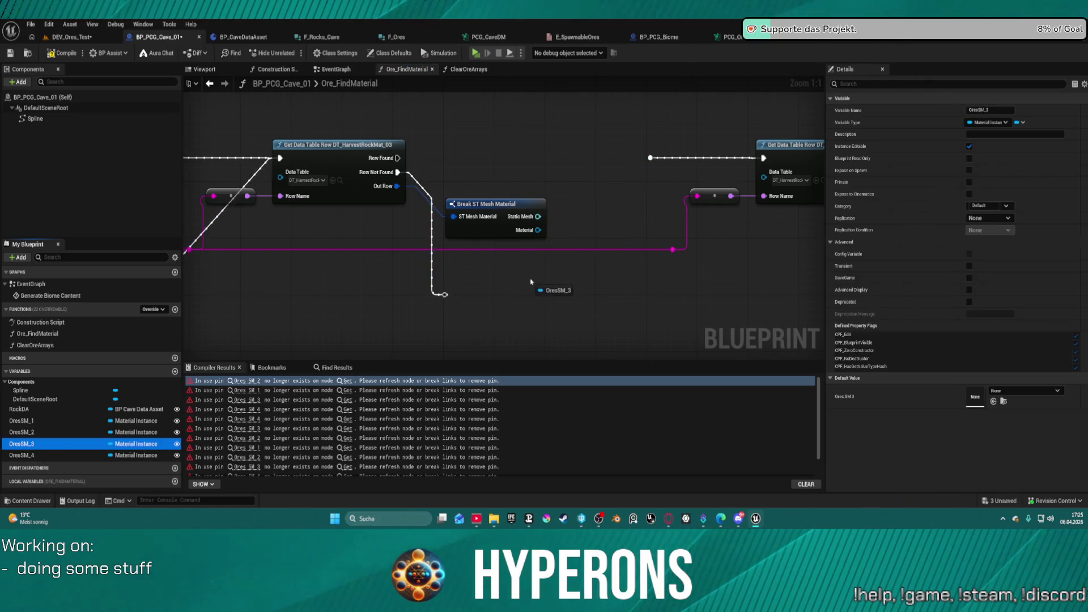
left_click_drag(531, 281, 528, 277)
mouse_move(40, 445)
left_mouse_down()
mouse_move(544, 168)
mouse_move(530, 146)
left_mouse_up()
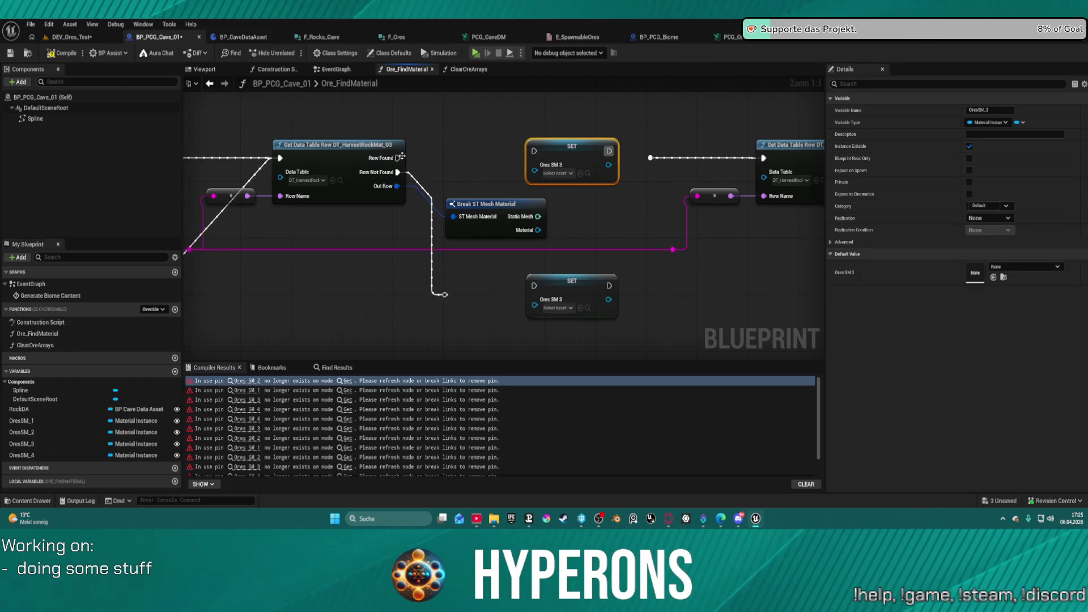
Wire the Ores SM 3 setters: Row Found stores the found material, Row Not Found stores pasted PCG_DebugRed
left_click_drag(398, 158, 534, 151)
left_click_drag(609, 151, 651, 158)
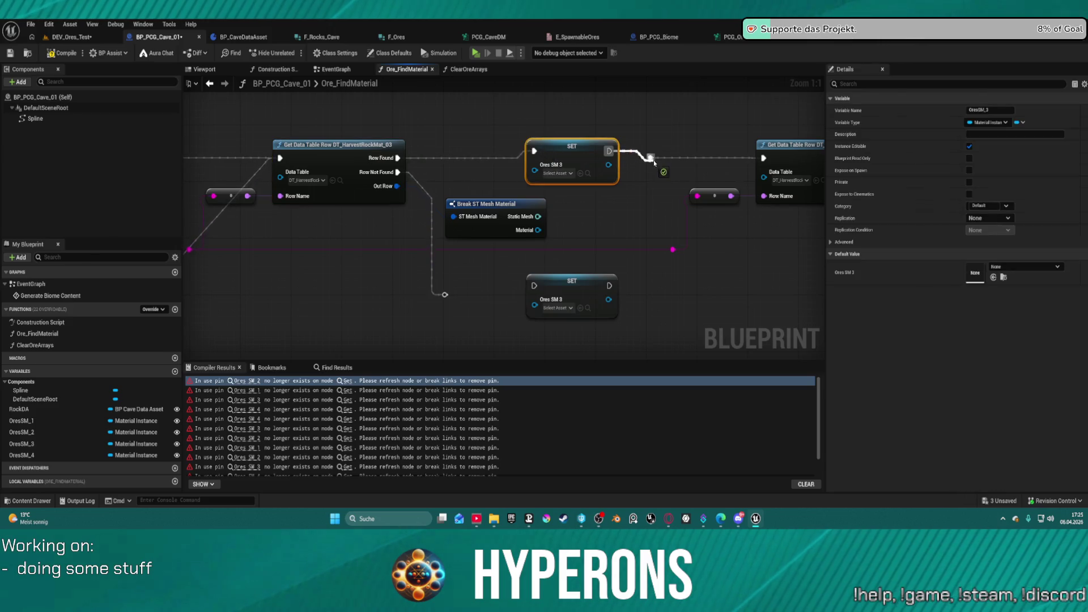
left_click_drag(439, 295, 534, 286)
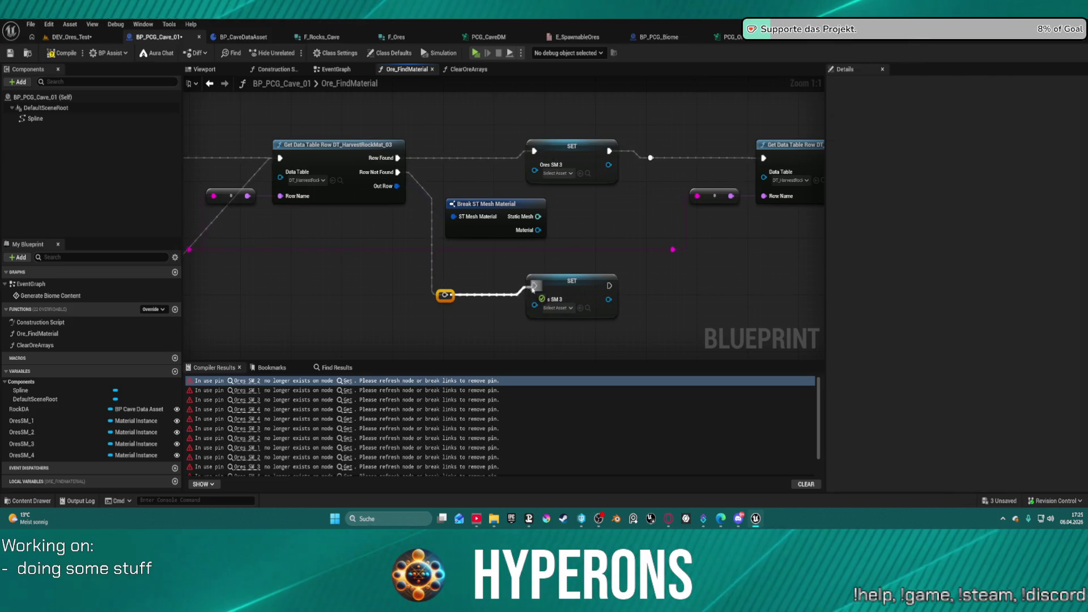
mouse_move(609, 285)
left_mouse_down()
mouse_move(769, 185)
mouse_move(763, 158)
left_mouse_up()
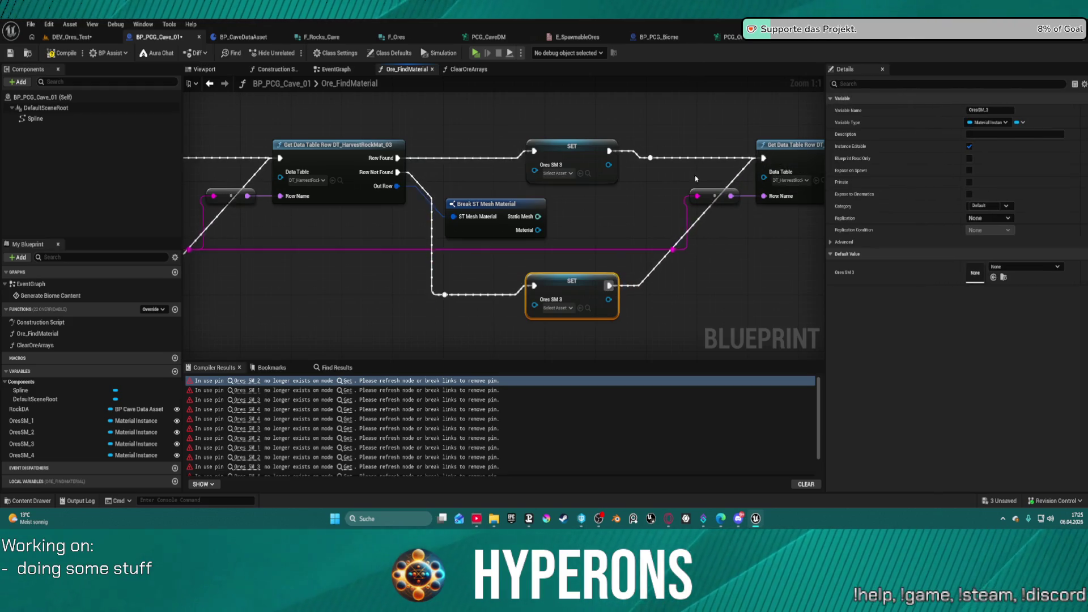
mouse_move(535, 171)
left_mouse_down()
mouse_move(559, 243)
mouse_move(538, 230)
left_mouse_up()
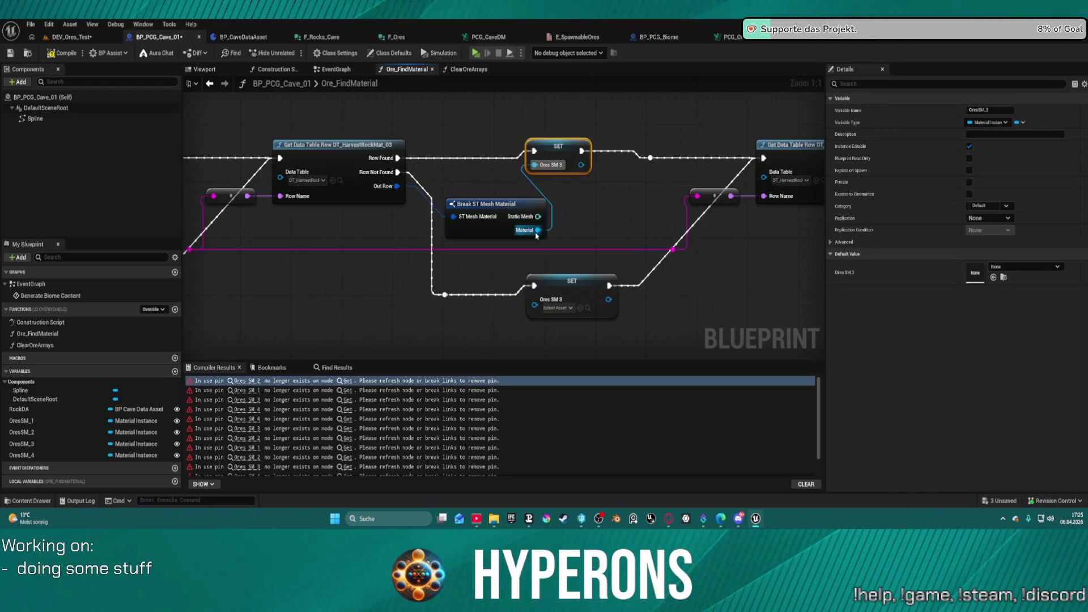
left_click(547, 306)
key("ctrl+v")
Delete the Ores SM 4 ADDUNIQUE nodes, the leftover getter and the Print String node
mouse_move(690, 267)
left_mouse_down()
mouse_move(318, 286)
mouse_move(256, 258)
left_mouse_up()
mouse_move(577, 227)
left_mouse_down()
mouse_move(401, 246)
mouse_move(430, 203)
left_mouse_up()
left_click_drag(359, 206, 455, 285)
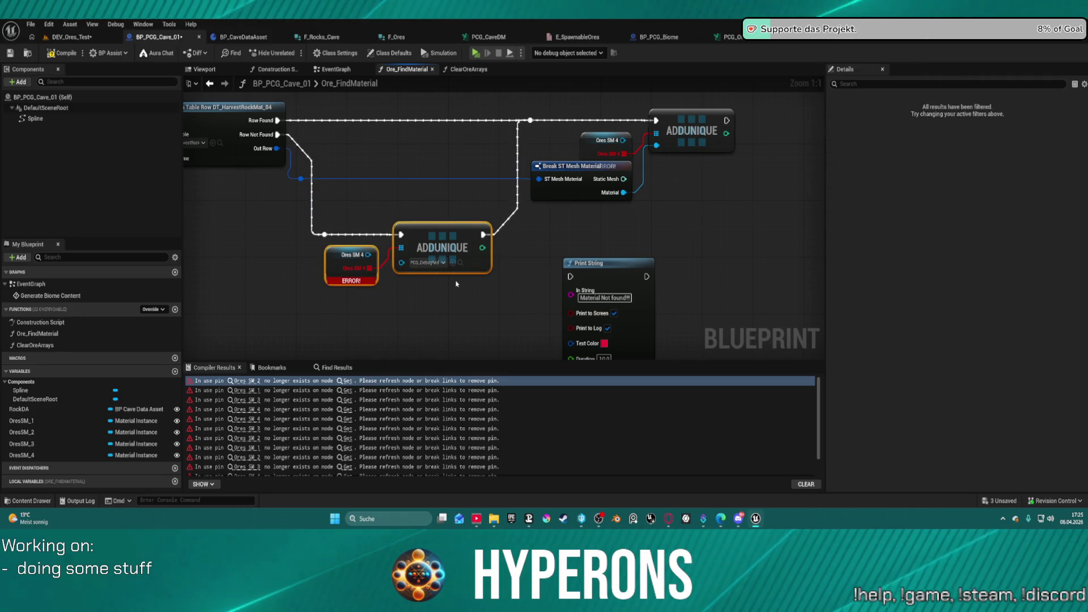
key("Delete")
left_click(589, 264)
key("Delete")
left_click(711, 119)
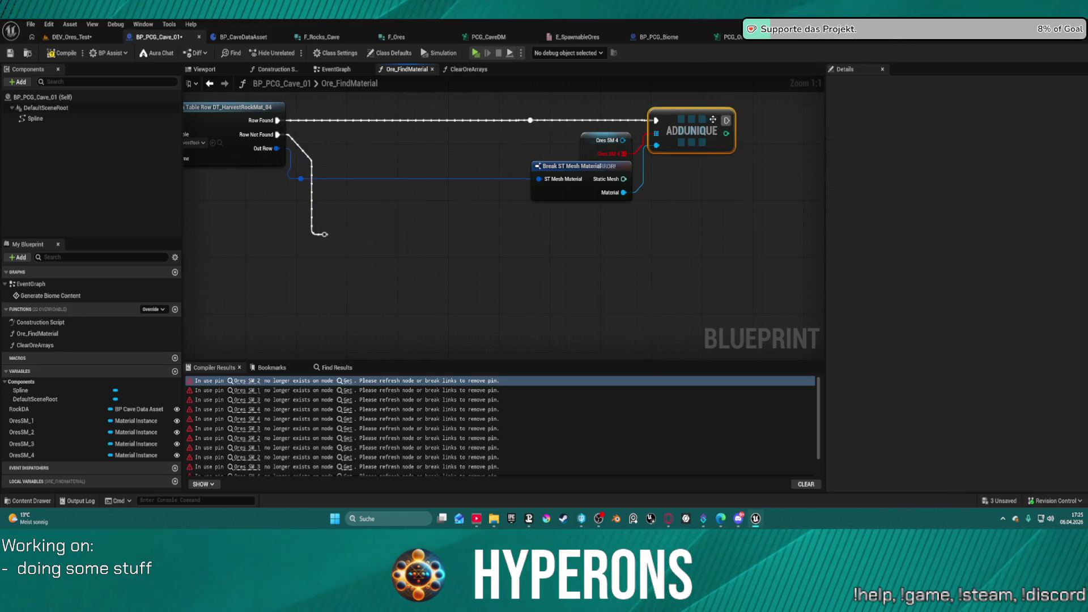
key("Delete")
left_click(604, 140)
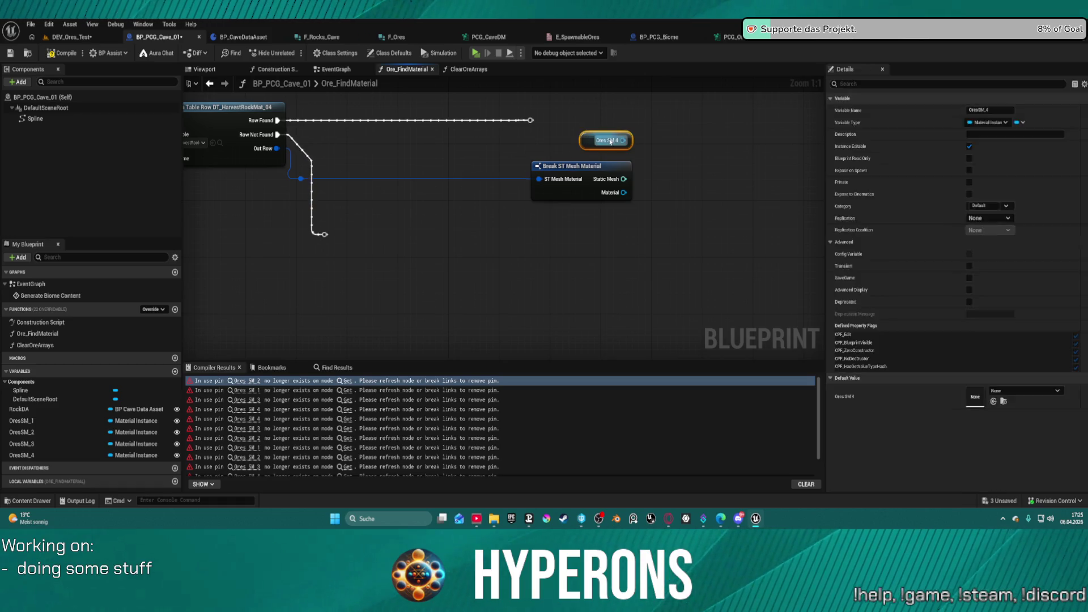
key("Delete")
Add found and not-found SET Ores SM 4 nodes, pasting PCG_DebugRed into the not-found one
mouse_move(23, 455)
left_mouse_down()
mouse_move(37, 461)
mouse_move(203, 372)
mouse_move(443, 171)
left_mouse_up()
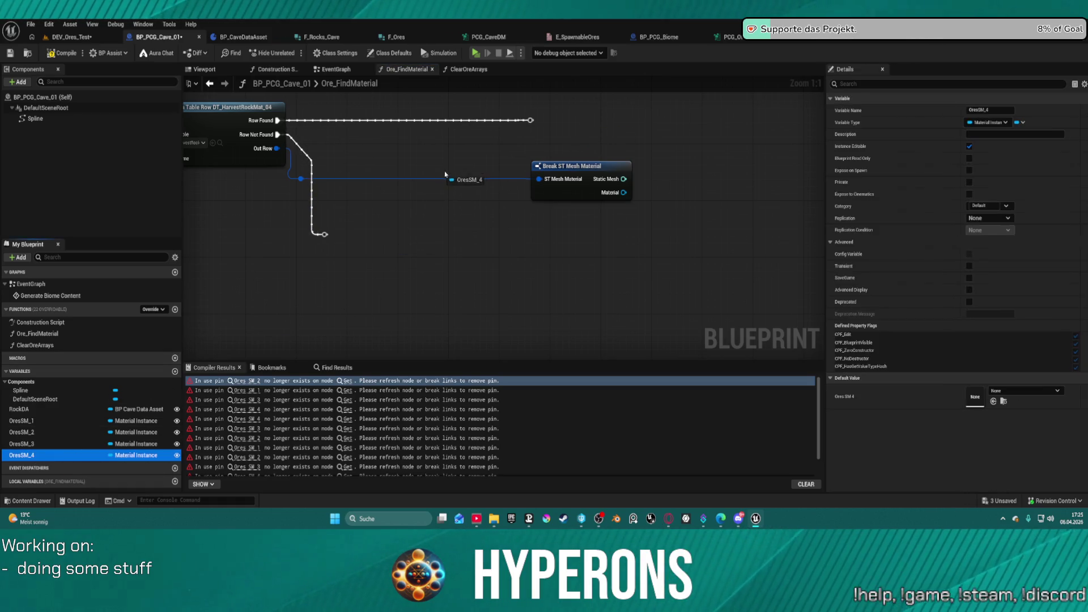
left_click(462, 199)
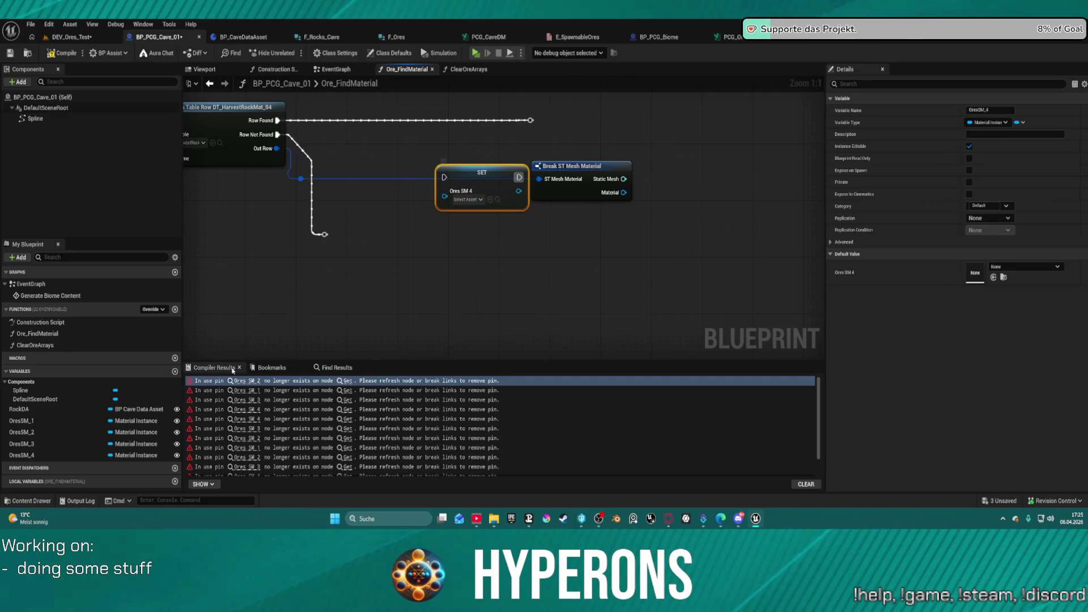
left_click_drag(23, 455, 455, 256)
left_click(474, 283)
mouse_move(477, 179)
left_mouse_down()
mouse_move(591, 124)
mouse_move(556, 121)
mouse_move(567, 145)
mouse_move(633, 193)
mouse_move(539, 284)
mouse_move(462, 286)
mouse_move(543, 261)
left_mouse_up()
left_click(528, 207)
left_click_drag(463, 261, 325, 234)
left_click(481, 285)
key("Escape")
key("ctrl+v")
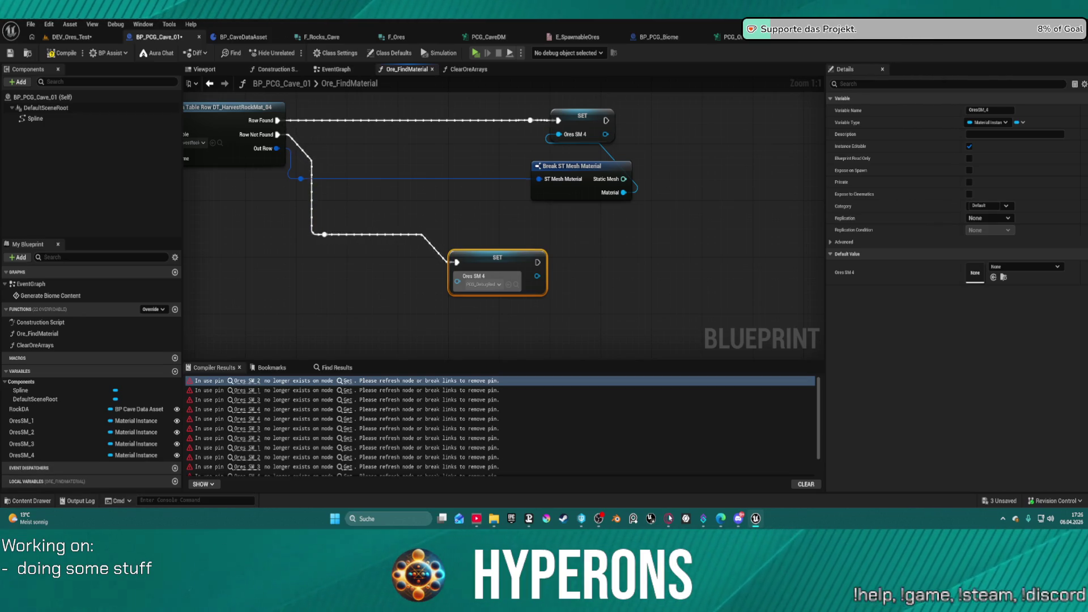
key("ctrl+z")
key("ctrl+z")
key("ctrl+z")
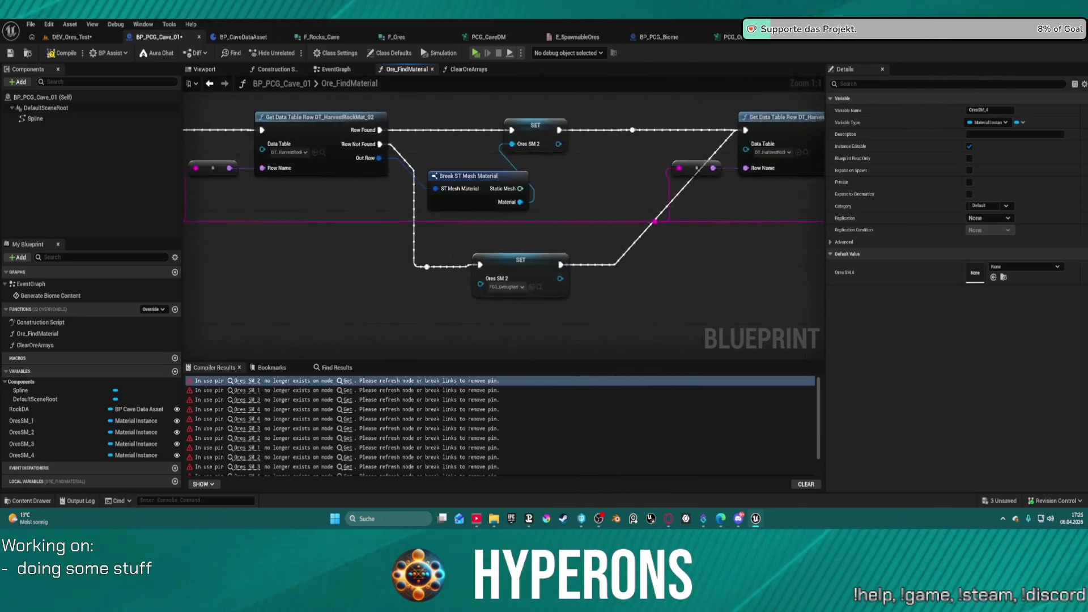
Replace the Ores SM 1 ADDUNIQUE nodes with a not-found SET Ores SM 1 chained to the next lookup
scroll(502, 138, "up", 1)
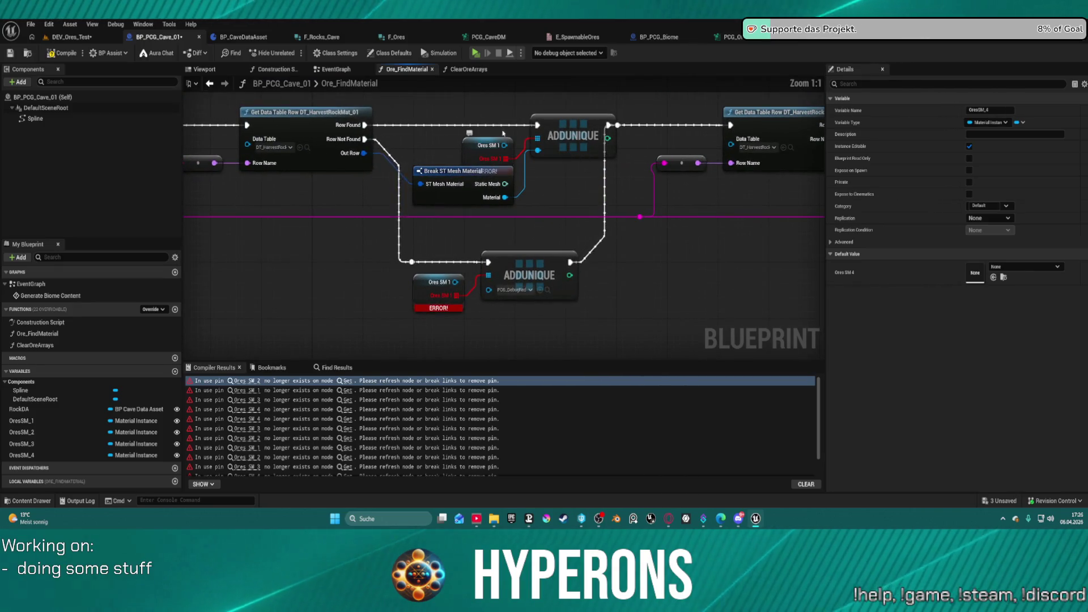
left_click_drag(524, 129, 538, 150)
key("Delete")
left_click_drag(452, 240, 514, 281)
key("Delete")
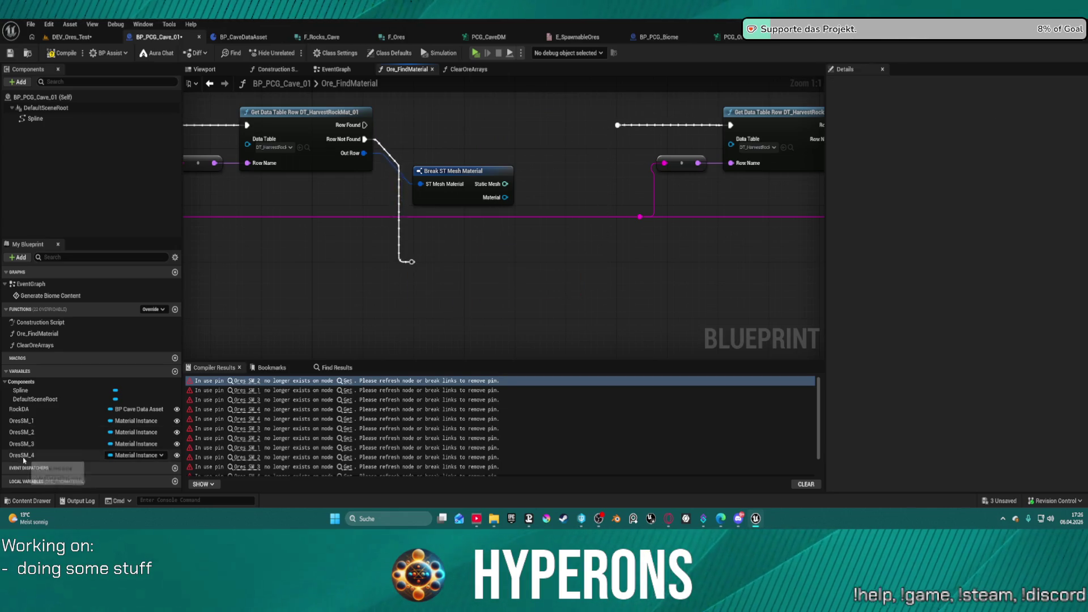
mouse_move(22, 421)
left_mouse_down()
mouse_move(612, 224)
mouse_move(490, 257)
mouse_move(412, 261)
left_mouse_up()
left_click(516, 284)
left_click_drag(566, 259, 730, 125)
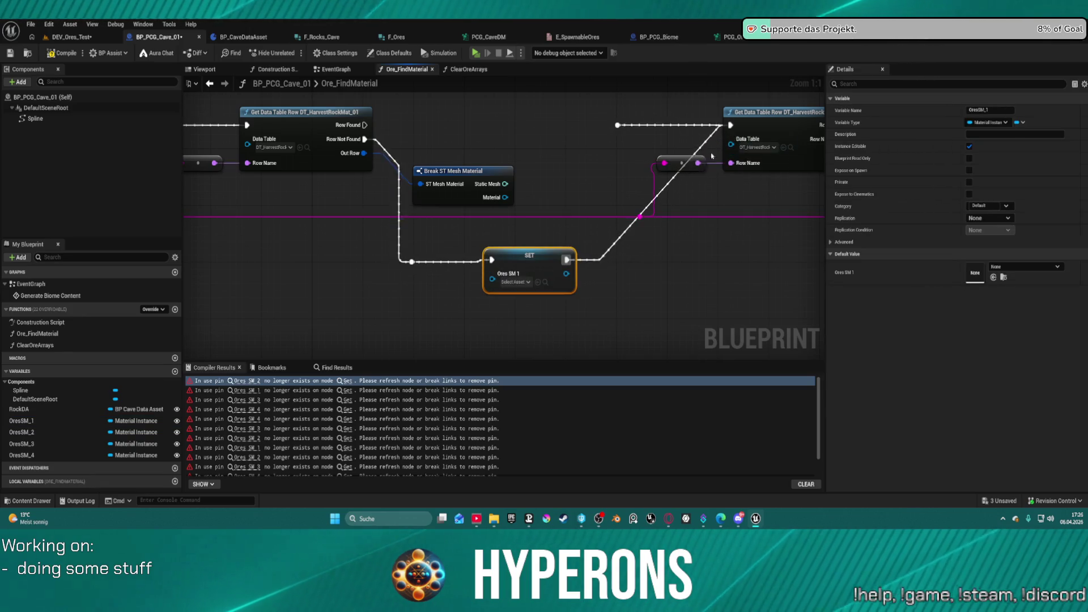
Add the found Ores SM 1 setter with the found material, compile, and open the first error
left_click(22, 420)
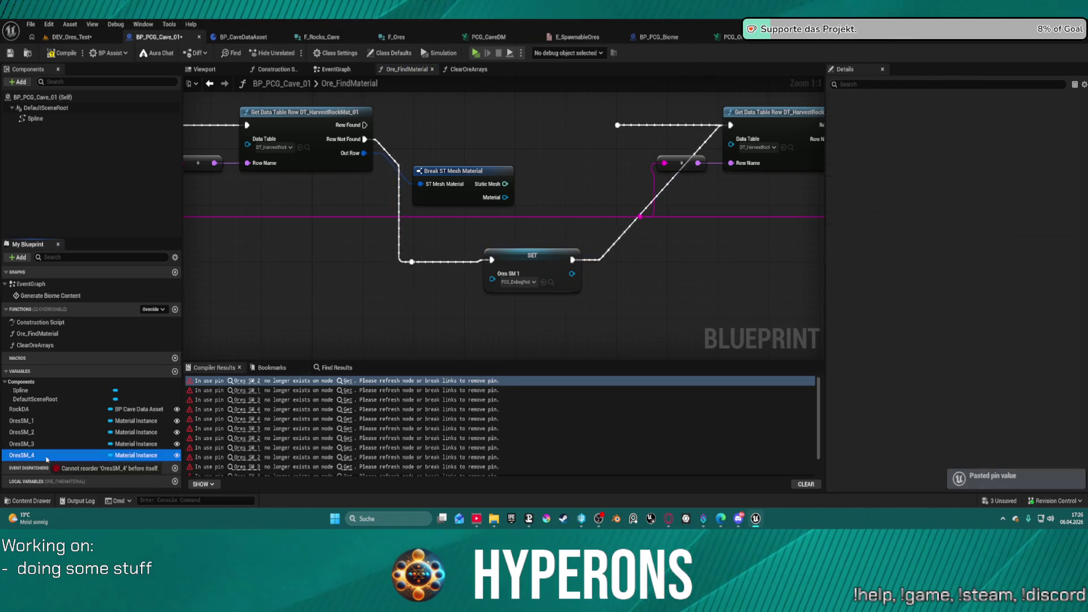
mouse_move(230, 344)
left_mouse_down()
mouse_move(527, 134)
mouse_move(506, 199)
left_mouse_up()
left_click_drag(530, 139, 365, 125)
left_click_drag(577, 140, 618, 126)
key("F7")
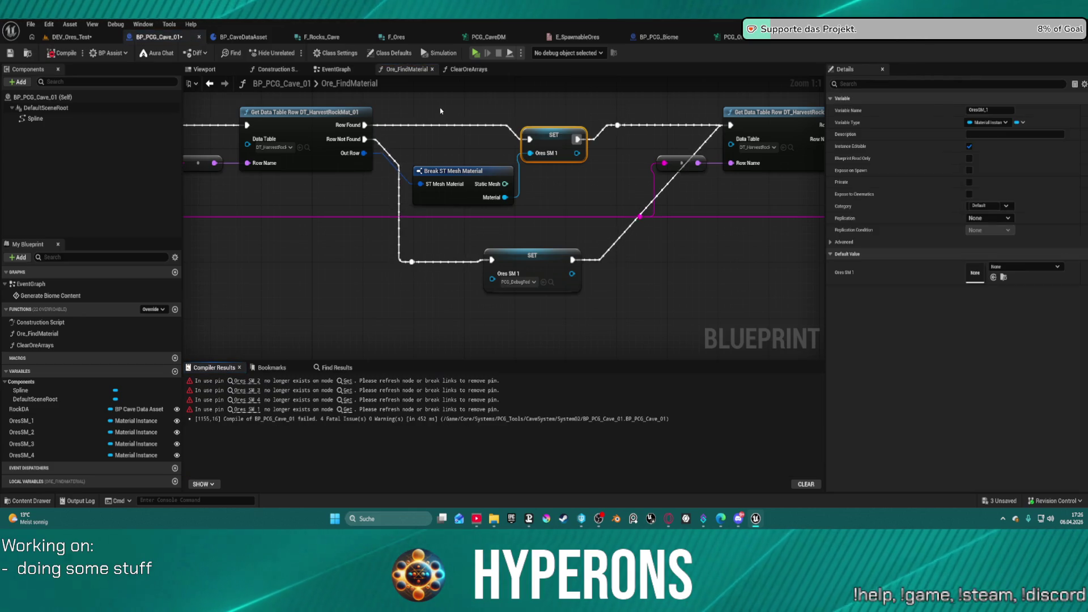
left_click(247, 381)
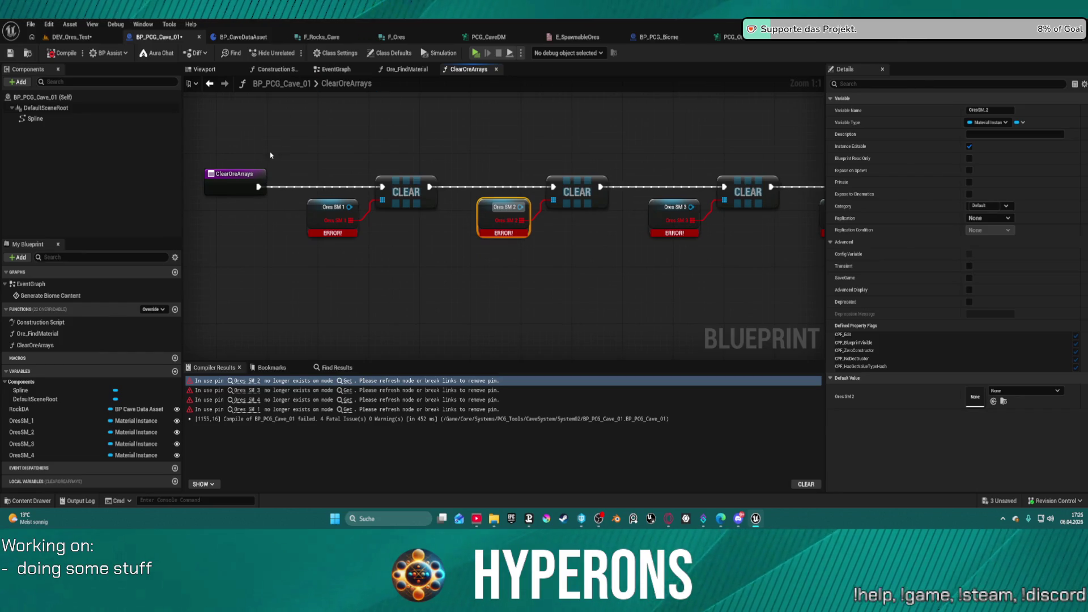
Recompile and delete the three leftover CLEAR nodes in ClearOreArrays
left_click(280, 188, "alt")
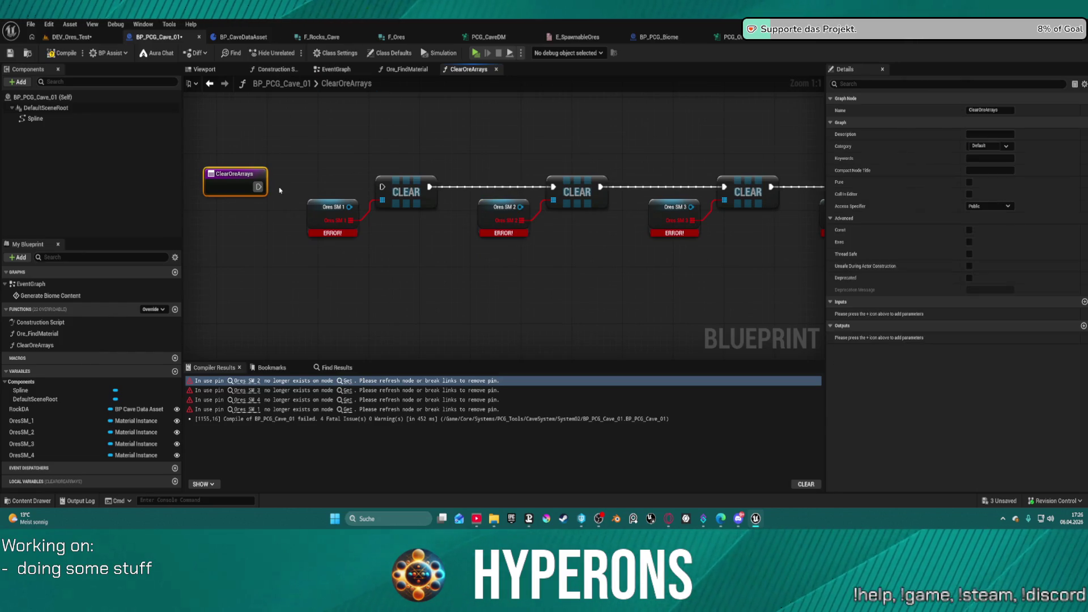
left_click(59, 55)
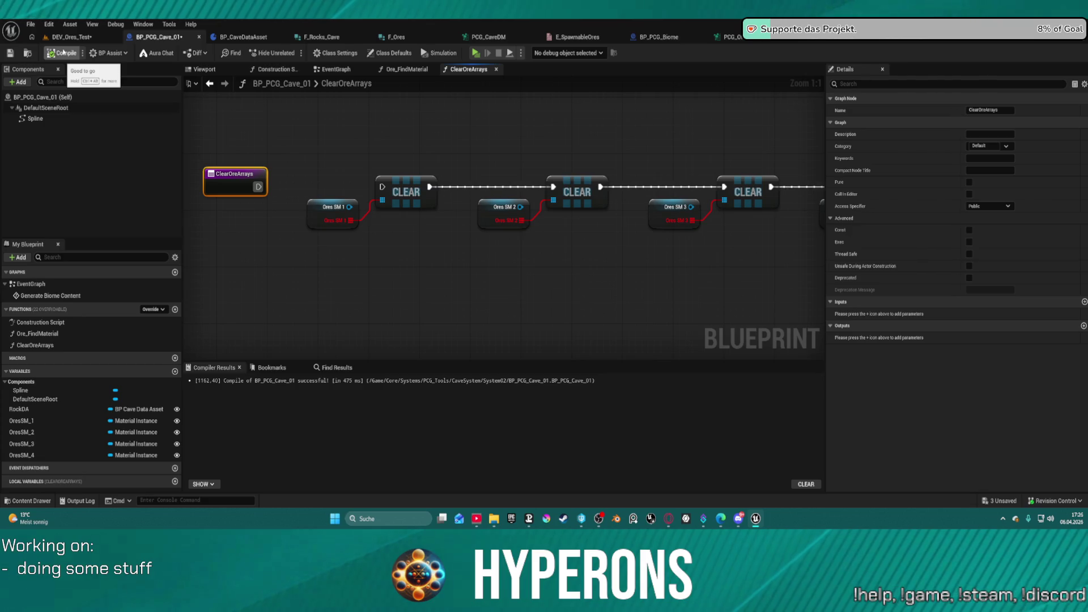
left_click_drag(327, 167, 778, 184)
key("Delete")
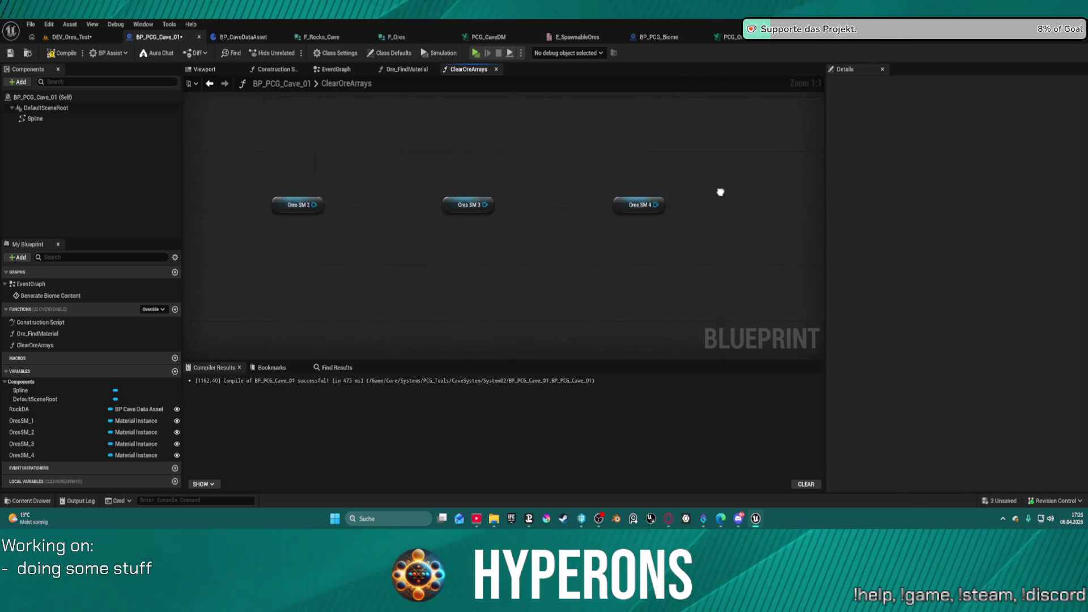
Convert the Ores SM 4, 3, 2 and 1 getters into setters
mouse_move(291, 172)
left_mouse_down()
mouse_move(705, 198)
mouse_move(801, 190)
mouse_move(602, 194)
left_mouse_up()
right_click(548, 184)
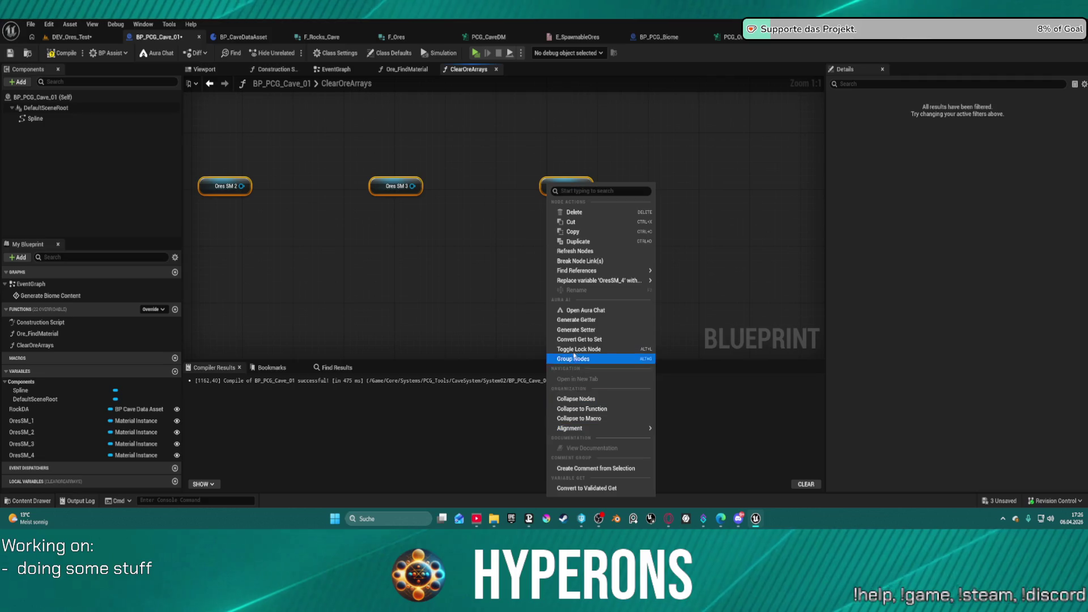
left_click(569, 340)
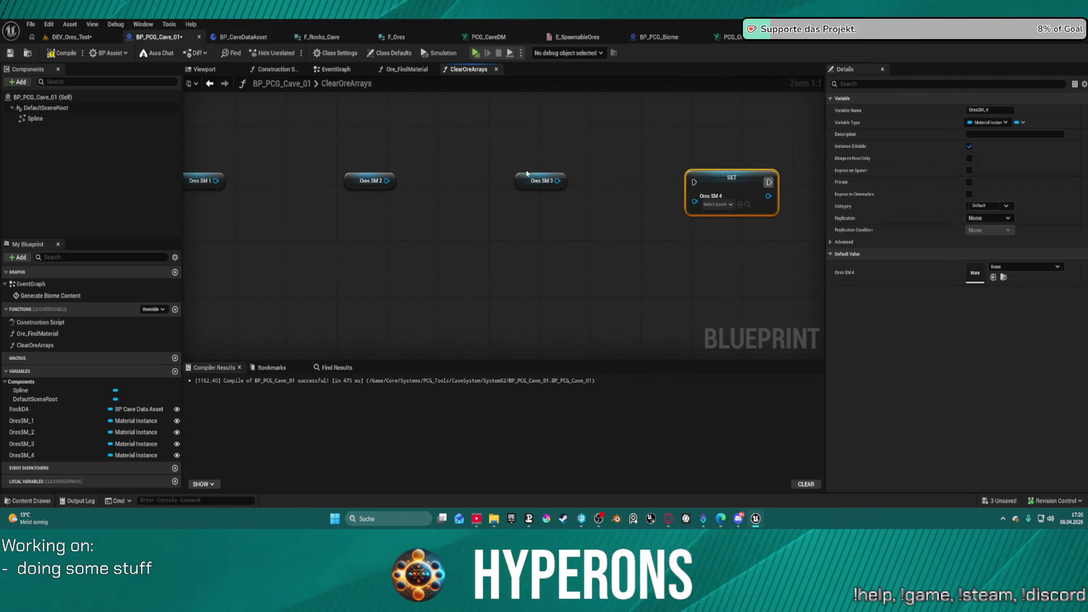
right_click(527, 177)
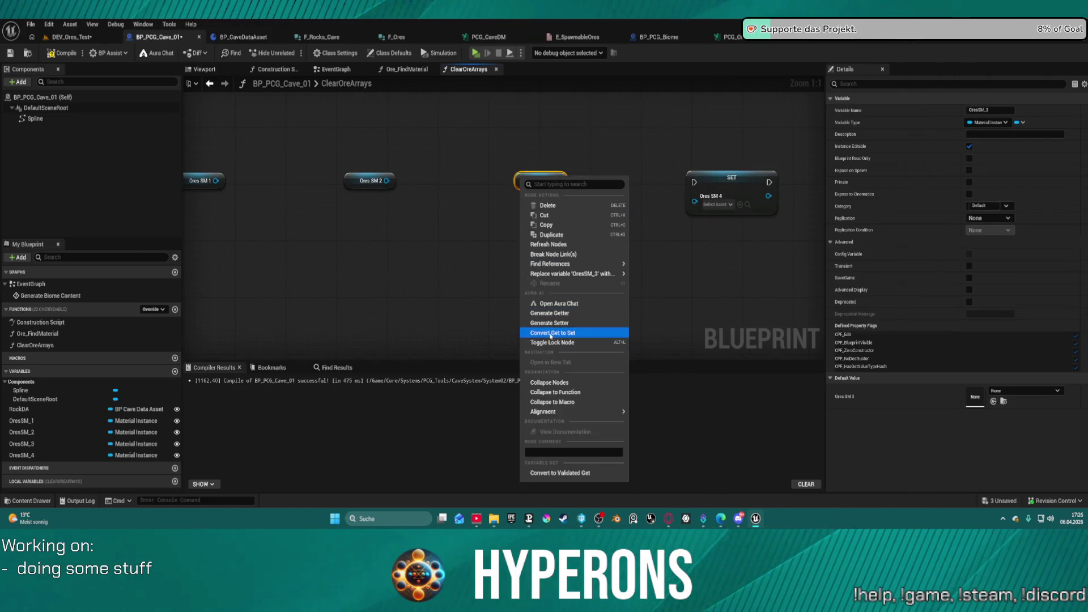
left_click(550, 333)
right_click(350, 179)
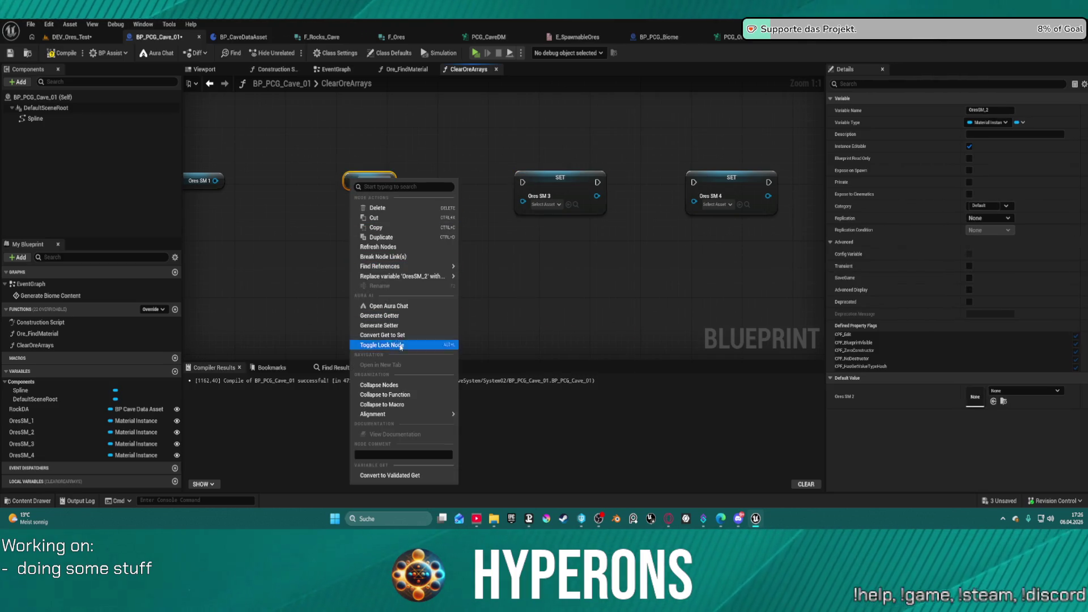
left_click(399, 335)
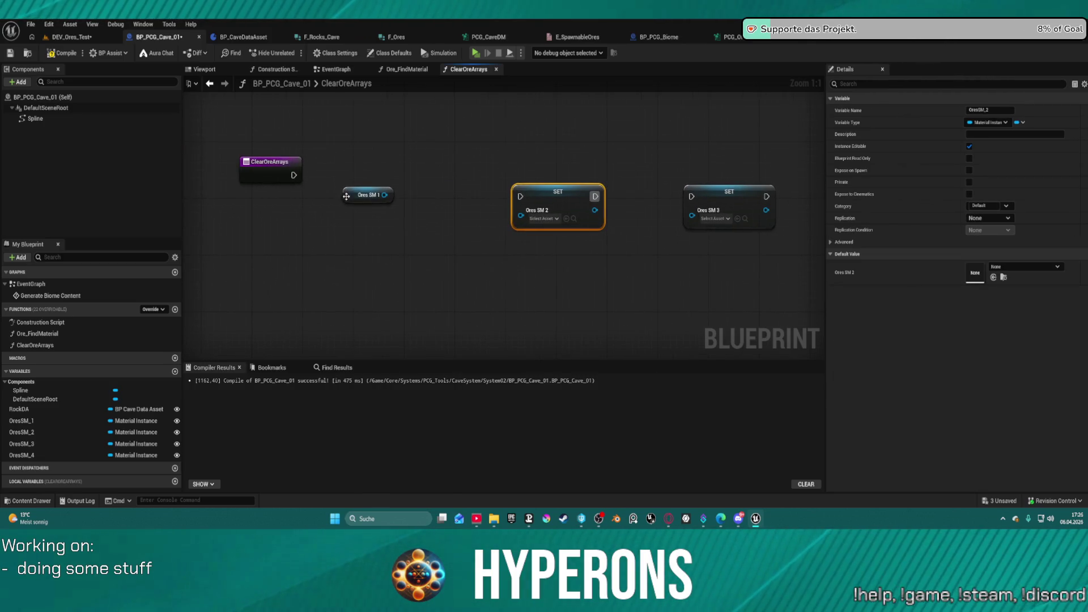
right_click(345, 195)
left_click(374, 343)
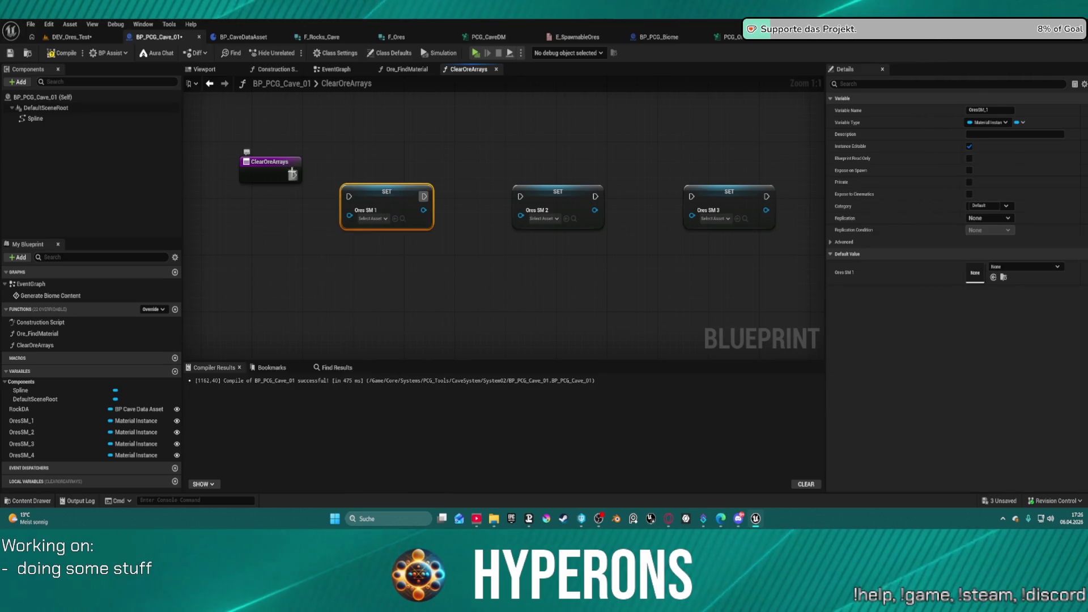
Chain the ClearOreArrays entry through SET Ores SM 1–4 and compile the Blueprint
left_click_drag(293, 174, 350, 198)
left_click_drag(424, 196, 520, 196)
left_click_drag(595, 196, 752, 190)
left_click(766, 196)
left_click(66, 54)
left_click(69, 37)
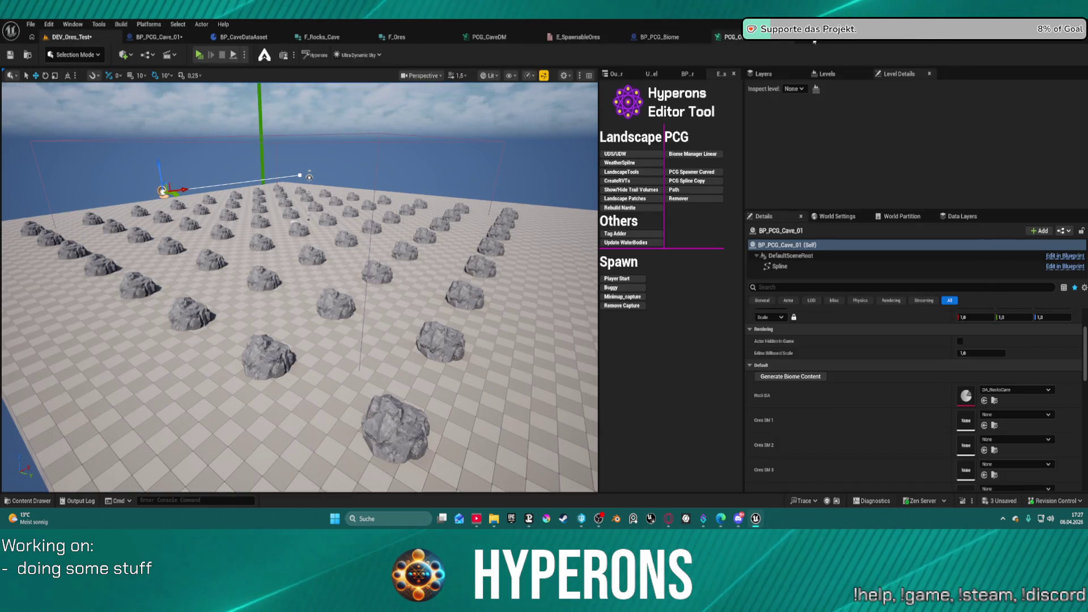
Set the Static Mesh Spawner's material override attribute to Material
left_click(730, 36)
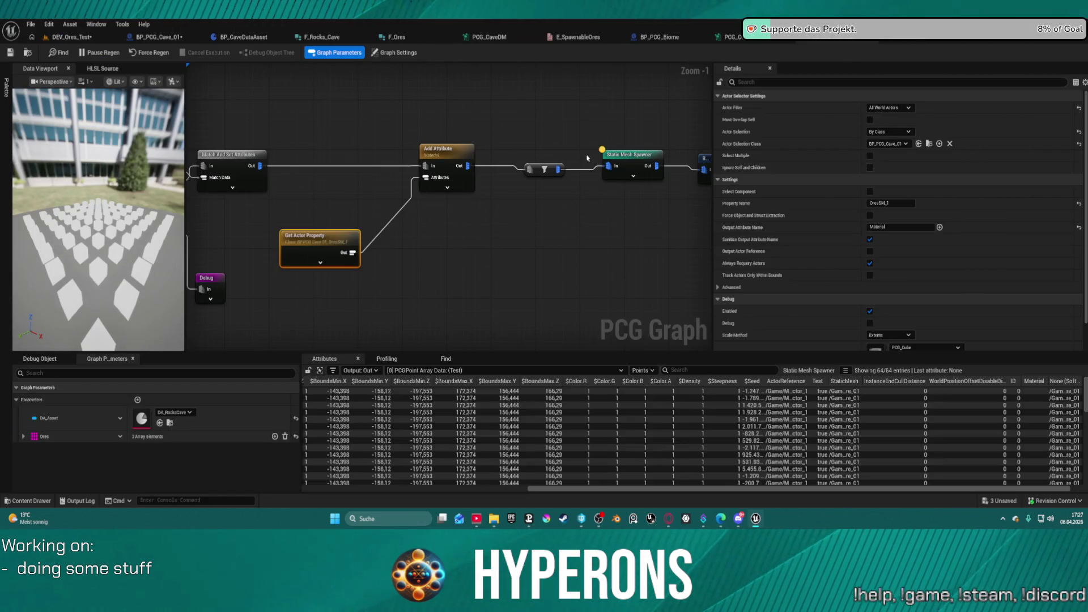
left_click(634, 156)
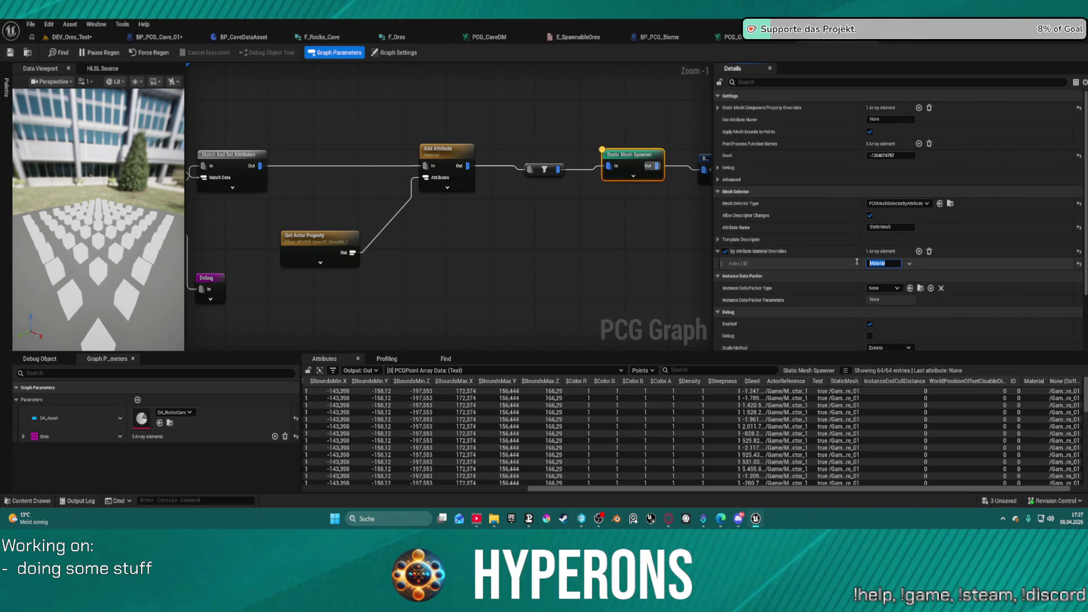
key("Return")
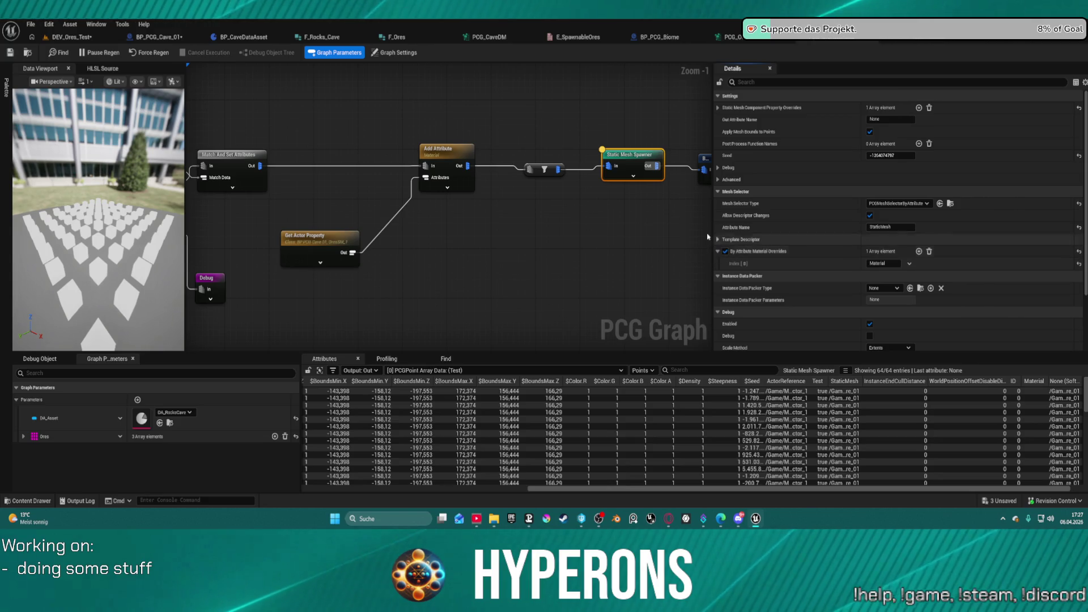
Delete the filter node, wire Add Attribute directly into Static Mesh Spawner, and save all
left_click(539, 169)
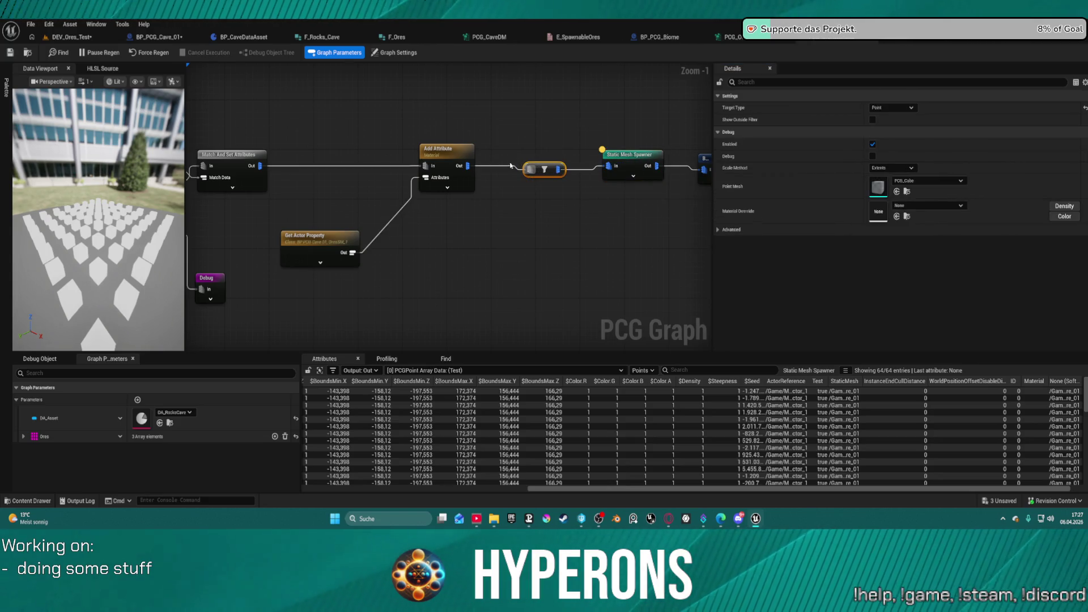
key("Delete")
left_click_drag(459, 166, 609, 167)
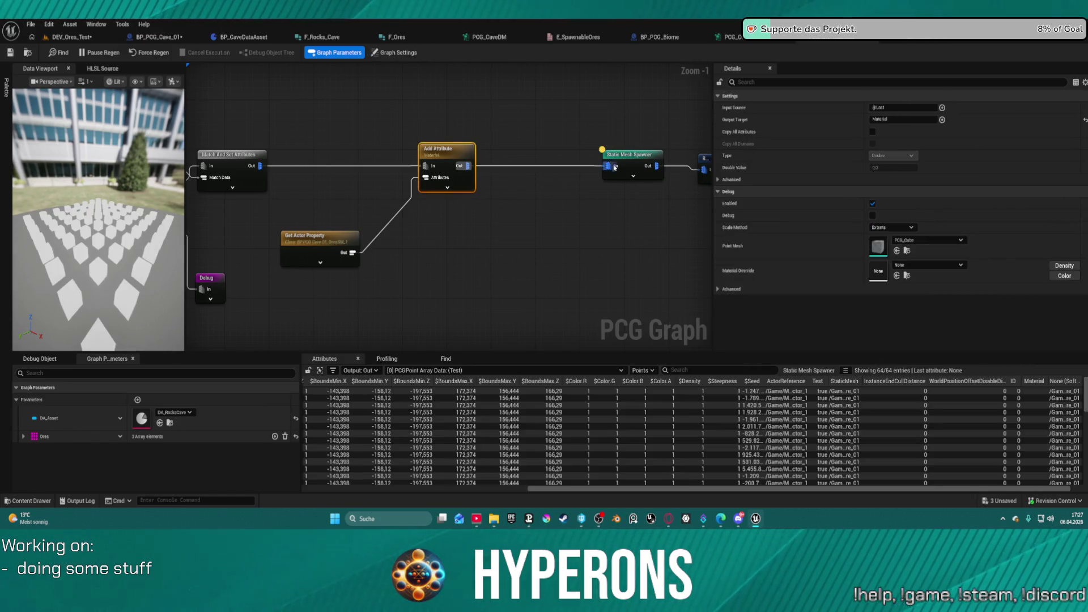
left_click(621, 161)
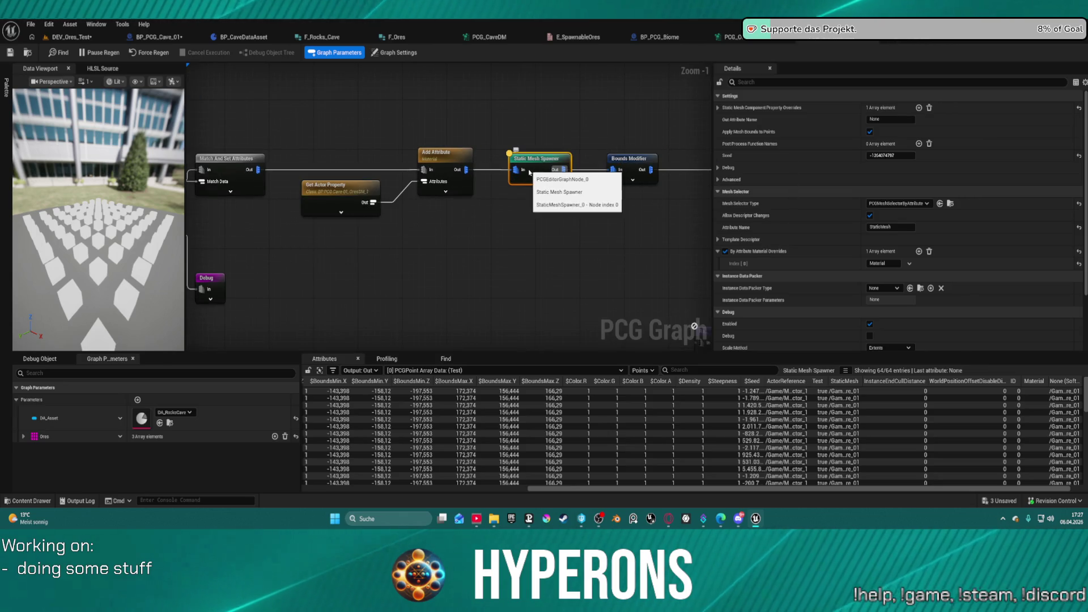
key("ctrl+shift+s")
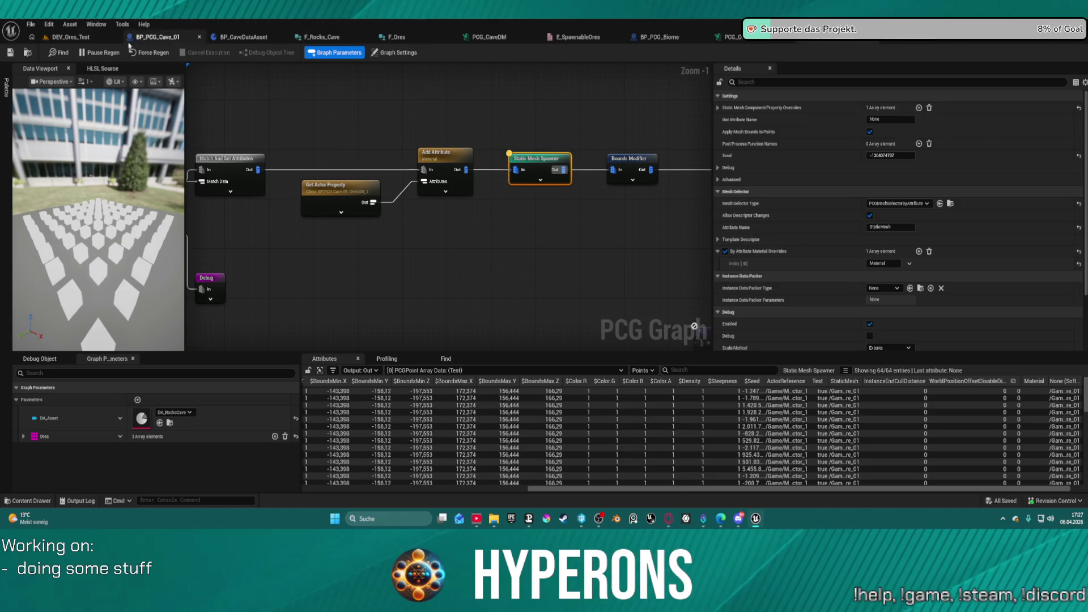
left_click(71, 37)
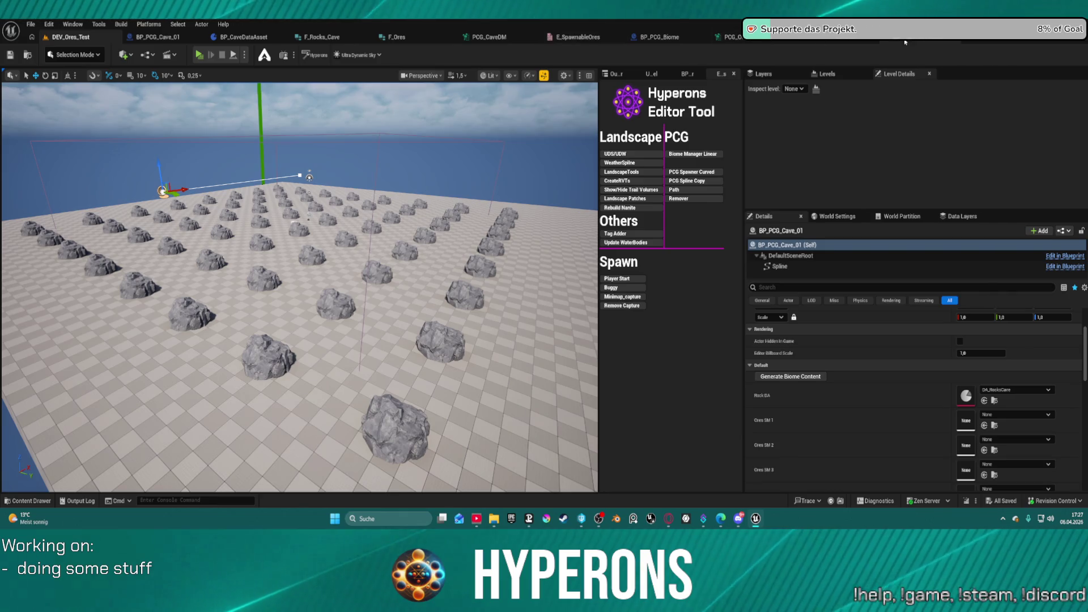
Dock the DEV_Ores_Test level in the left window and PCG_Ore_Mat_test graph in the right
left_click(730, 37)
scroll(386, 379, "down", 1)
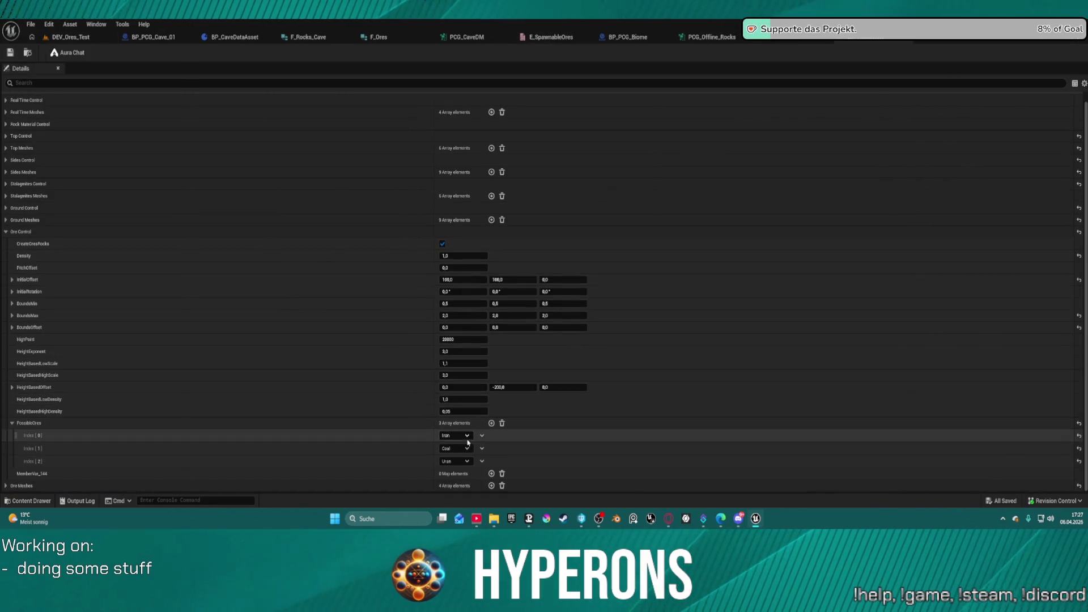
left_click(878, 40)
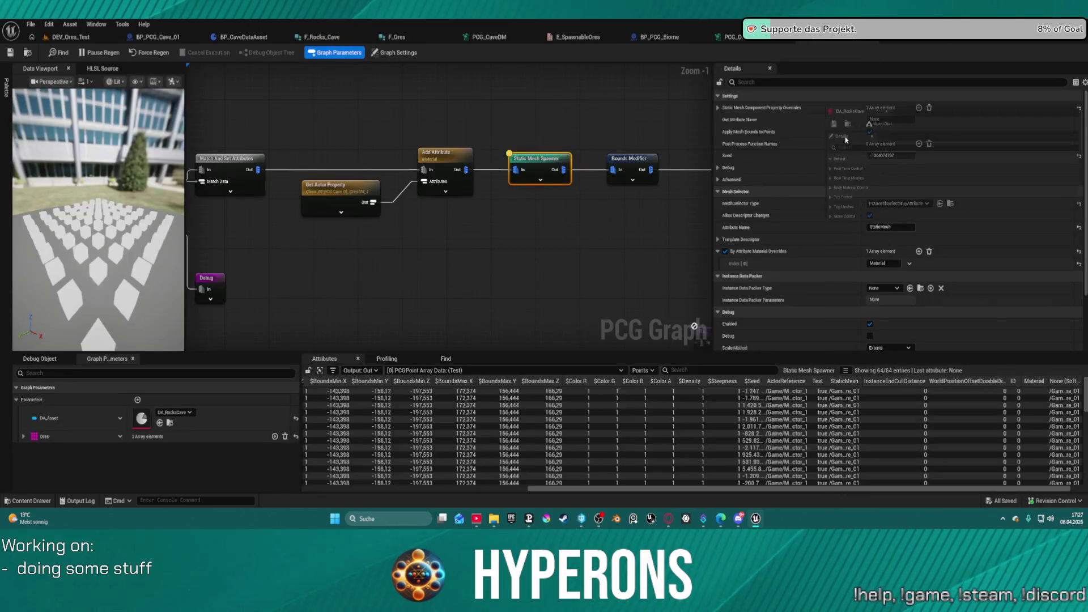
key("super+Right")
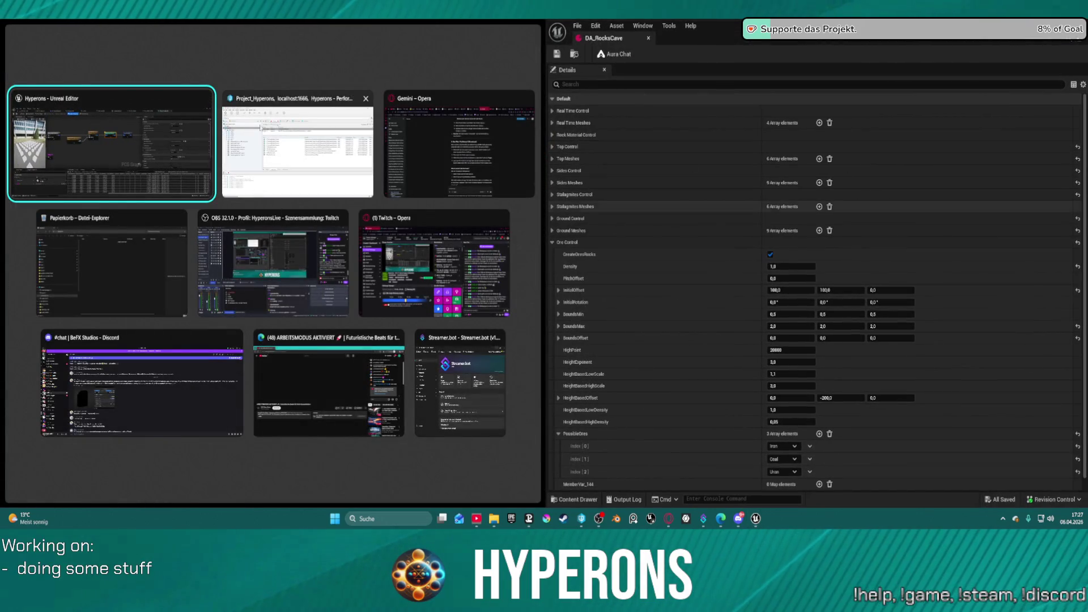
left_click(145, 141)
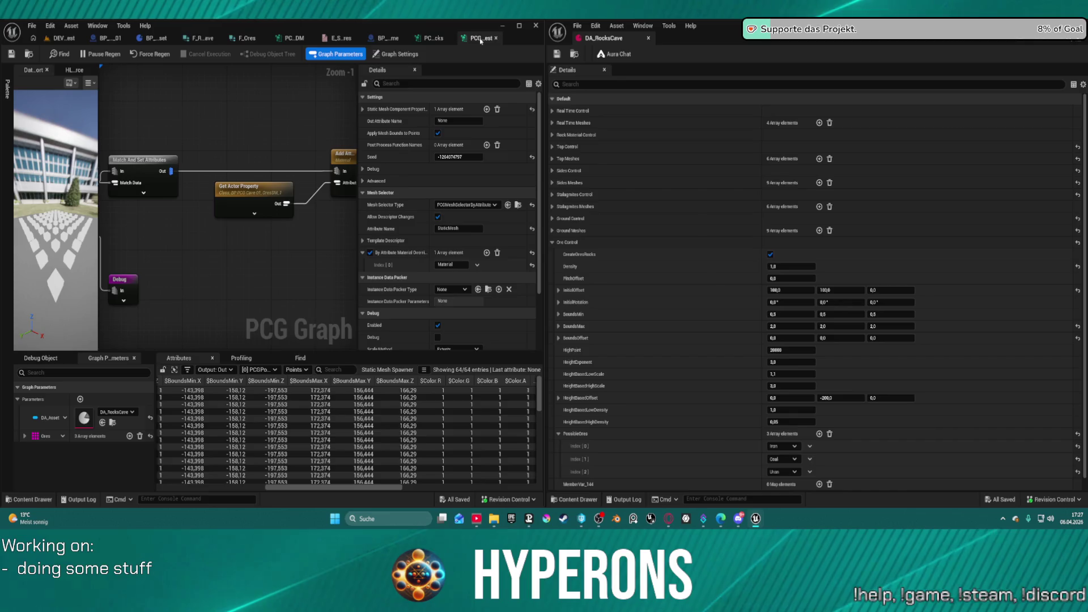
left_click_drag(480, 38, 630, 38)
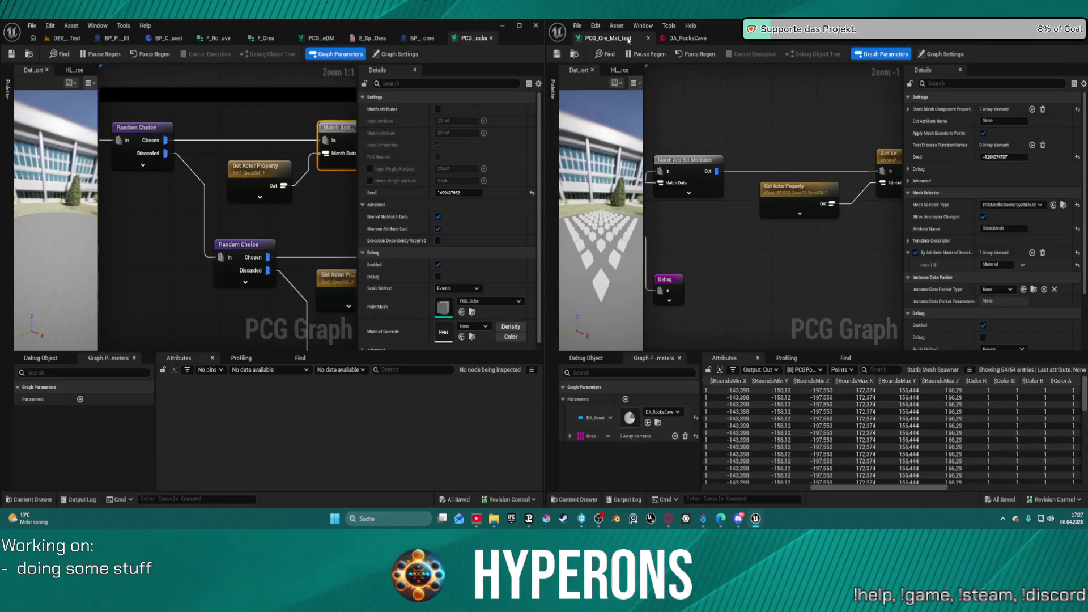
left_click(57, 39)
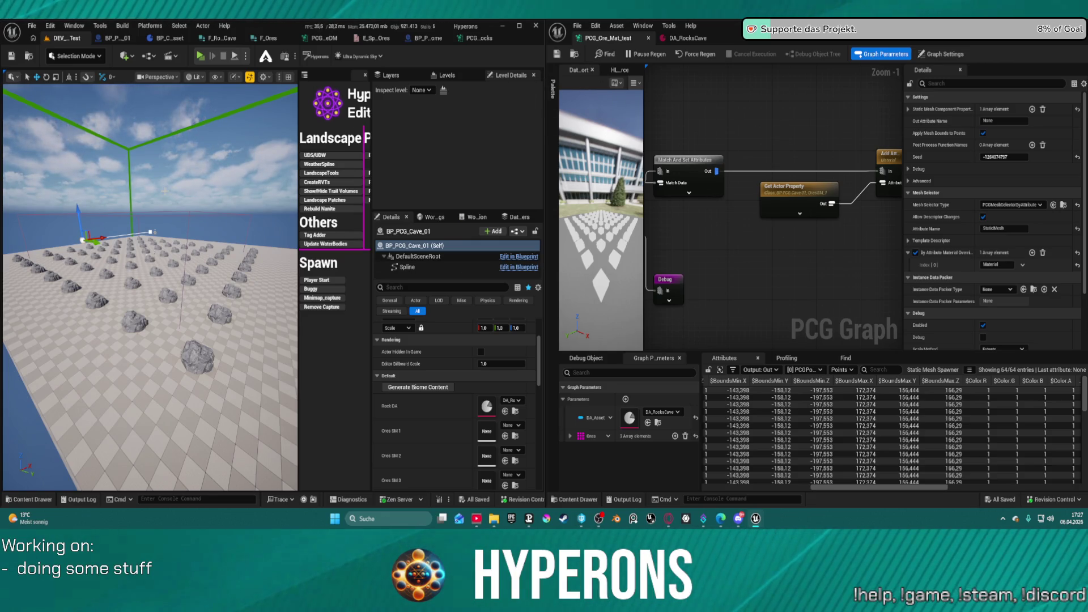
Narrow the level window and pan the PCG graph to the spawner nodes
key("F11")
mouse_move(543, 199)
left_mouse_down()
mouse_move(332, 201)
mouse_move(422, 205)
left_mouse_up()
scroll(648, 164, "up", 2)
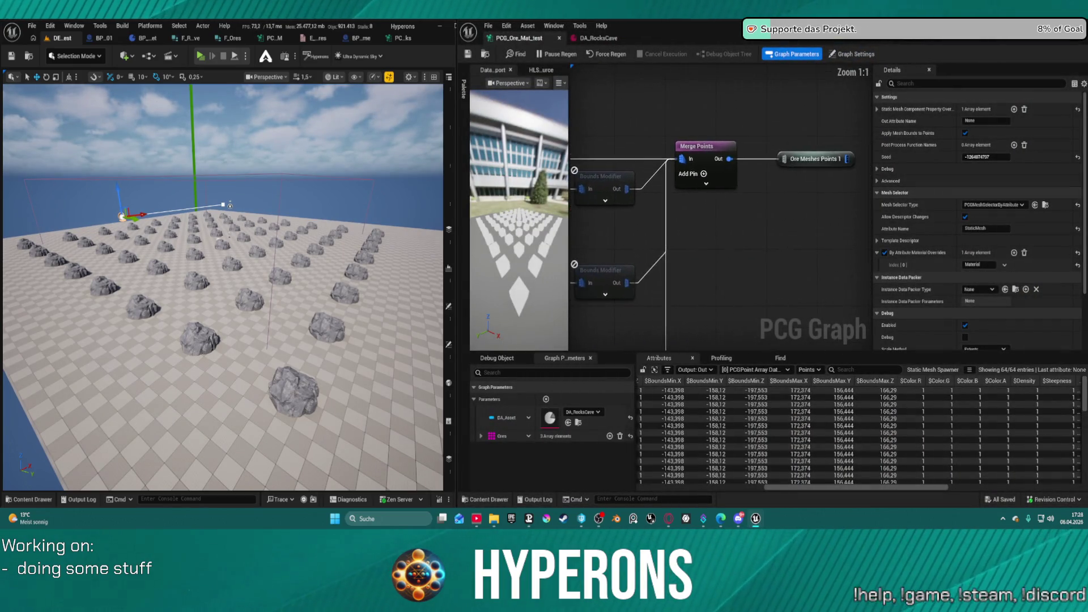
left_click_drag(793, 330, 865, 340)
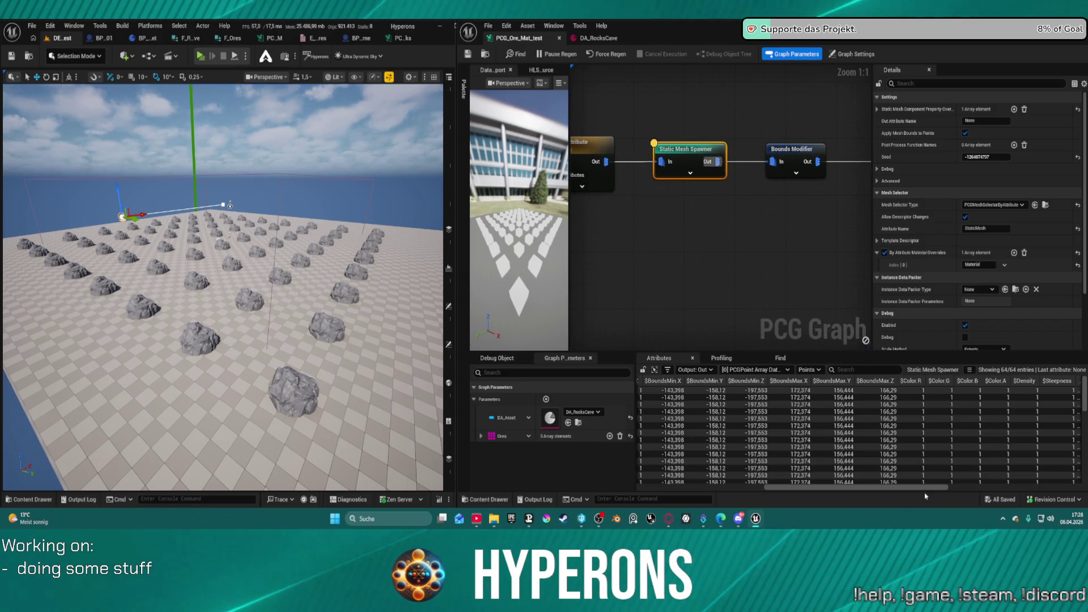
Narrow the InstanceEndCullDistance and world position offset columns, then bring up BP_PCG_Cave_01
left_click_drag(914, 491, 1053, 489)
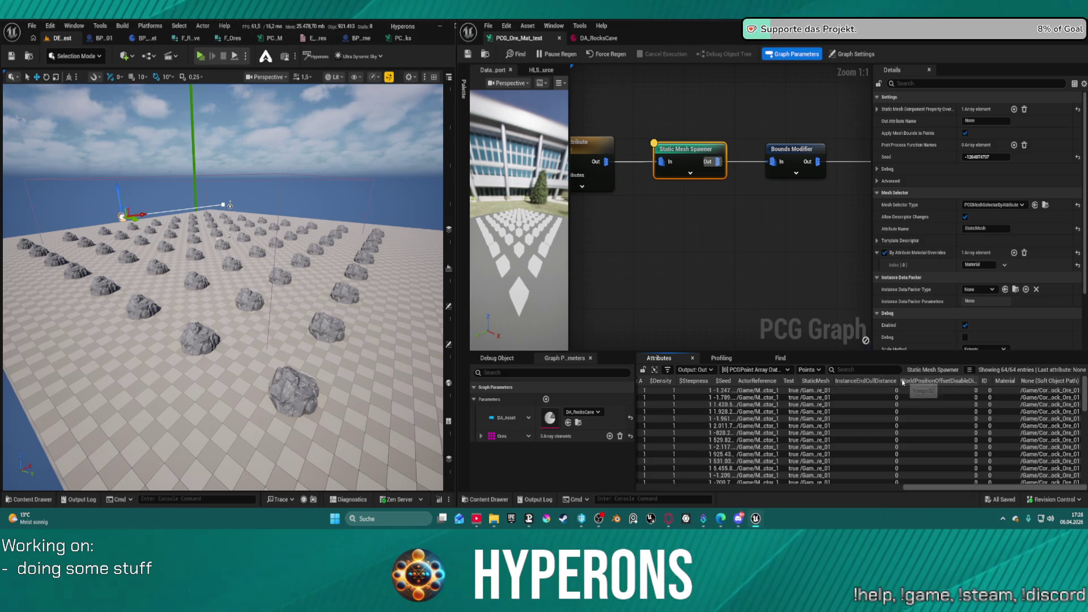
left_click_drag(897, 380, 878, 381)
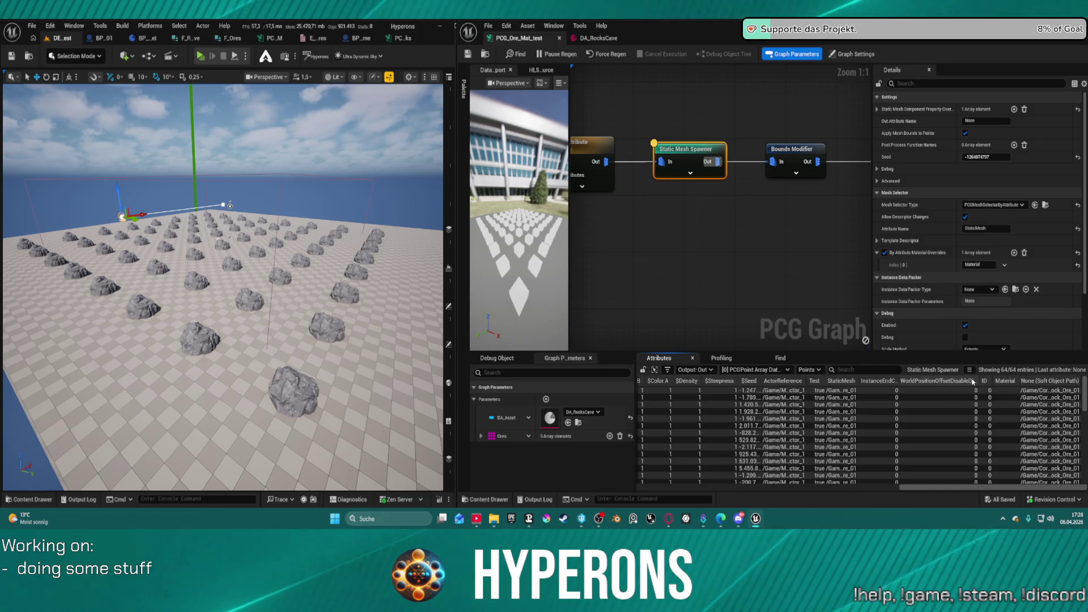
left_click_drag(975, 381, 933, 380)
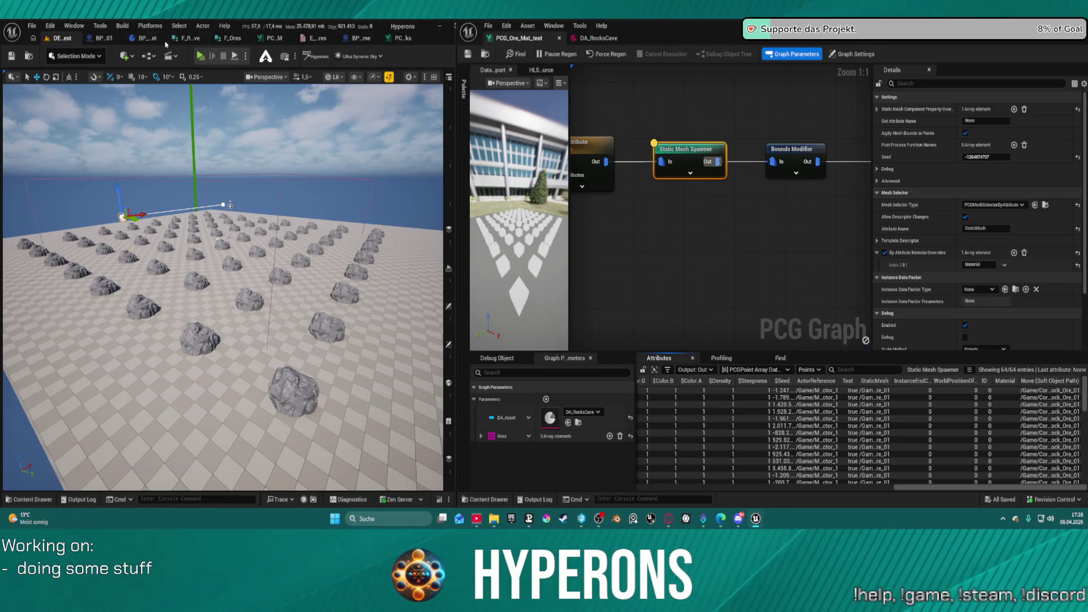
left_click(104, 38)
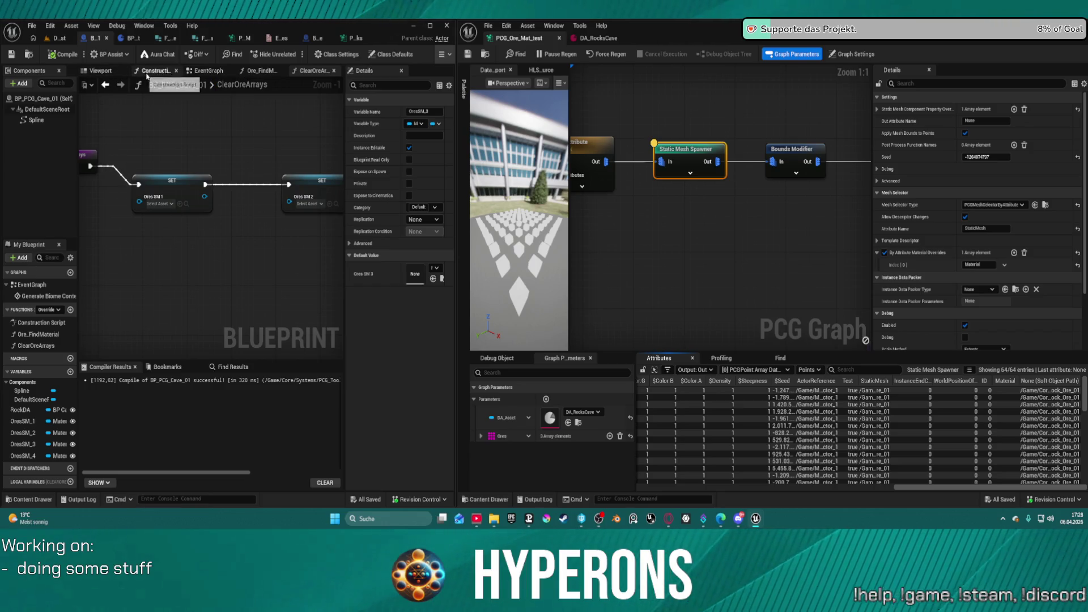
Copy the Ore Find Material call into the Construction Script, wire it to the entry, and compile
left_click(204, 70)
left_click_drag(250, 184, 17, 156)
left_click(201, 165)
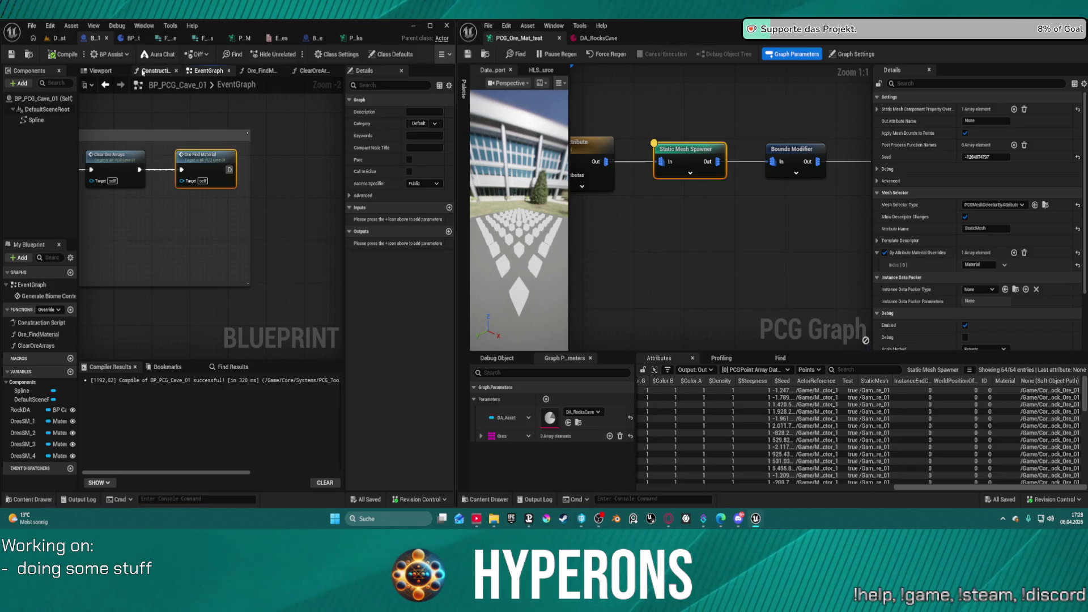
left_click(156, 74)
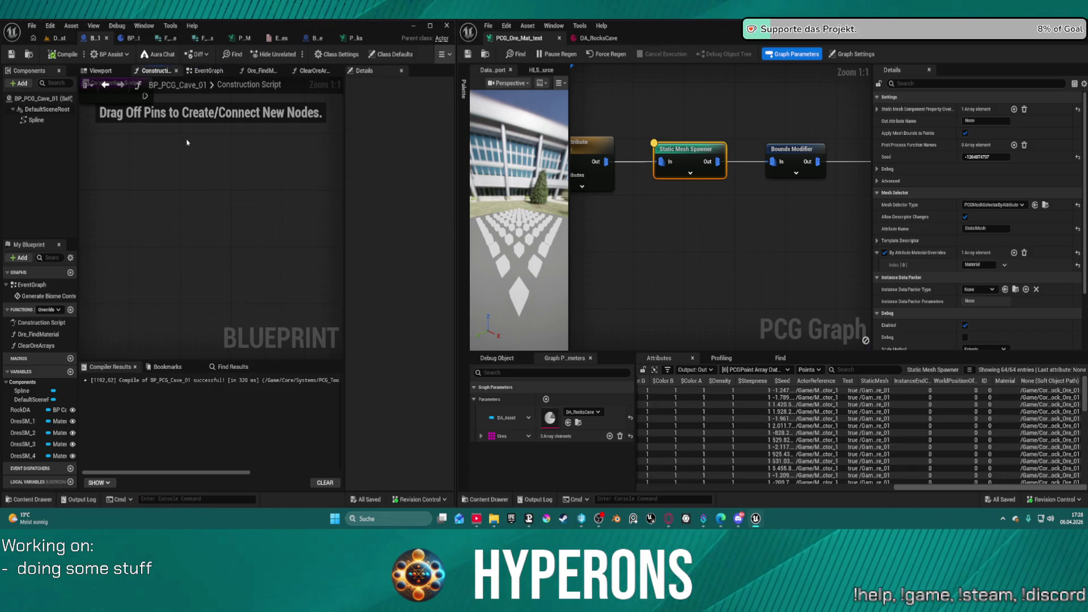
key("ctrl+v")
left_click_drag(246, 210, 159, 172)
mouse_move(291, 200)
left_mouse_down()
mouse_move(293, 171)
mouse_move(265, 152)
left_mouse_up()
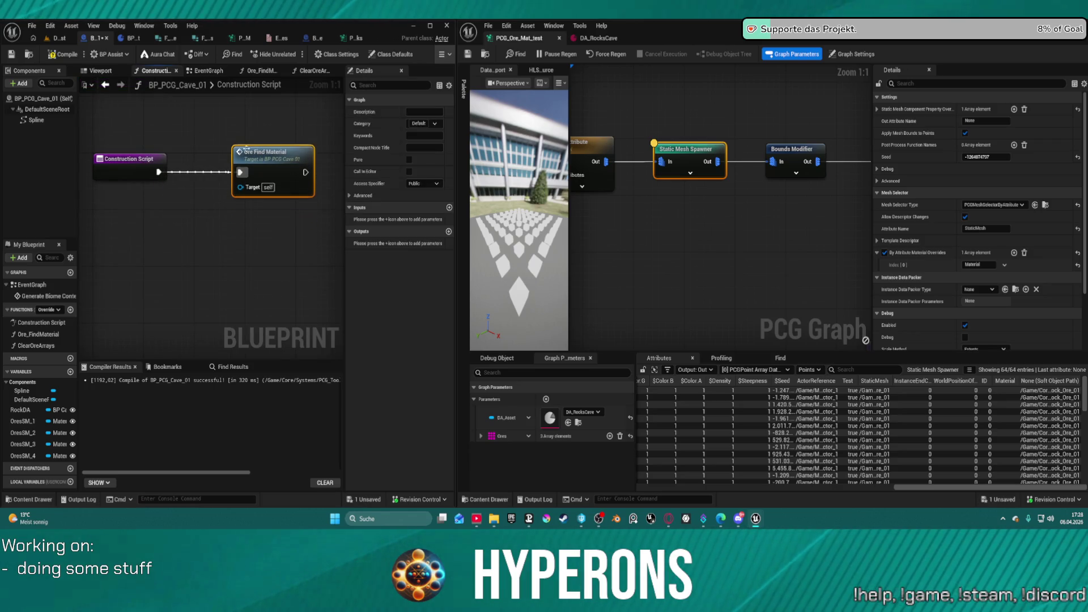
left_click(67, 55)
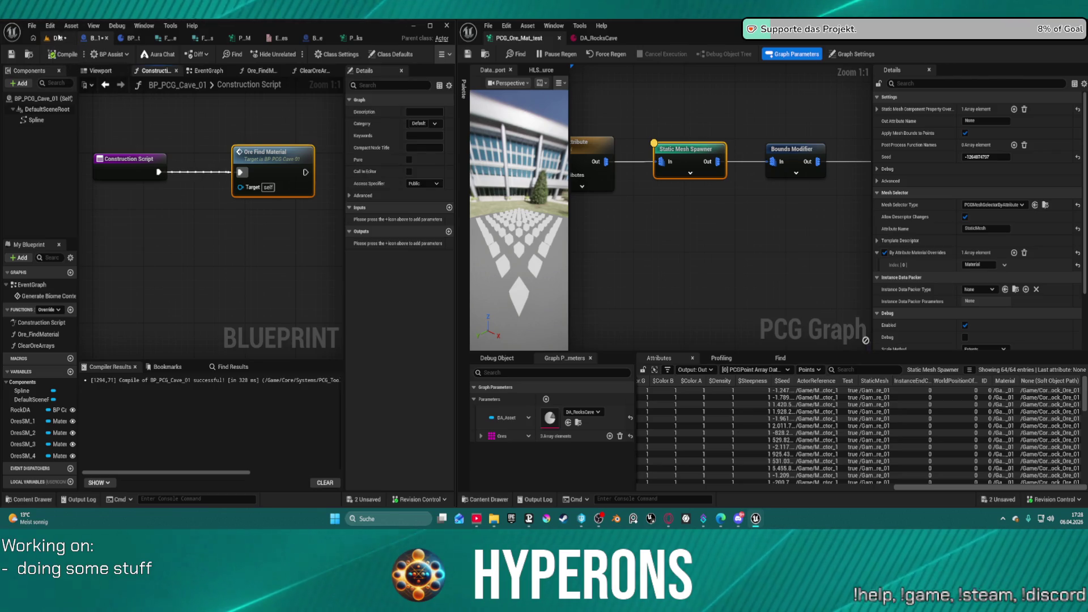
left_click(60, 38)
scroll(223, 287, "up", 6)
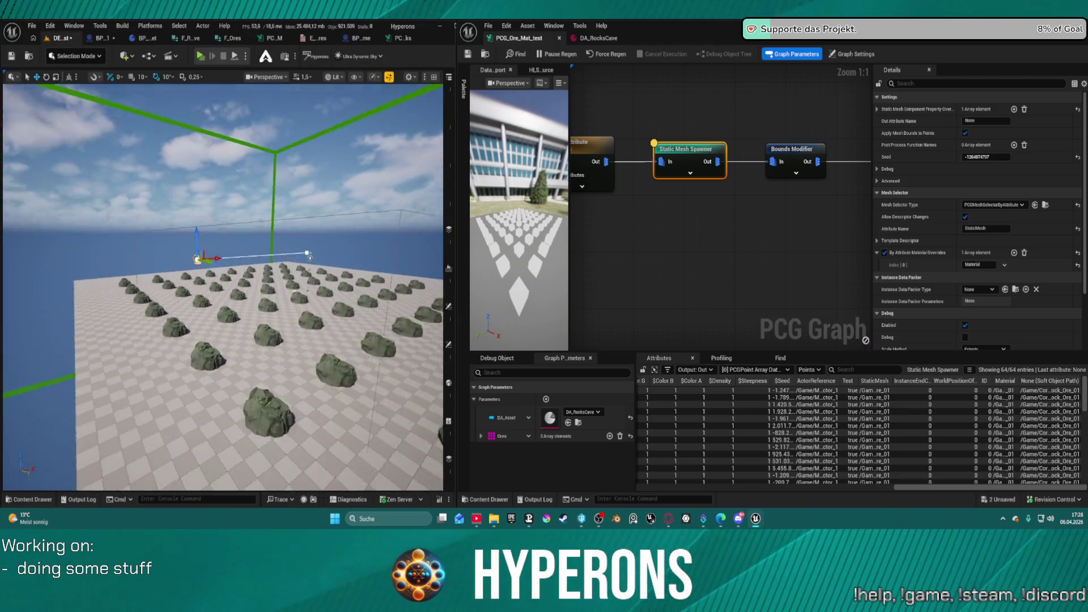
scroll(223, 287, "down", 8)
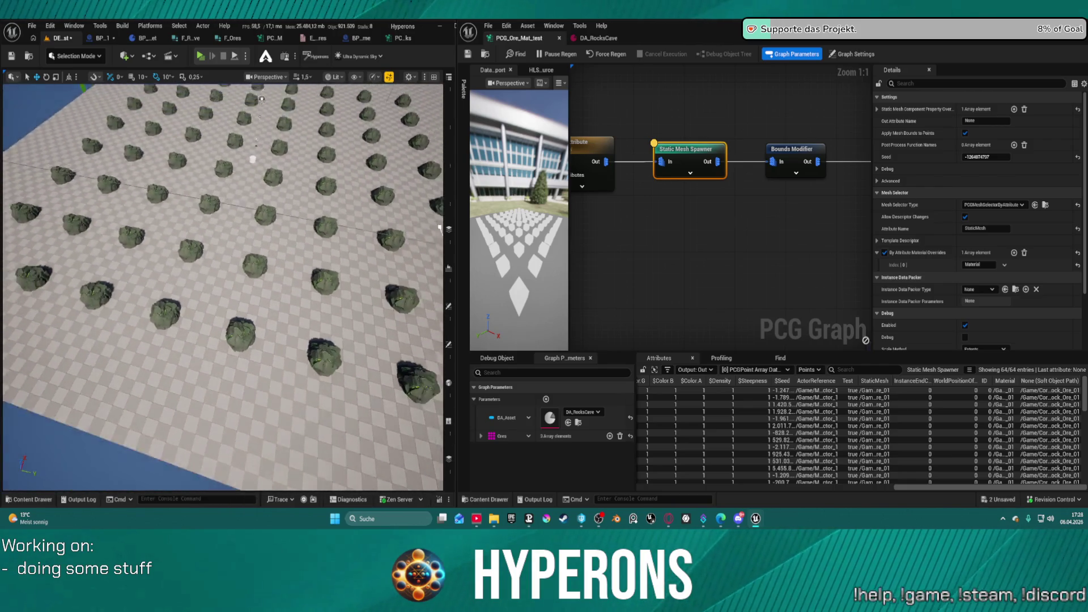
scroll(716, 191, "down", 1)
mouse_move(716, 191)
left_mouse_down()
mouse_move(786, 252)
mouse_move(762, 249)
mouse_move(772, 251)
mouse_move(768, 217)
mouse_move(826, 238)
mouse_move(843, 182)
mouse_move(884, 187)
left_mouse_up()
left_click_drag(676, 178, 833, 185)
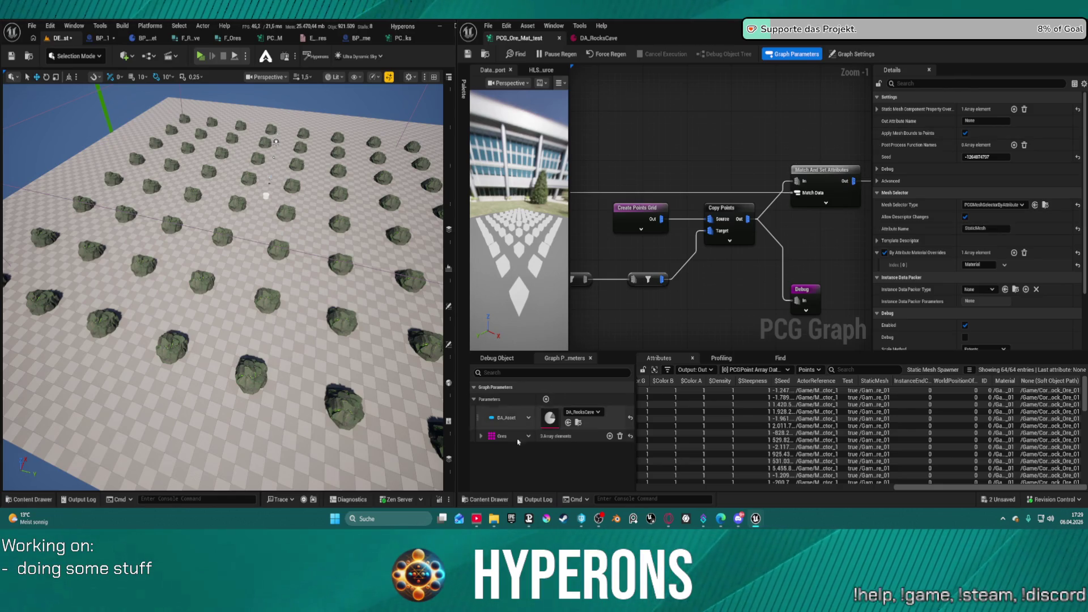
Clear the Ores array, remove the Ores graph parameter, and save
left_click(481, 436)
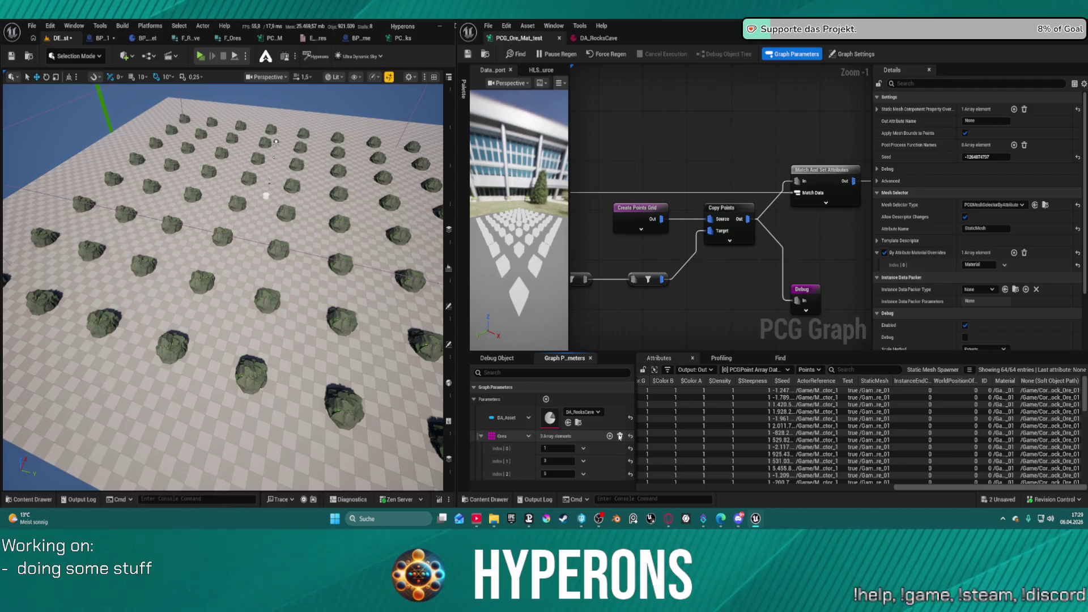
left_click(620, 435)
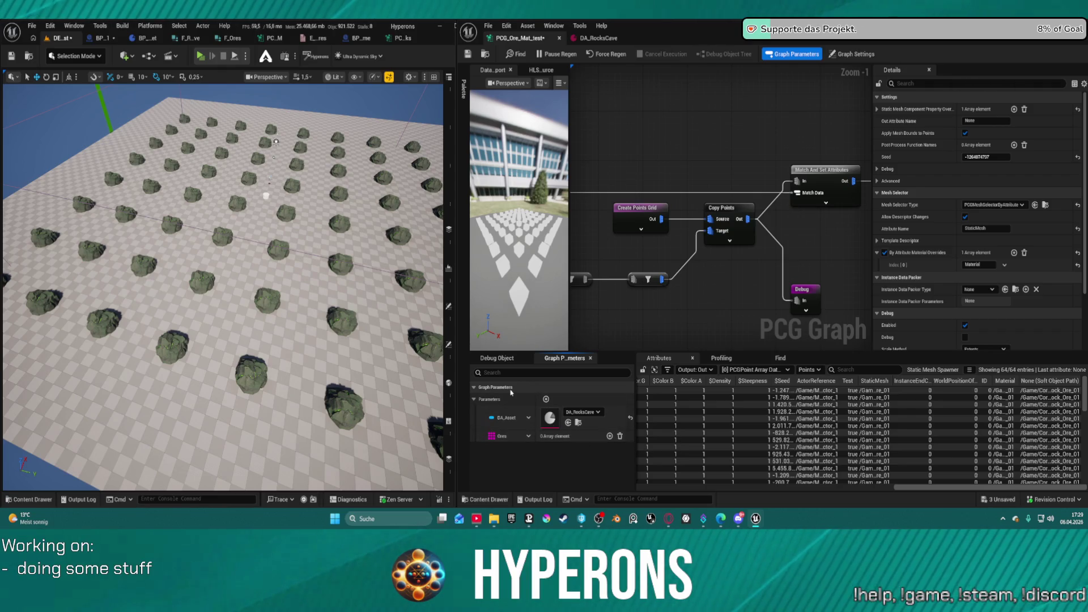
right_click(526, 434)
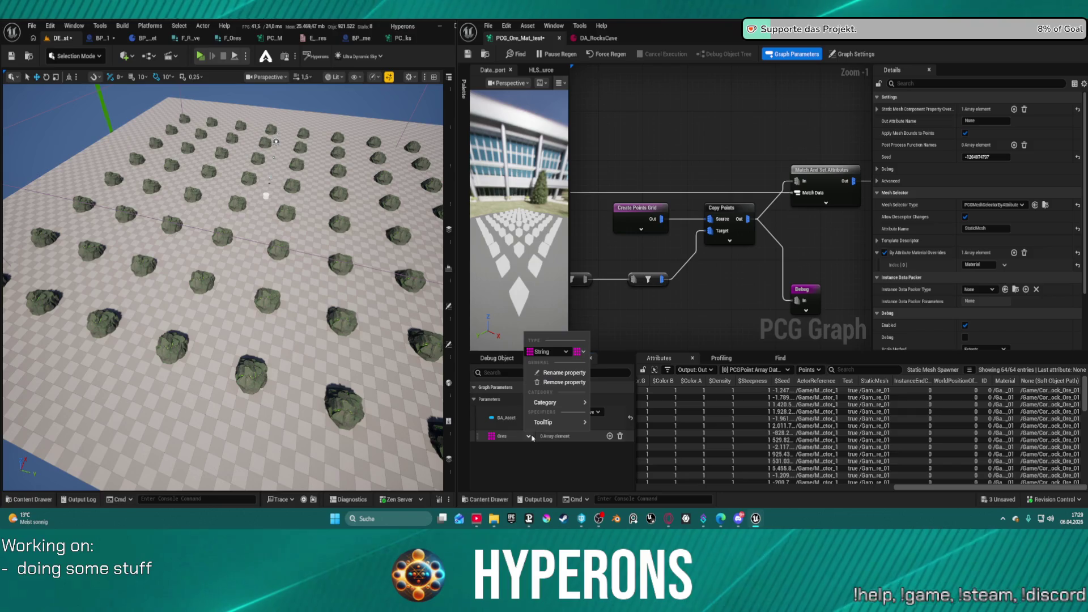
left_click(552, 383)
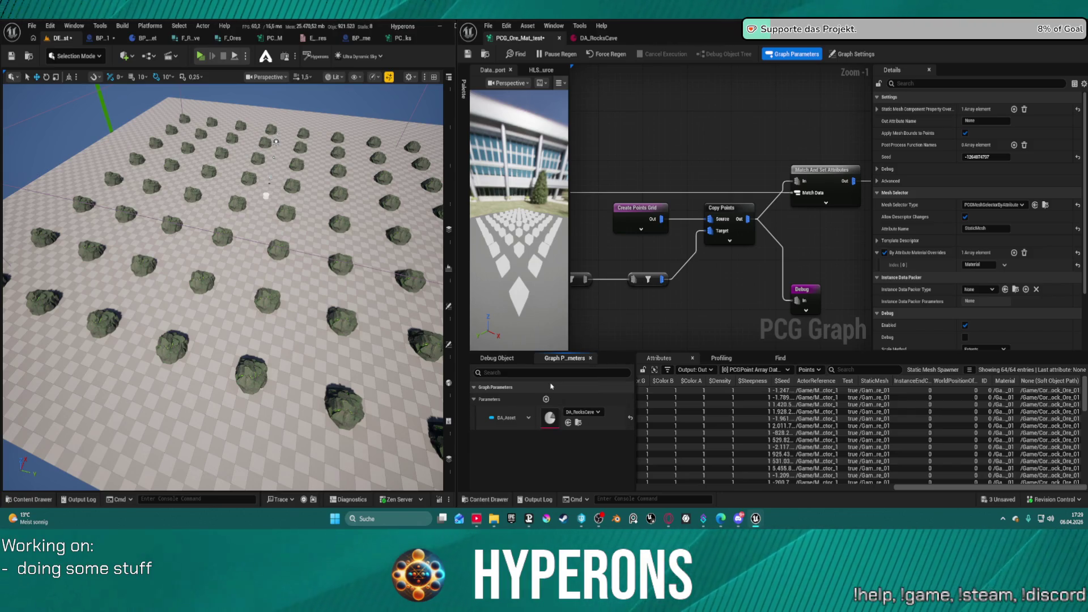
key("ctrl+shift+s")
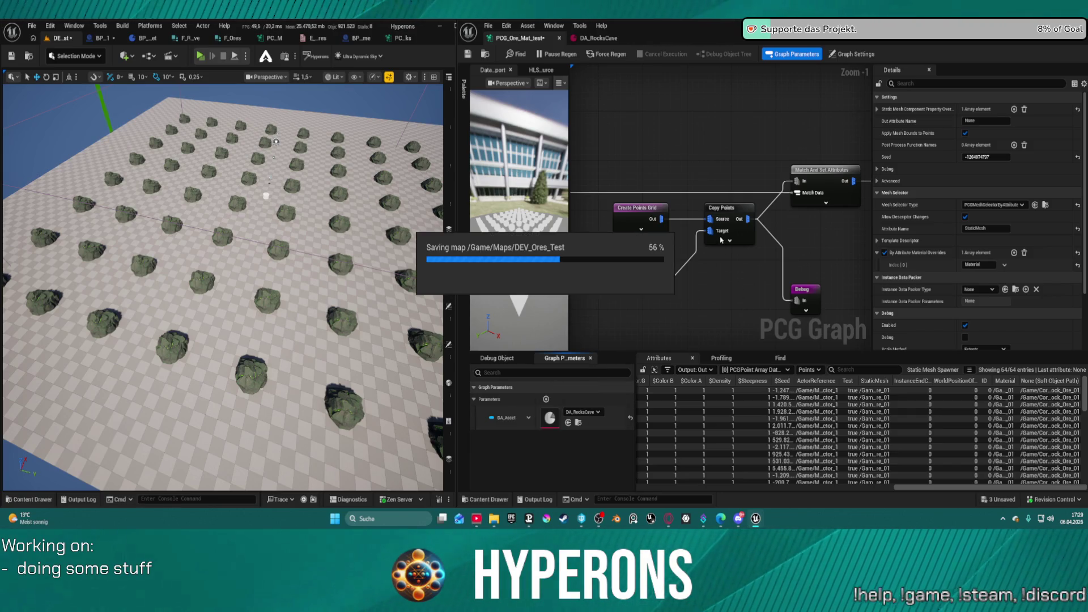
Pan the PCG graph to the Add Attribute to Bounds Modifier chain and fly down among the rocks
left_click_drag(721, 240, 591, 185)
scroll(797, 203, "down", 2)
mouse_move(797, 203)
left_mouse_down()
mouse_move(680, 219)
mouse_move(696, 211)
mouse_move(545, 187)
left_mouse_up()
scroll(677, 201, "down", 1)
mouse_move(612, 196)
left_mouse_down()
mouse_move(671, 180)
mouse_move(736, 210)
mouse_move(796, 217)
left_mouse_up()
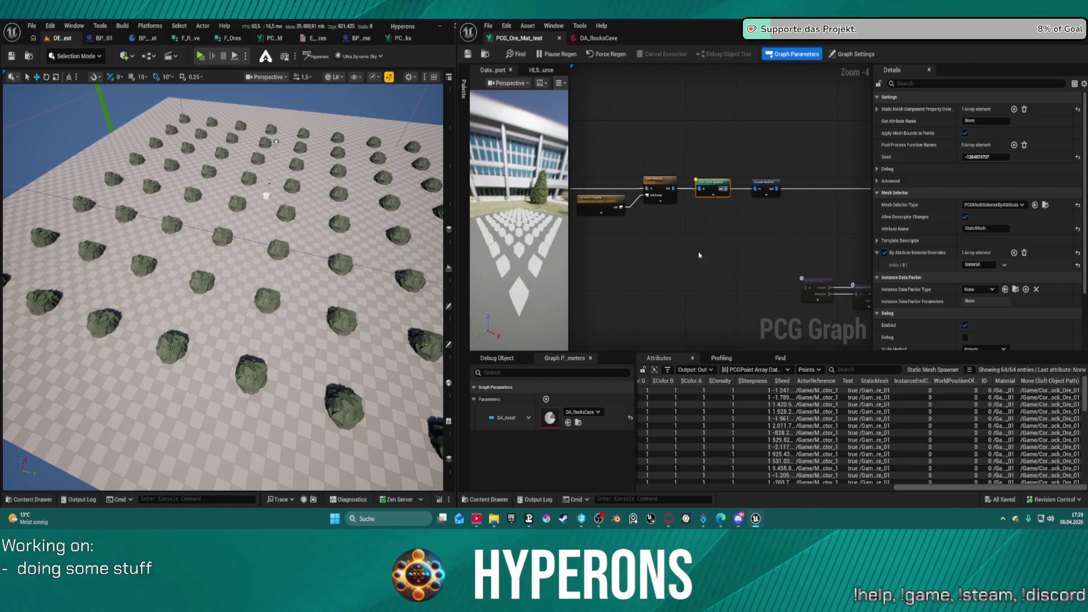
mouse_move(276, 141)
left_mouse_down()
mouse_move(261, 194)
mouse_move(236, 217)
left_mouse_up()
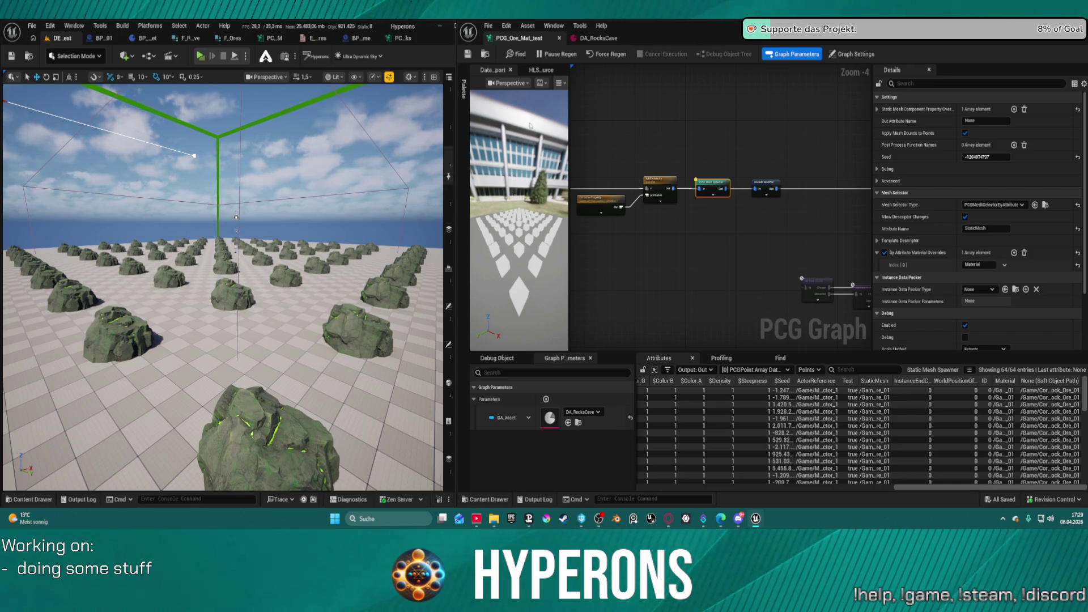
Inspect the Add Attribute node, then drag the cave actor along X to regenerate the rocks
scroll(588, 184, "up", 4)
mouse_move(684, 245)
left_mouse_down()
mouse_move(761, 230)
mouse_move(696, 229)
left_mouse_up()
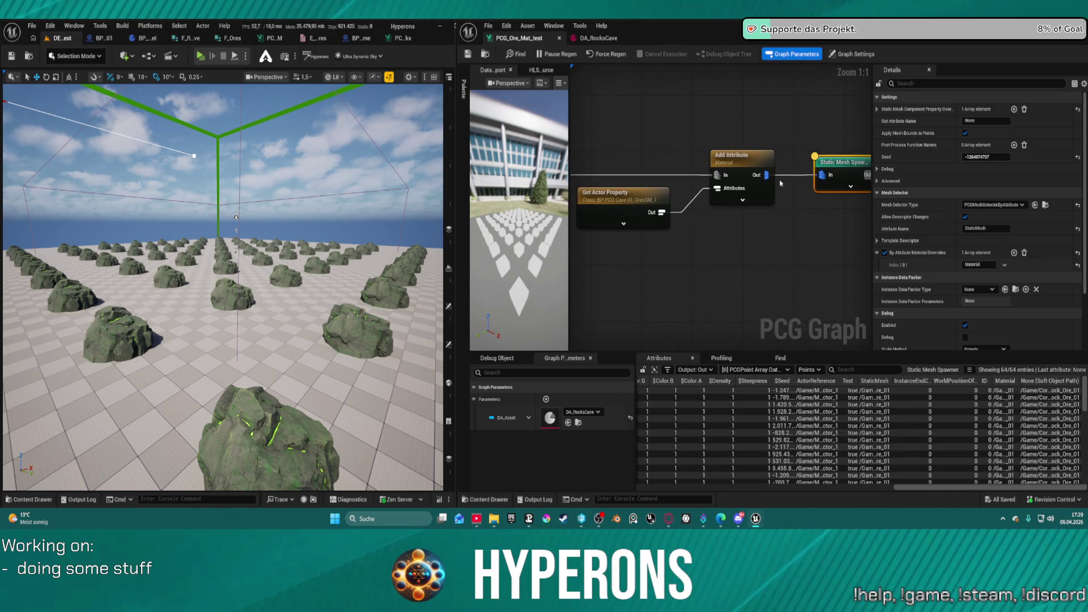
left_click(749, 162)
scroll(674, 244, "down", 2)
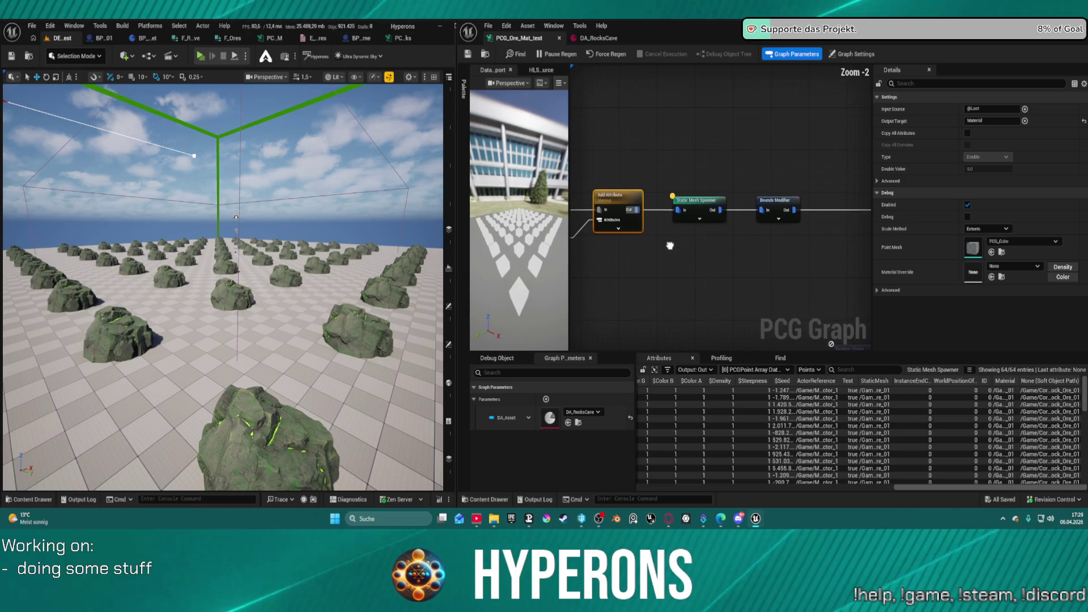
left_click_drag(675, 244, 780, 222)
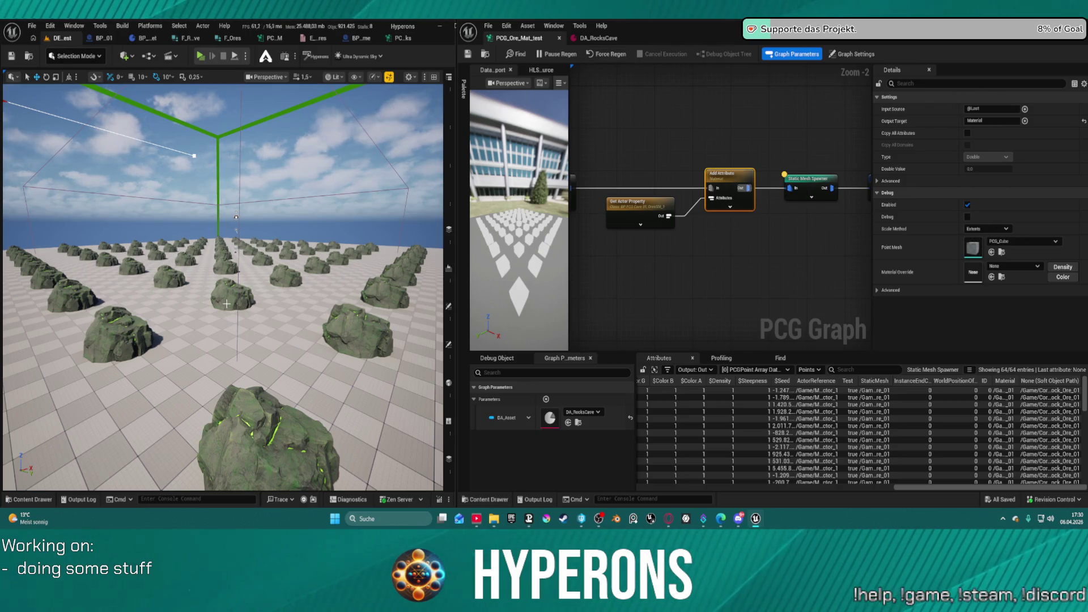
left_click_drag(165, 165, 26, 123)
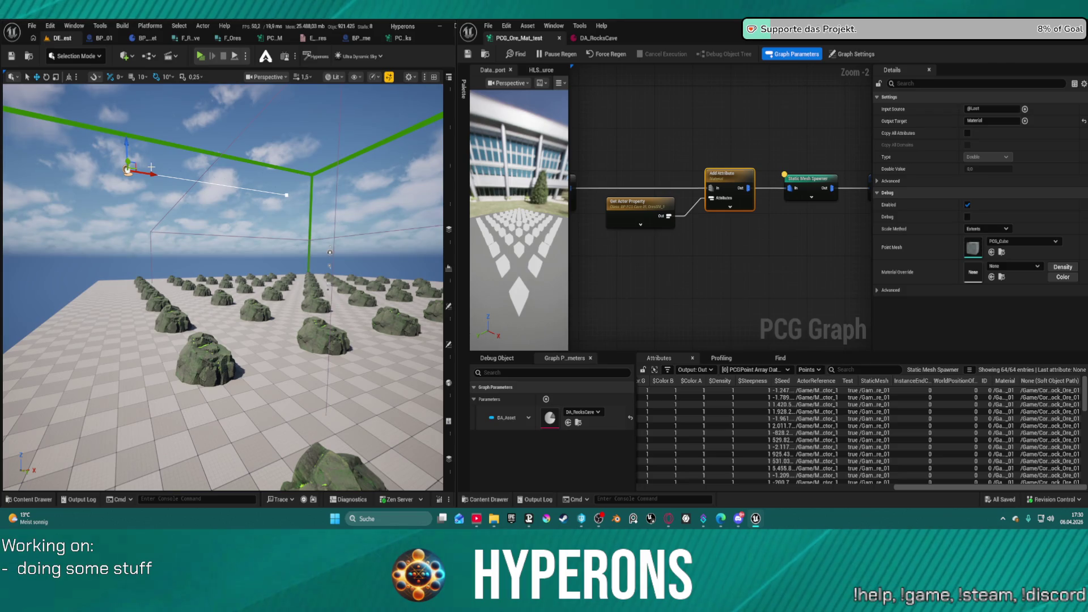
left_click_drag(152, 174, 232, 186)
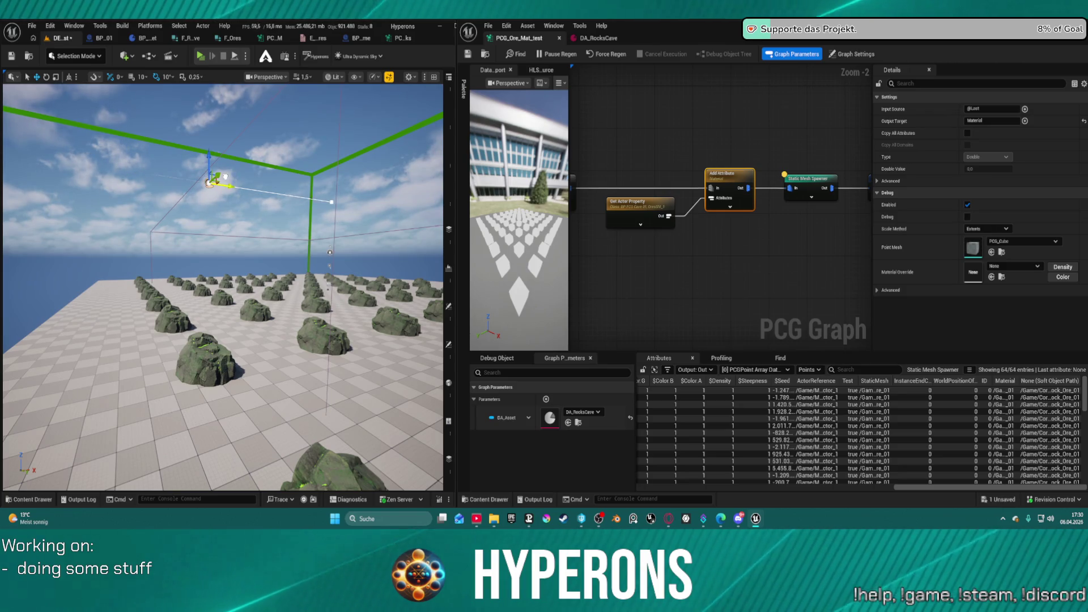
left_click(599, 38)
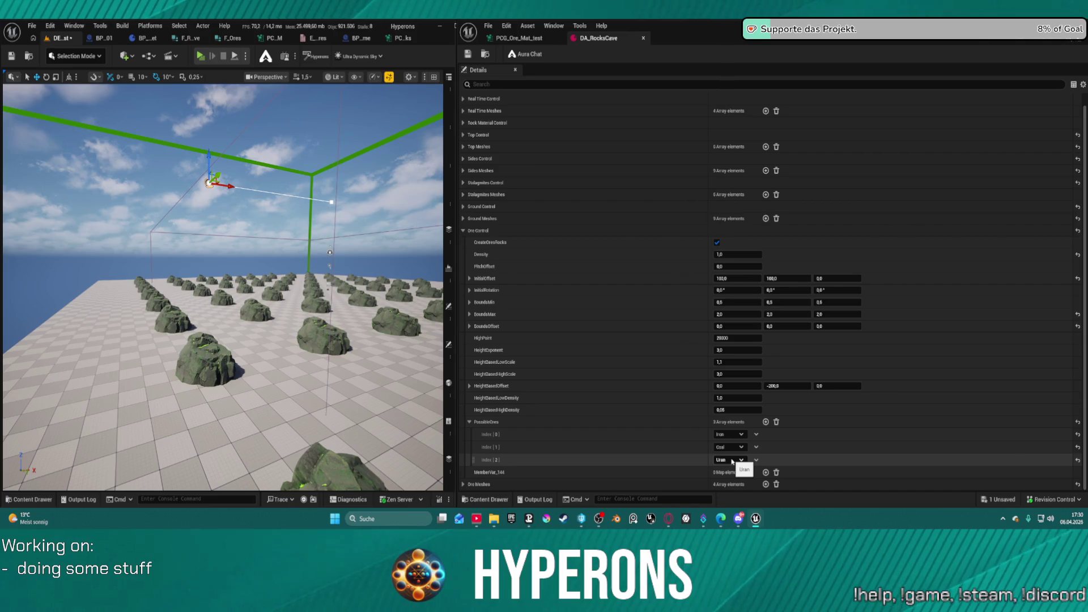
Move Iron to the end of PossibleOres (Coal, Uran, Iron), save, and nudge the actor to regenerate
left_click_drag(473, 433, 474, 462)
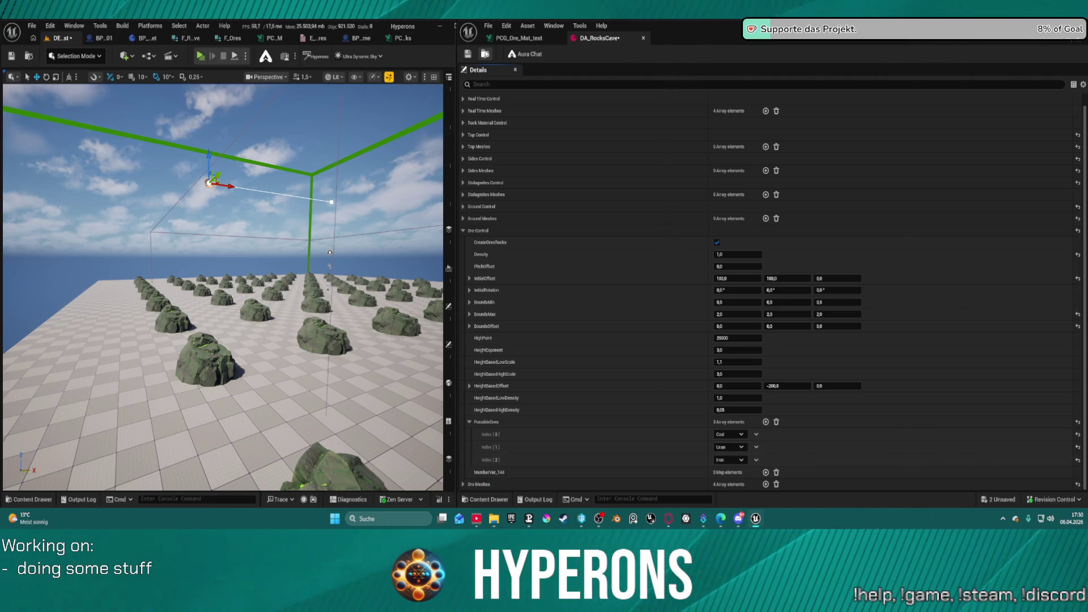
key("ctrl+space")
key("ctrl+s")
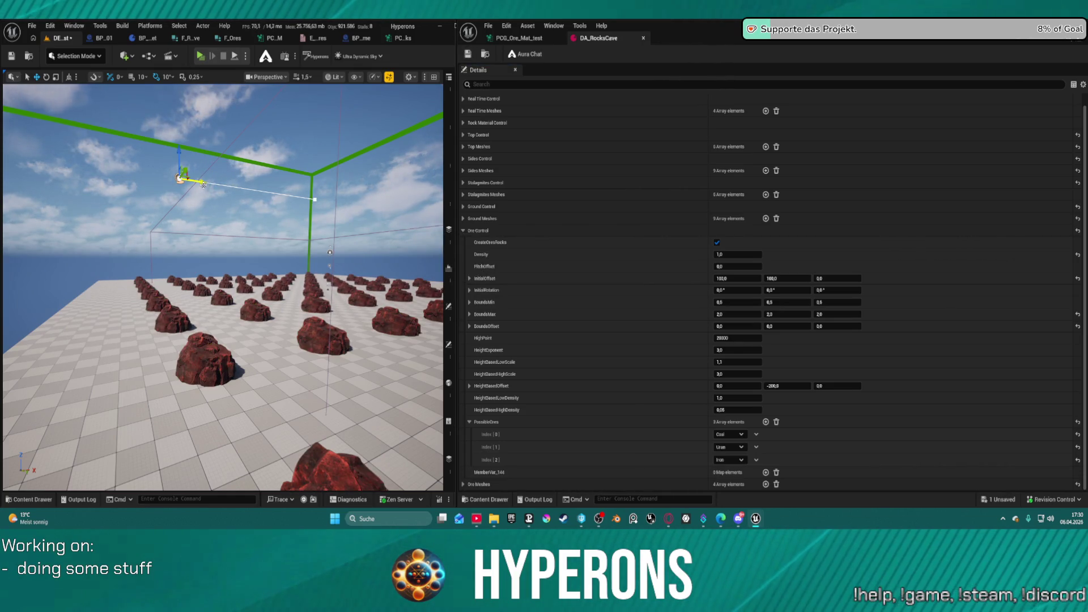
left_click_drag(202, 183, 217, 184)
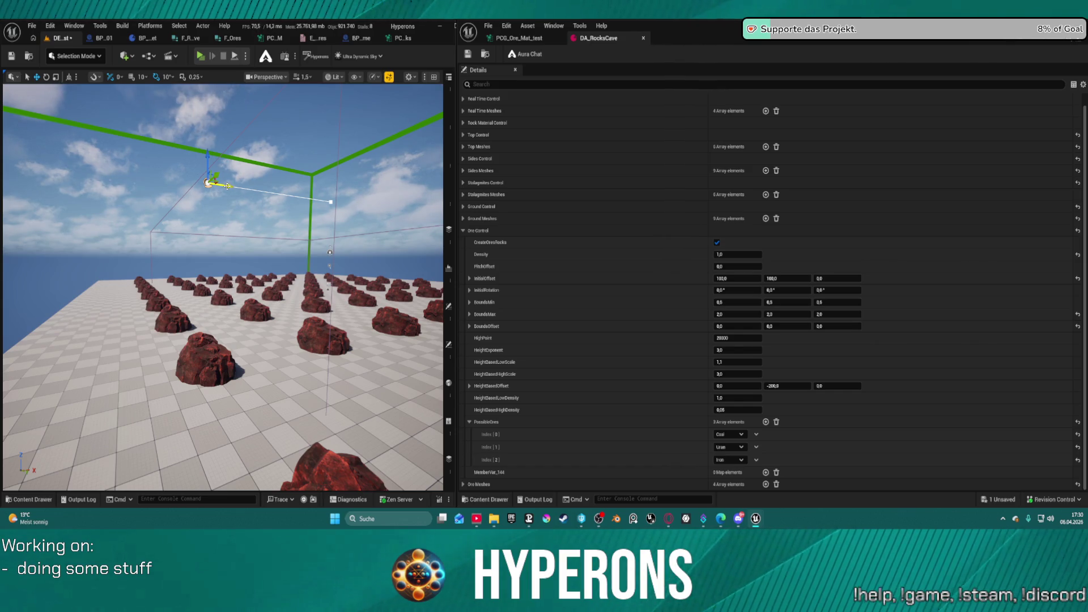
left_click(352, 38)
left_click(85, 43)
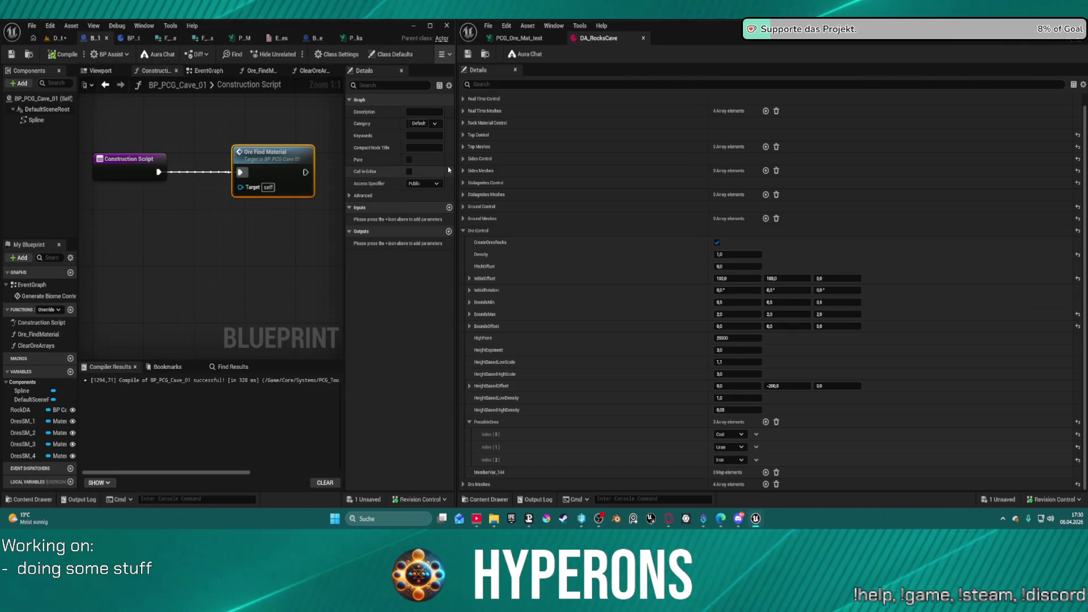
Open Ore_FindMaterial and frame Break F Ores feeding the For Each Loop into Enum to String
double_click(269, 165)
scroll(250, 342, "down", 3)
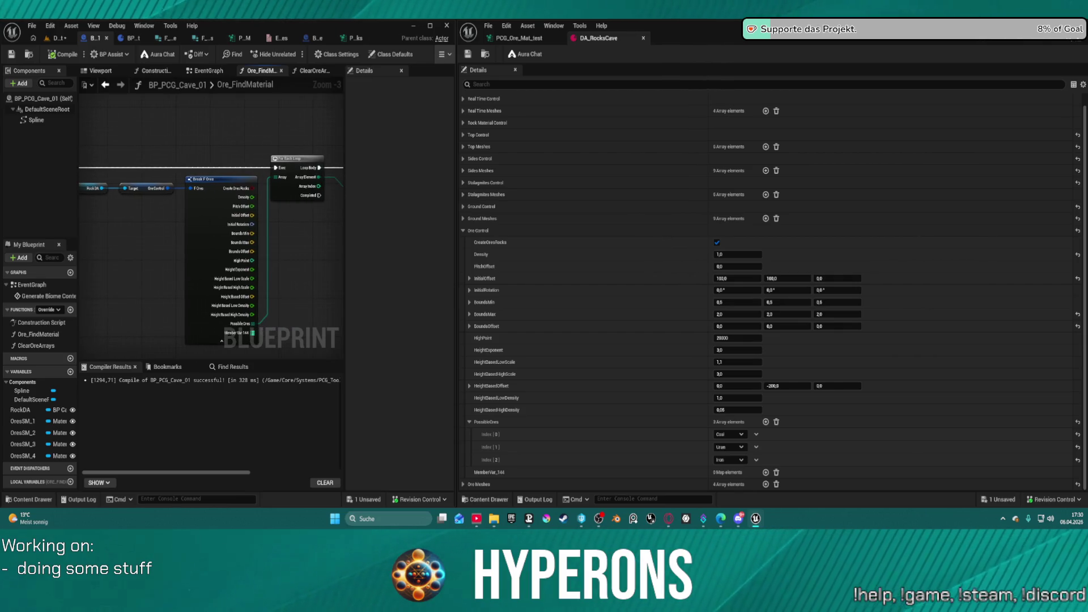
scroll(274, 206, "down", 1)
left_click_drag(253, 242, 266, 243)
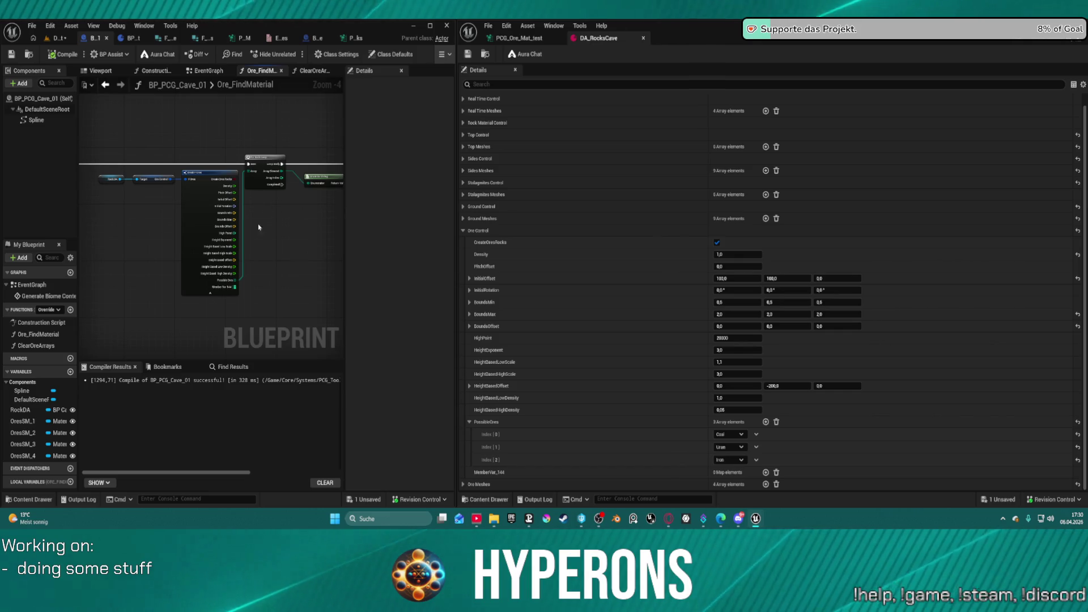
scroll(253, 224, "up", 3)
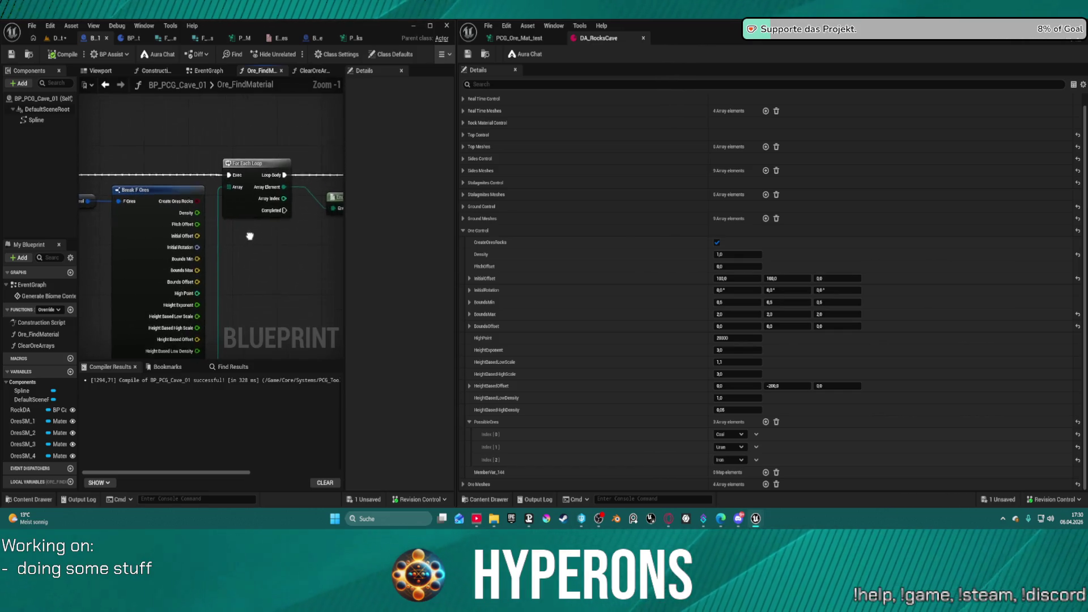
mouse_move(224, 260)
left_mouse_down()
mouse_move(197, 234)
mouse_move(184, 238)
left_mouse_up()
scroll(204, 246, "down", 2)
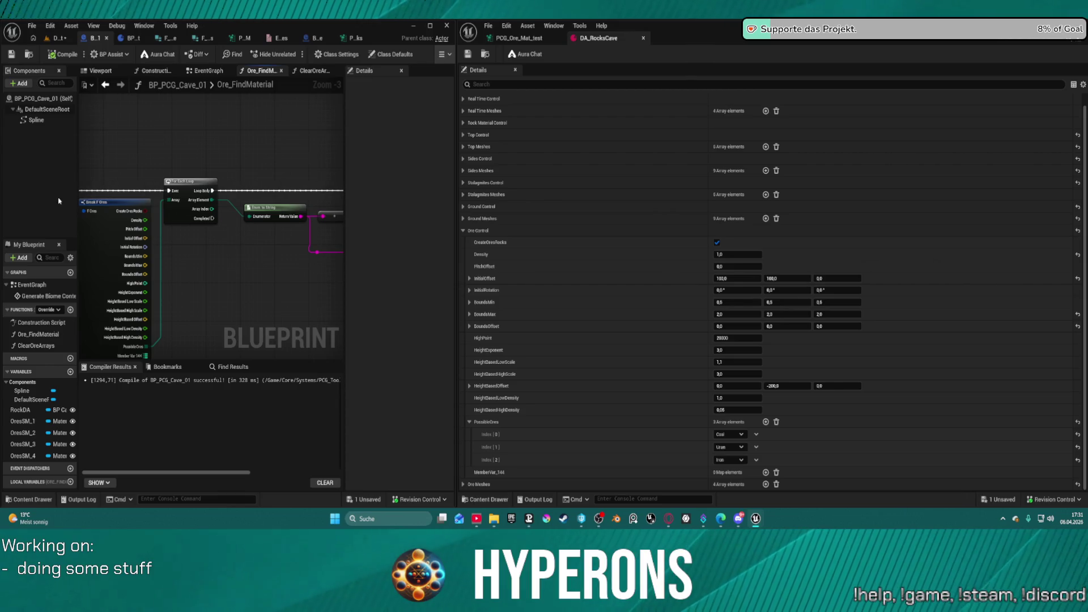
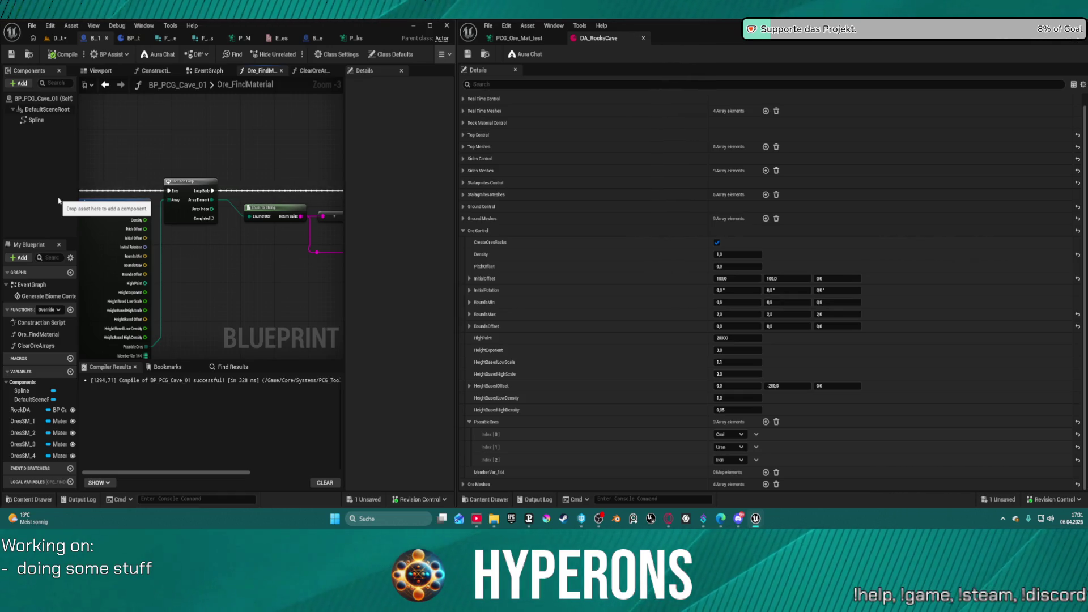
Load LV_P_Castalia from Recent Levels, saving the DEV_Ores_Test map changes when prompted
left_click_drag(59, 201, 211, 414)
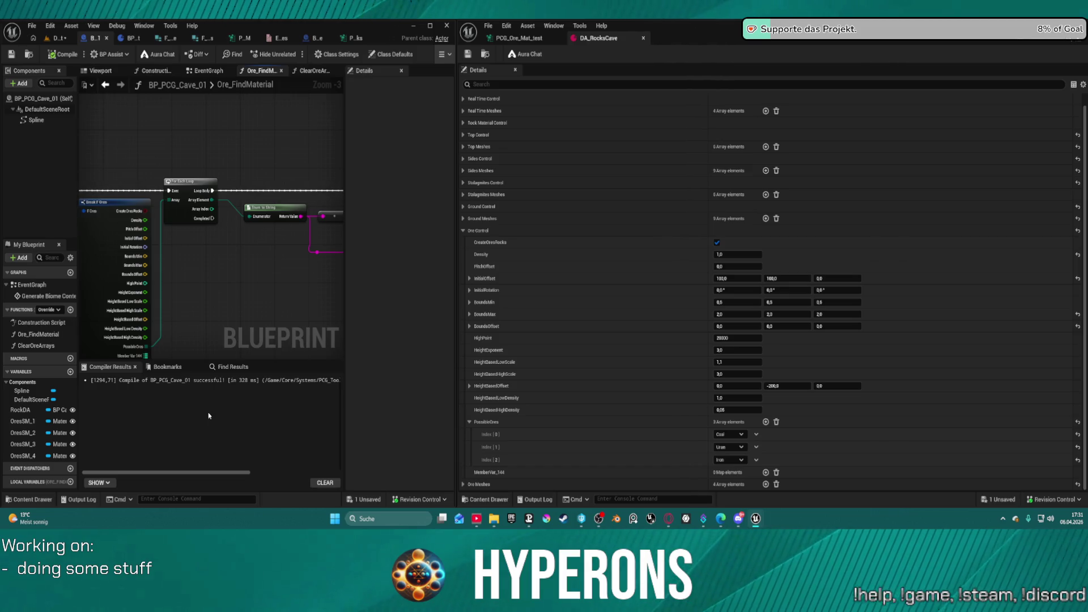
left_click(56, 38)
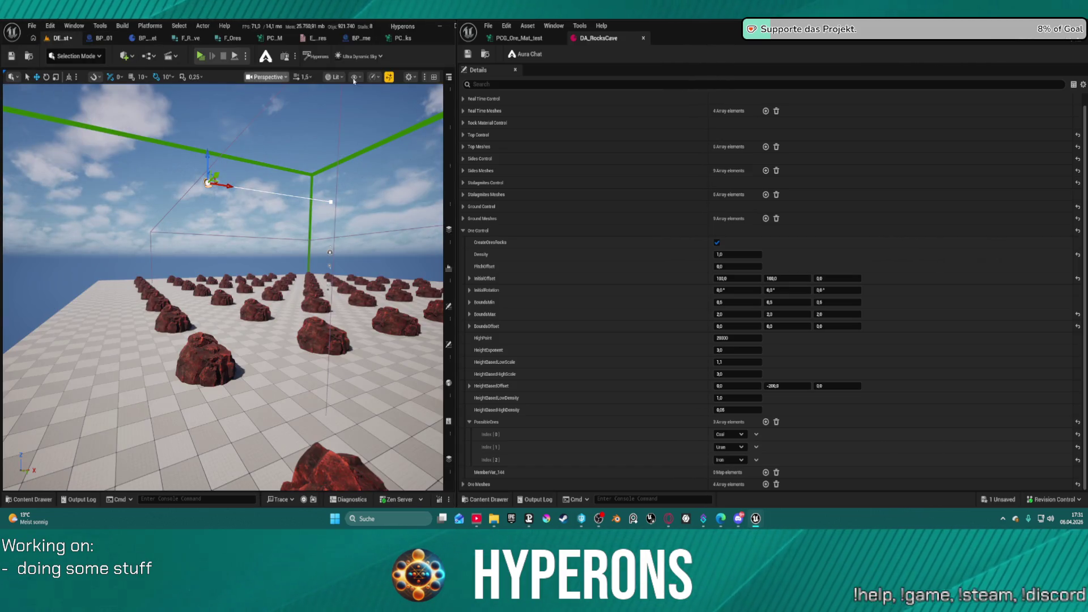
left_click(32, 26)
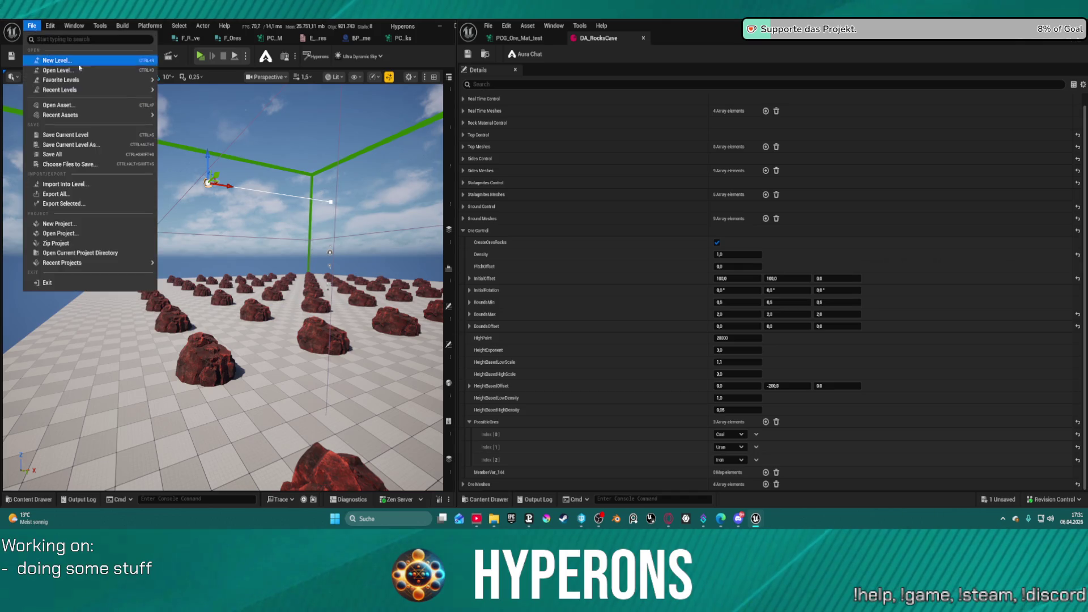
mouse_move(113, 90)
left_click(210, 125)
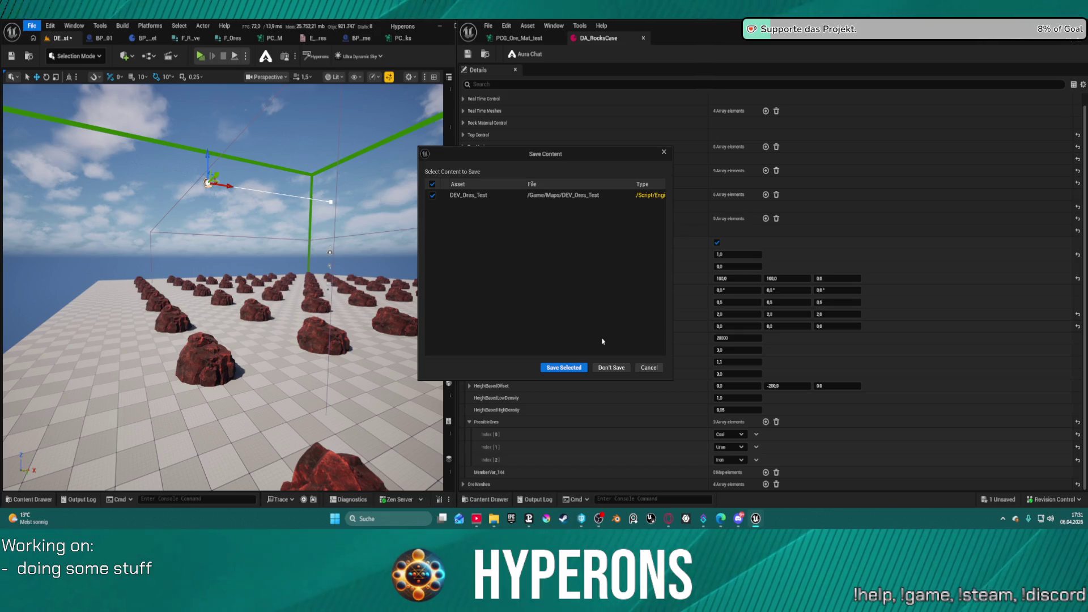
left_click(564, 367)
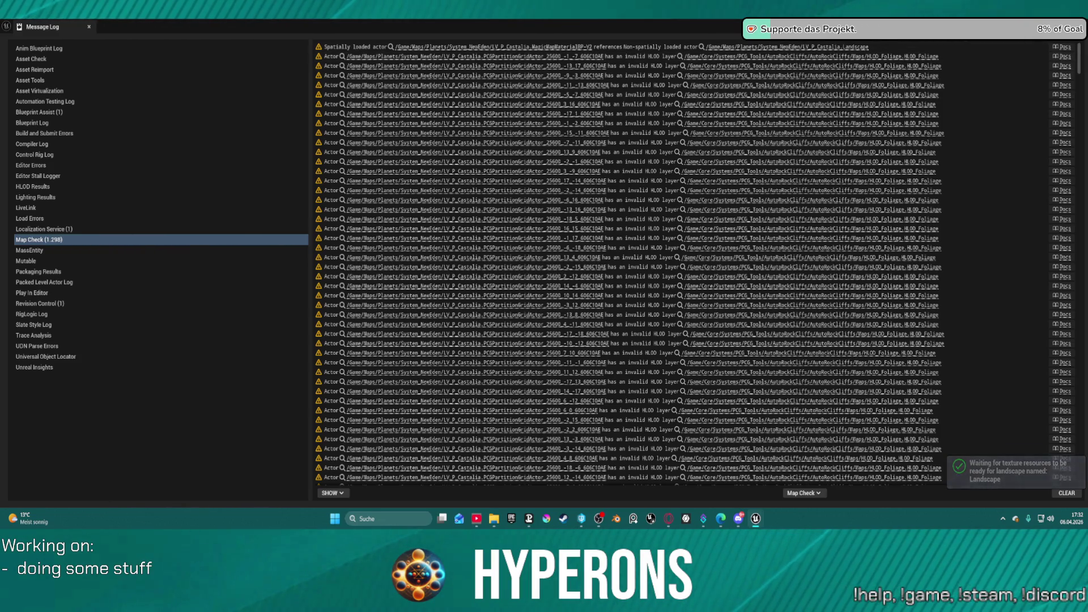
Close the Map Check message log and launch Play in Editor on the Castalia level
left_click(1078, 26)
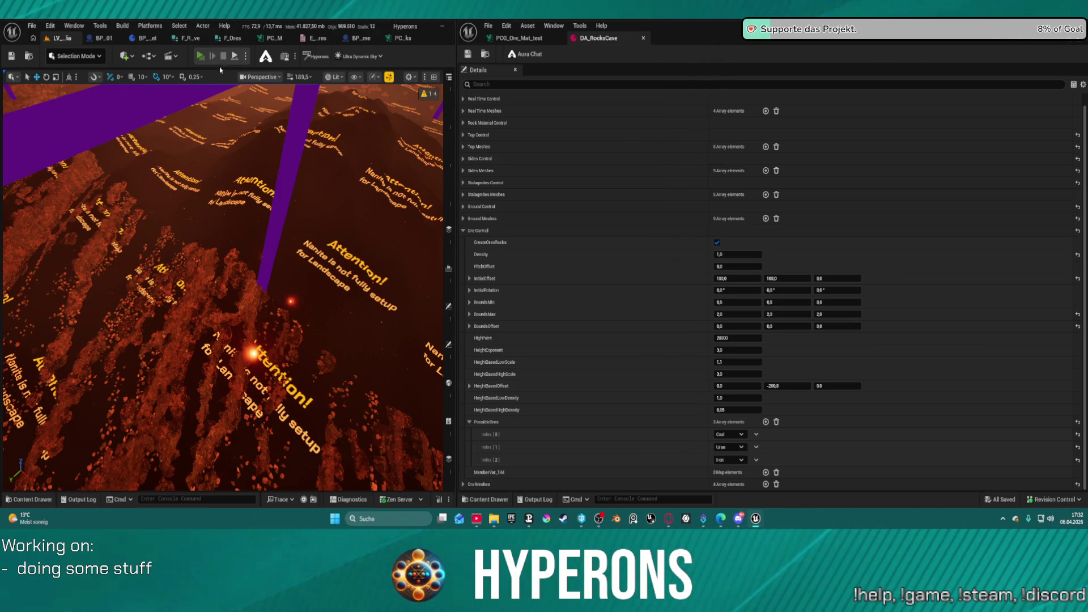
left_click(200, 57)
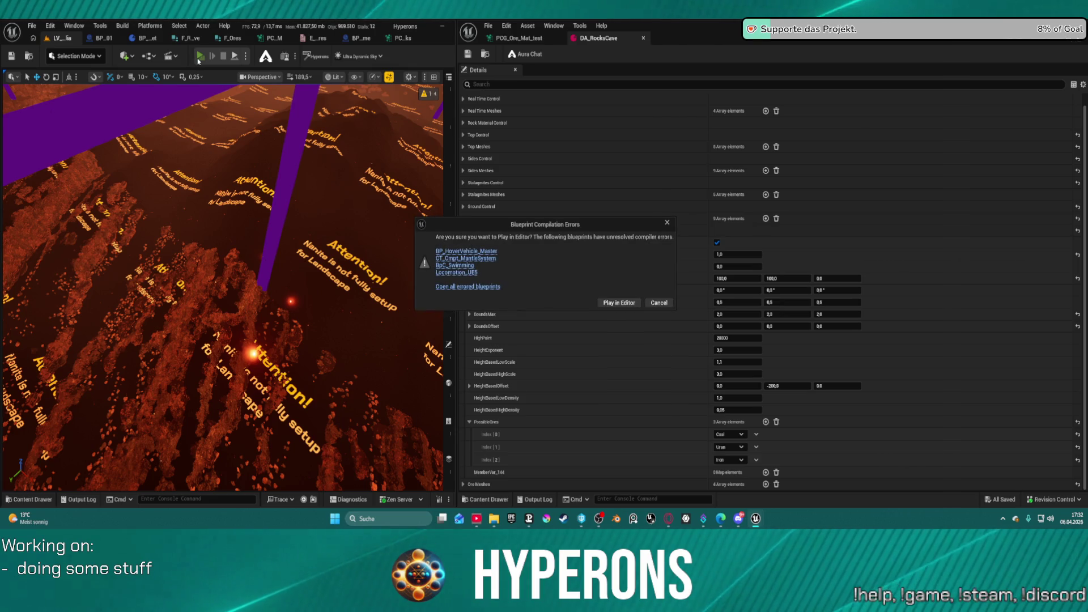
Choose Play in Editor despite the four blueprints with unresolved compile errors
left_click(619, 303)
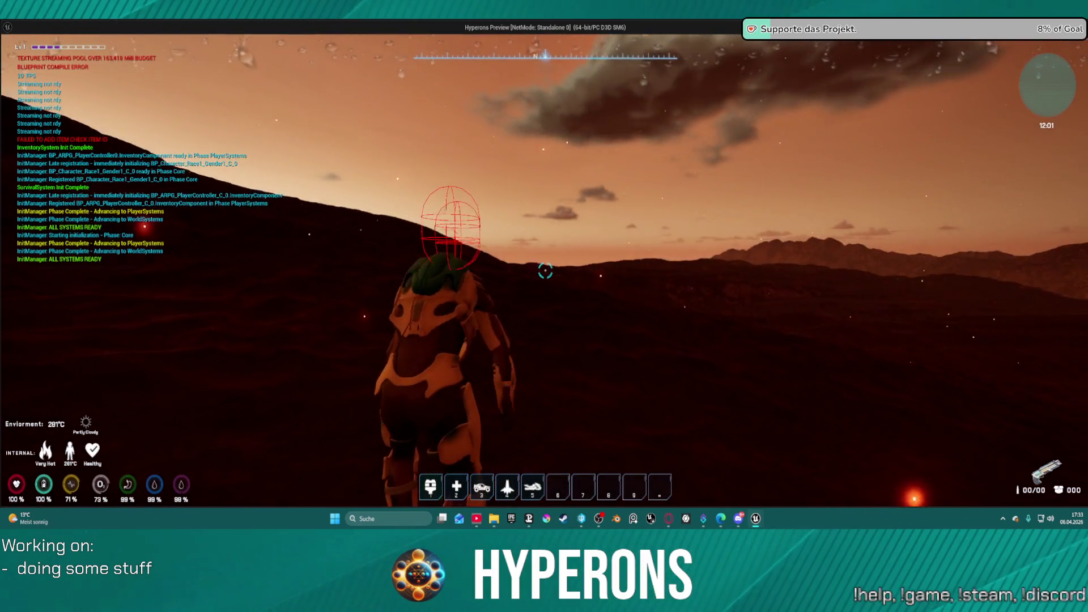
Run across the rocky terrain, circling the Sulfur ore rock and crossing the rock field
key("w")
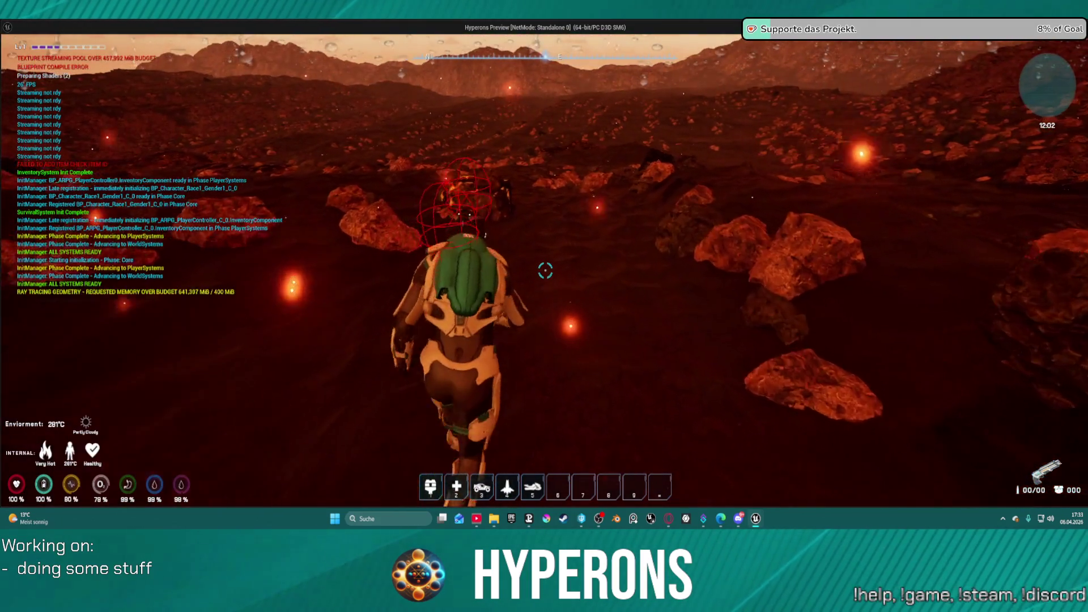
key("w")
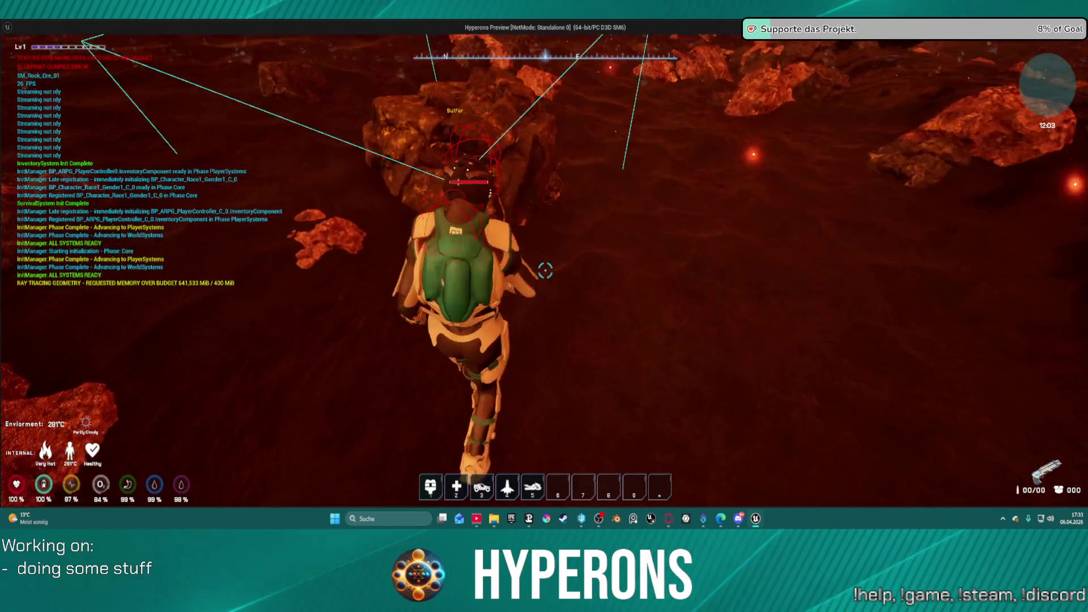
key("w")
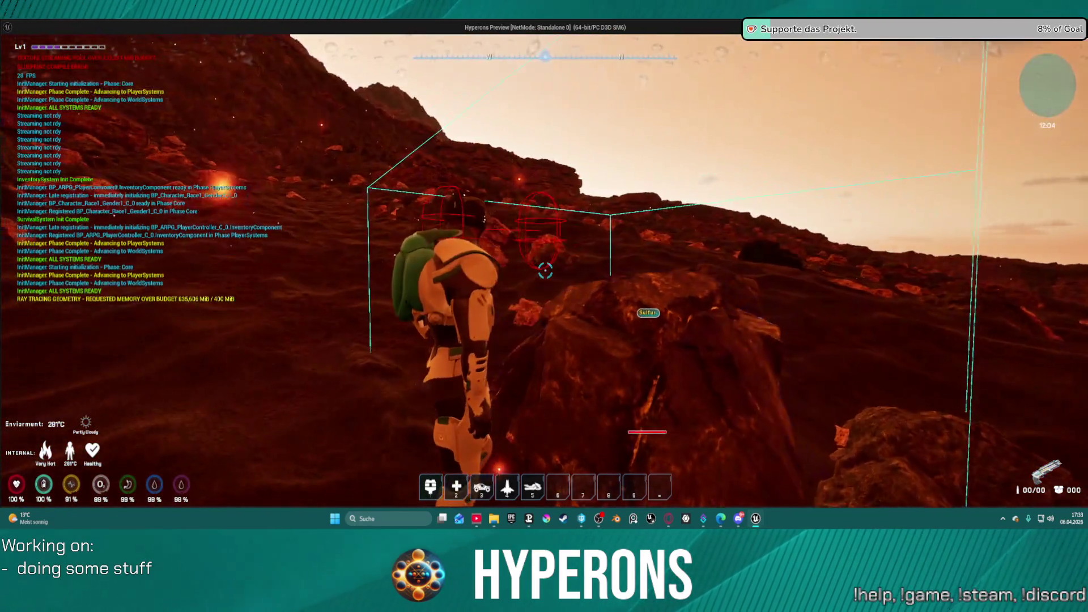
key("w")
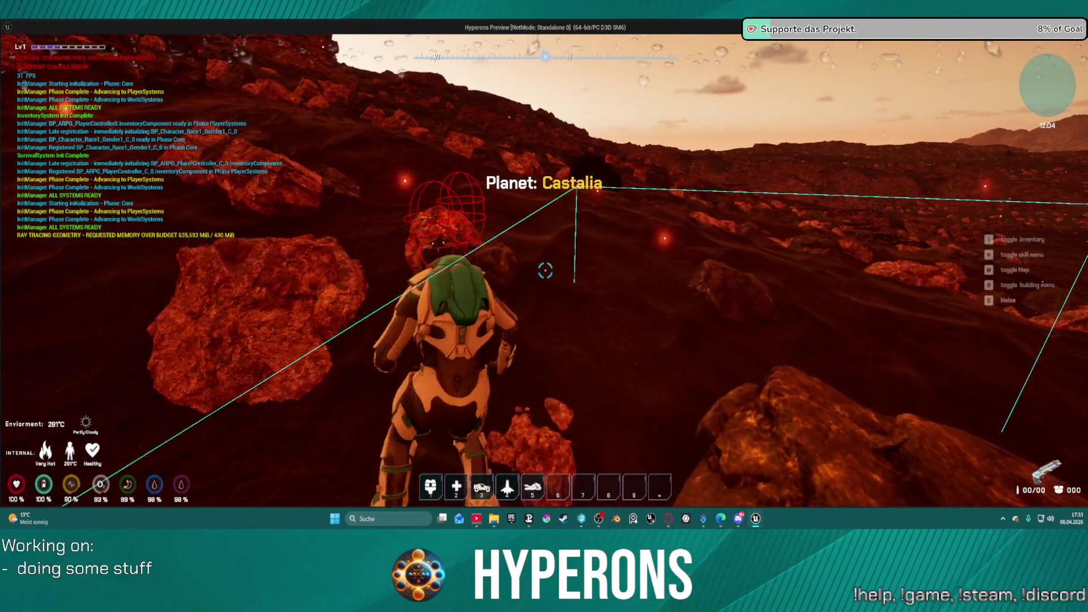
key("w")
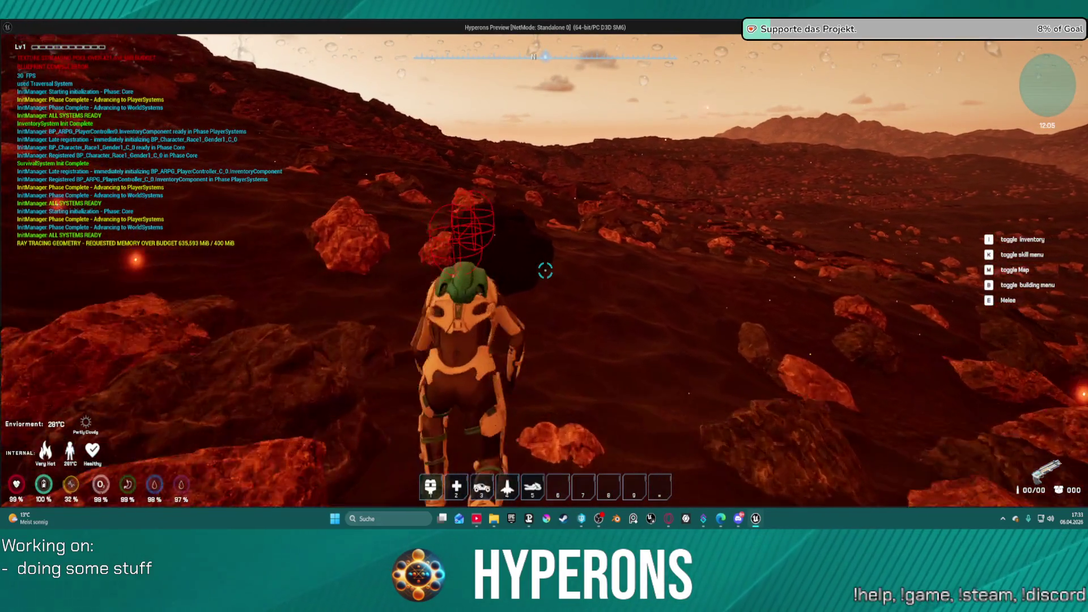
key("w")
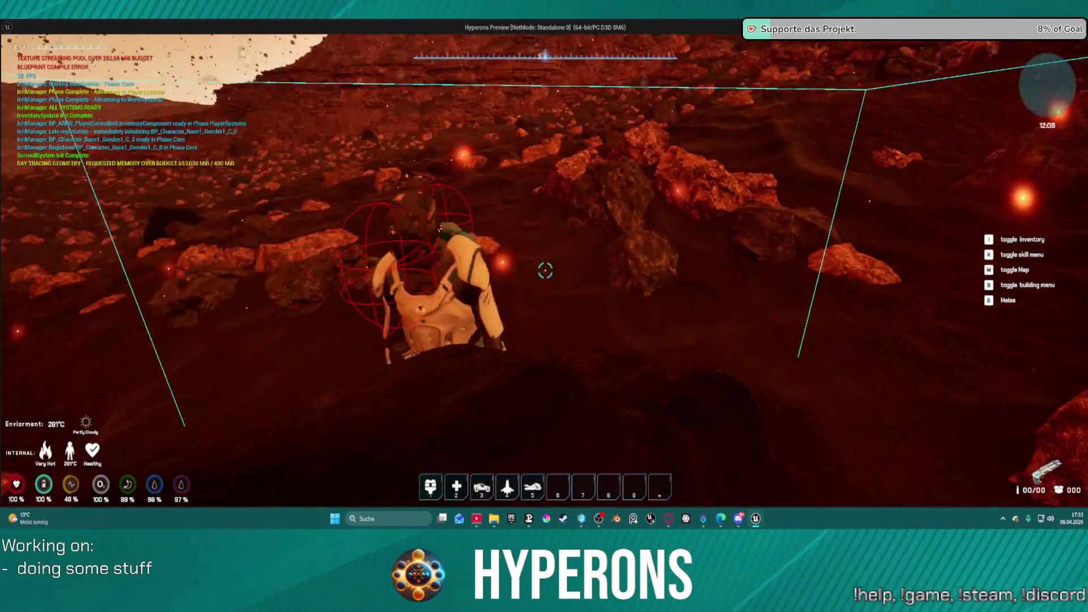
key("w")
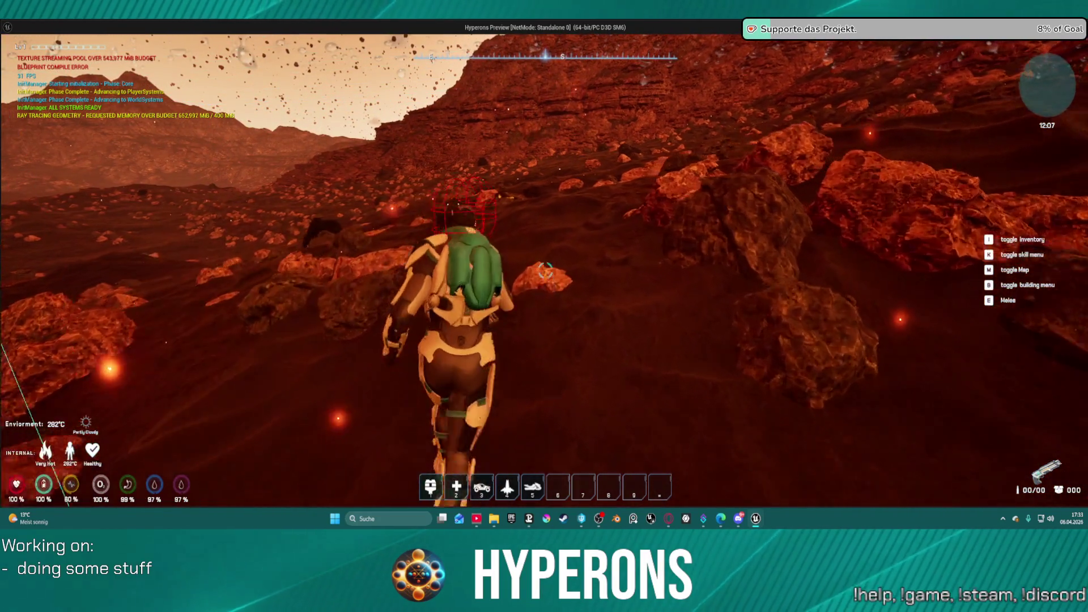
key("w")
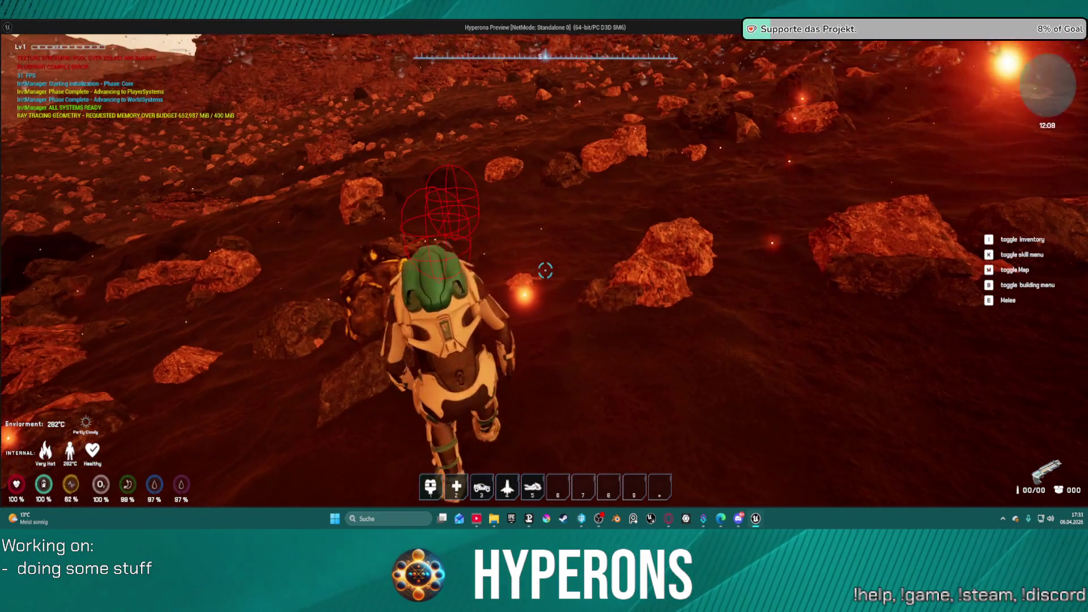
key("w")
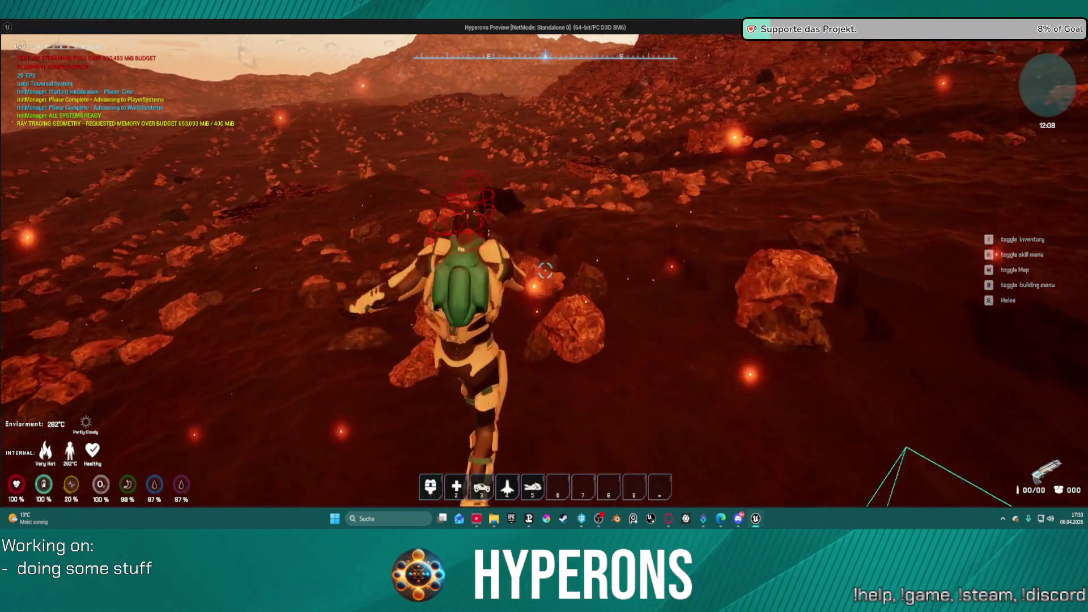
key("w")
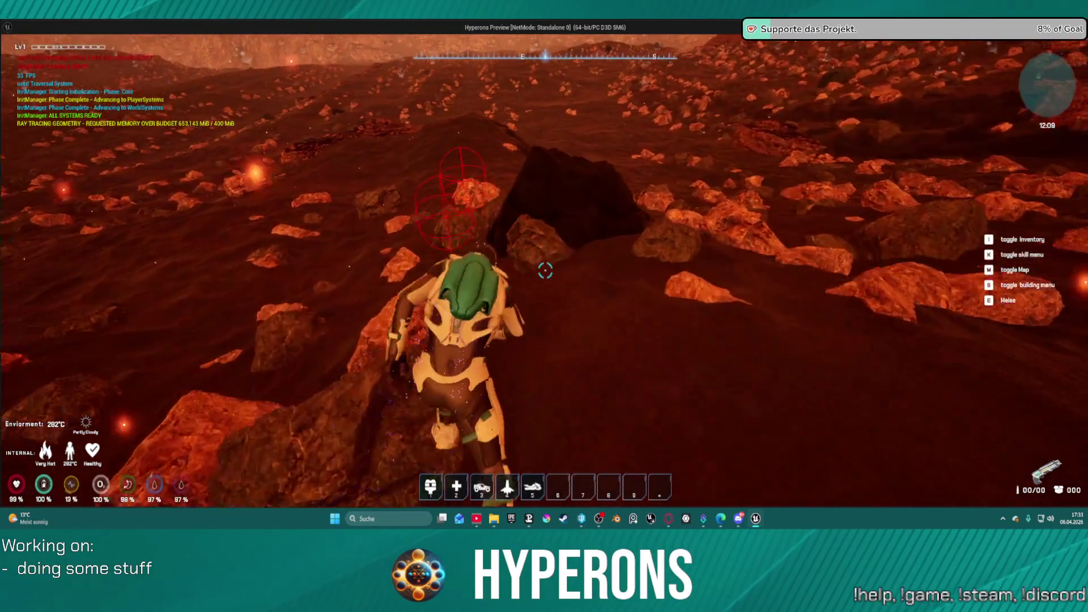
key("w")
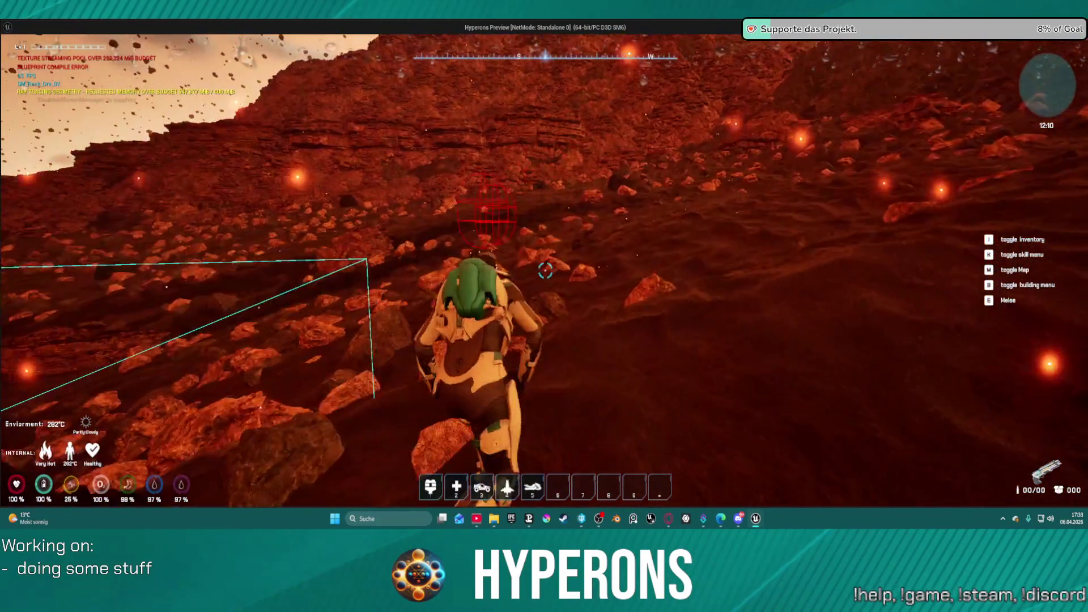
key("w")
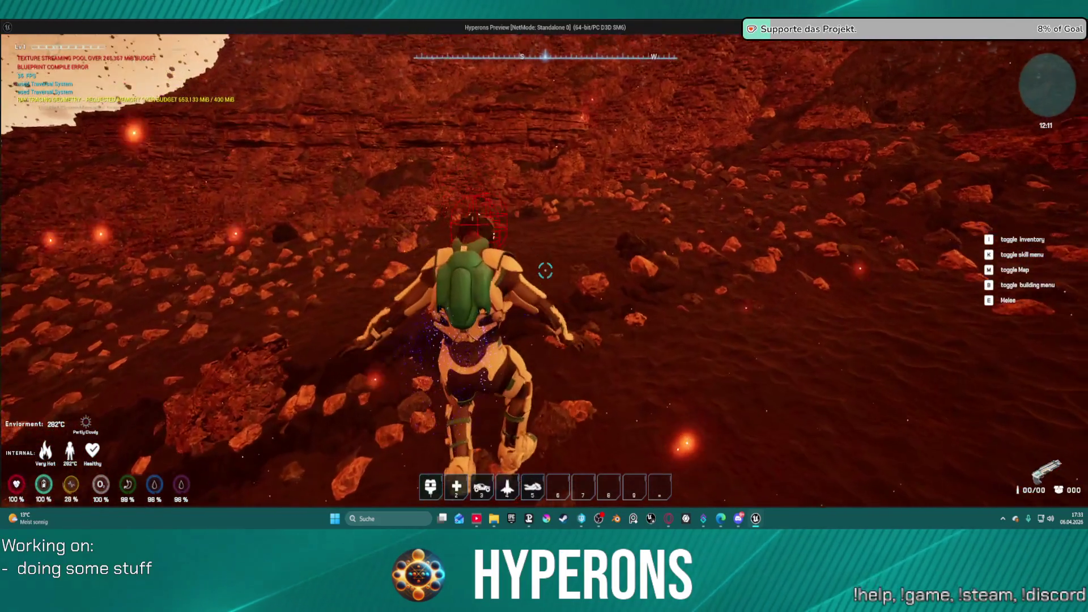
Surge up the sunlit slope to check the Platinum and Basalt ore rocks
key("space")
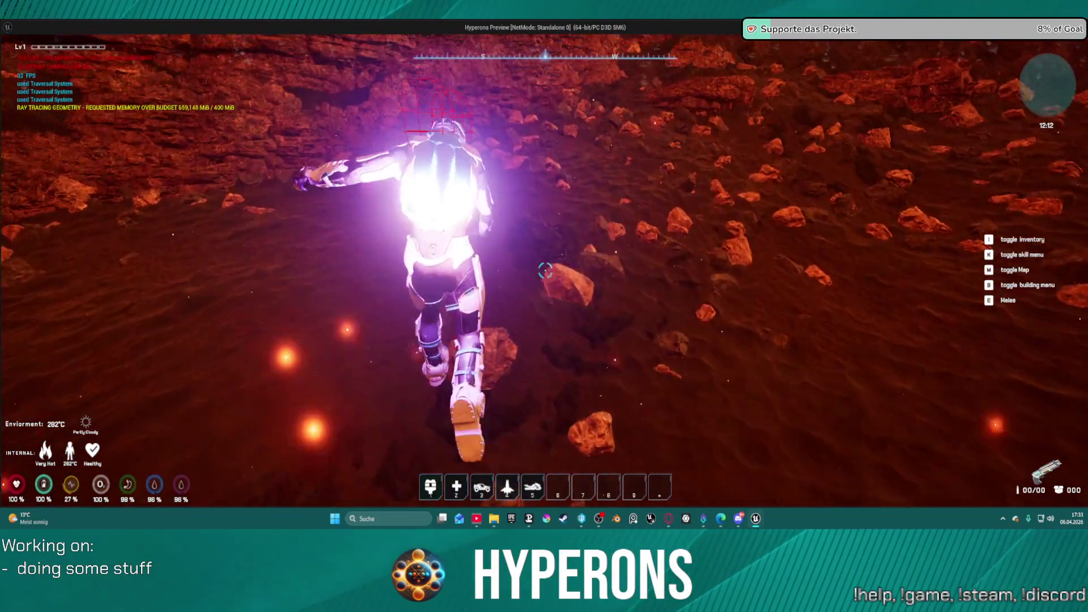
key("w")
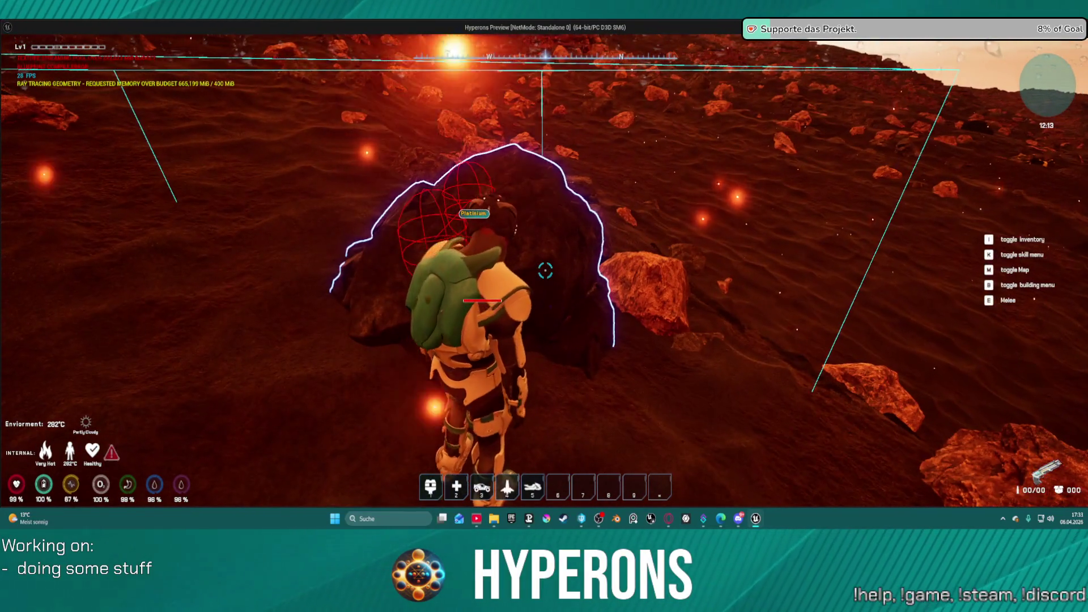
key("w")
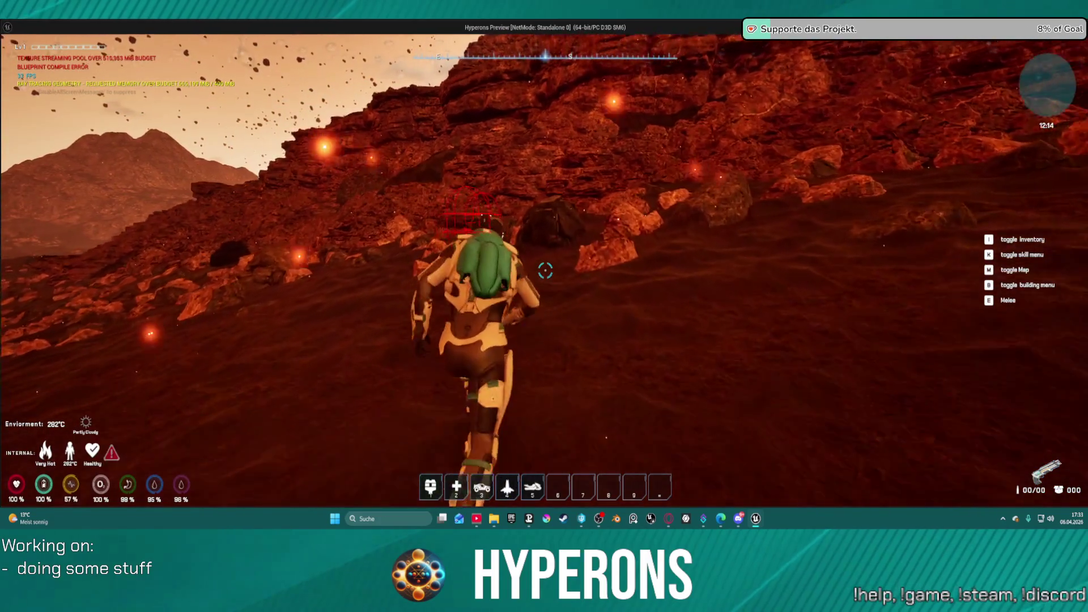
key("w")
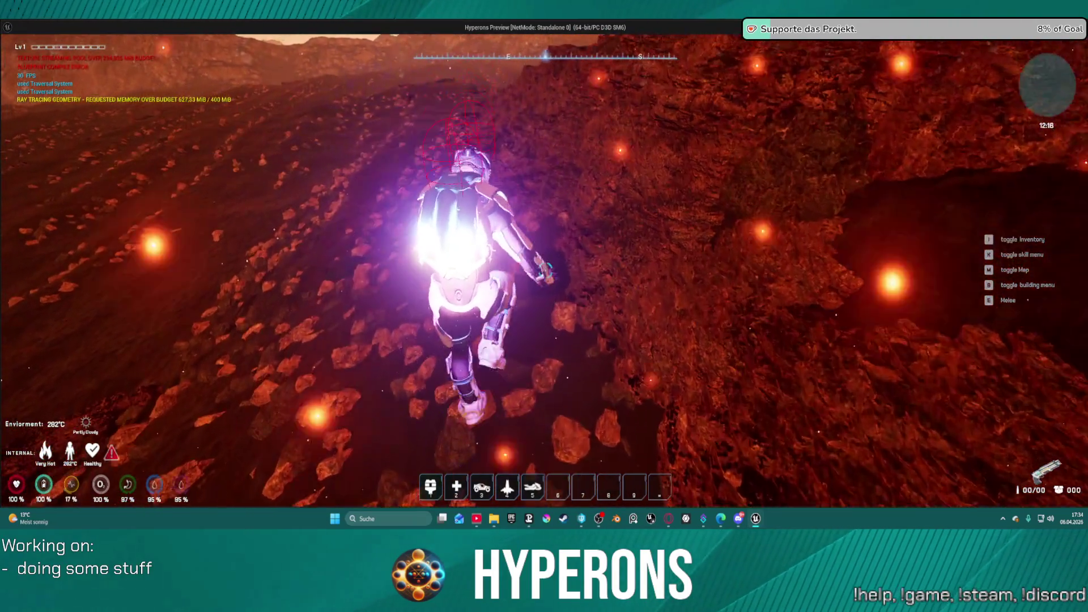
key("w")
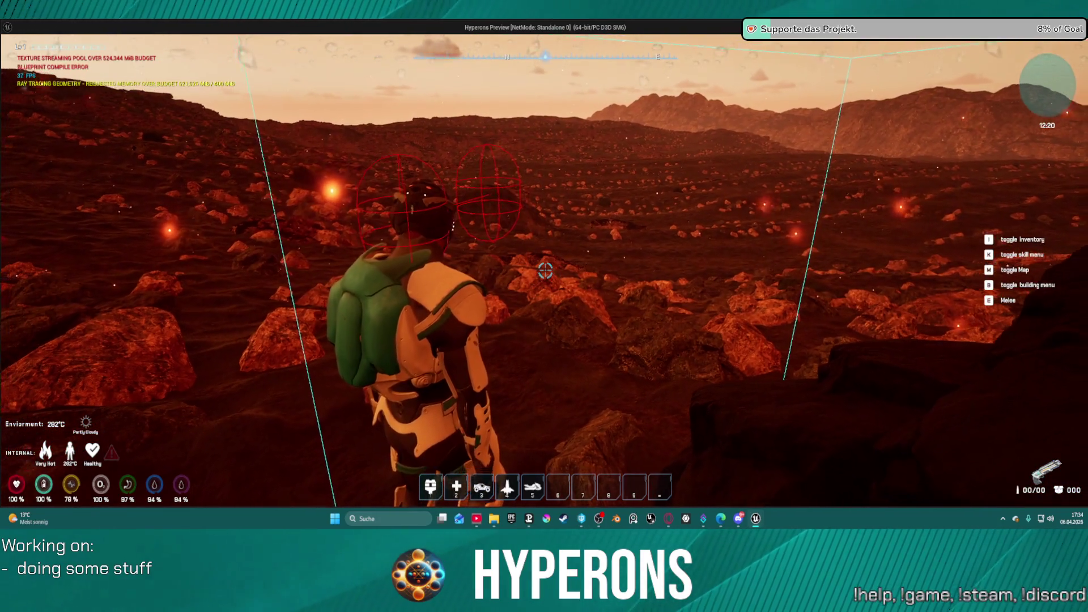
Jetpack across the rocks to the Uran ore rock, then stop the play session
key("w")
key("space")
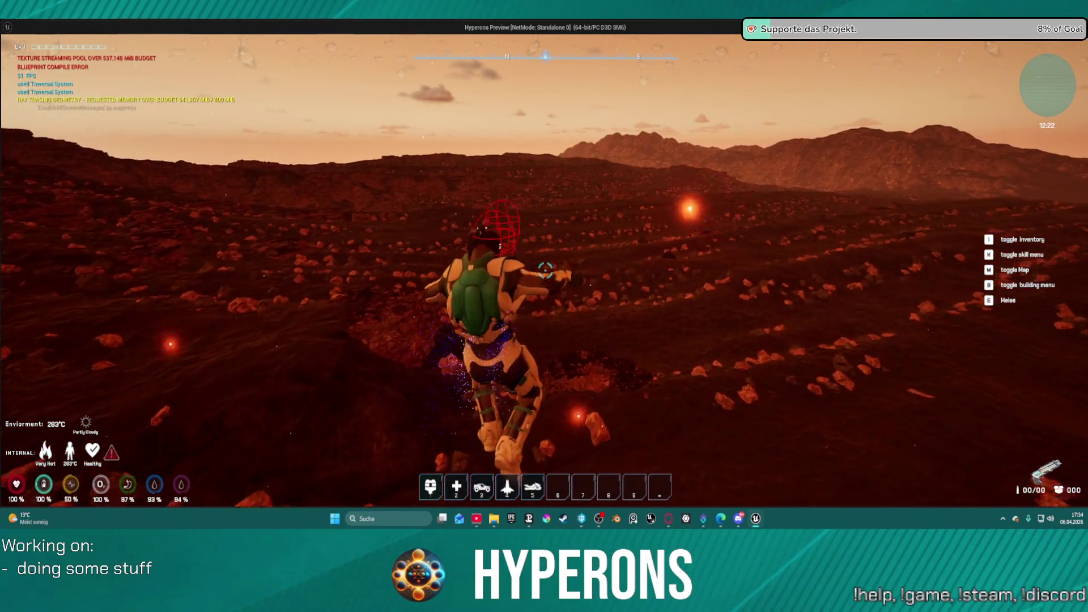
key("space")
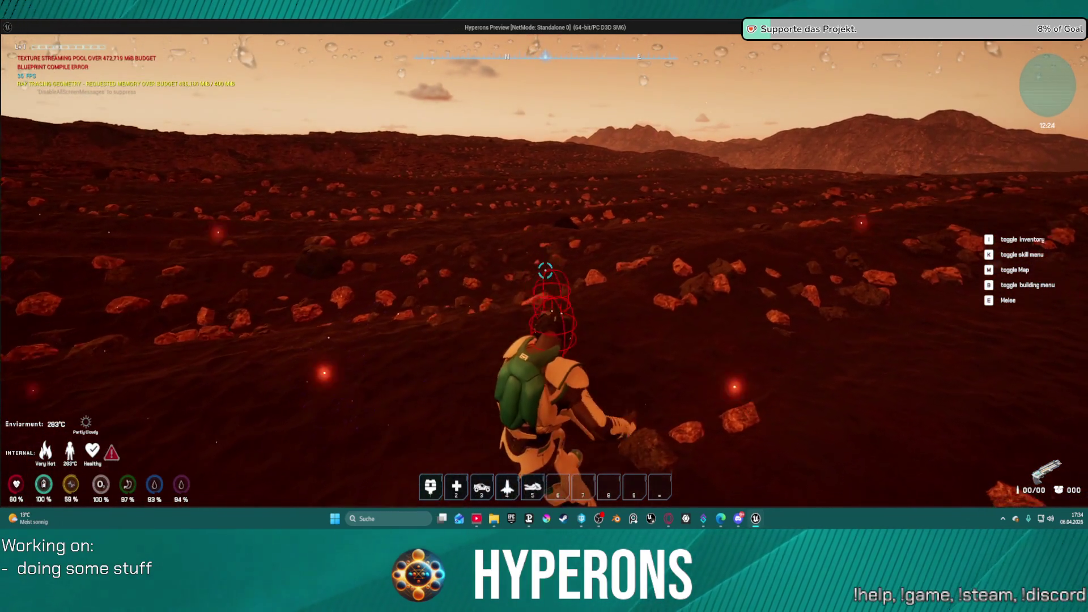
key("a")
key("w")
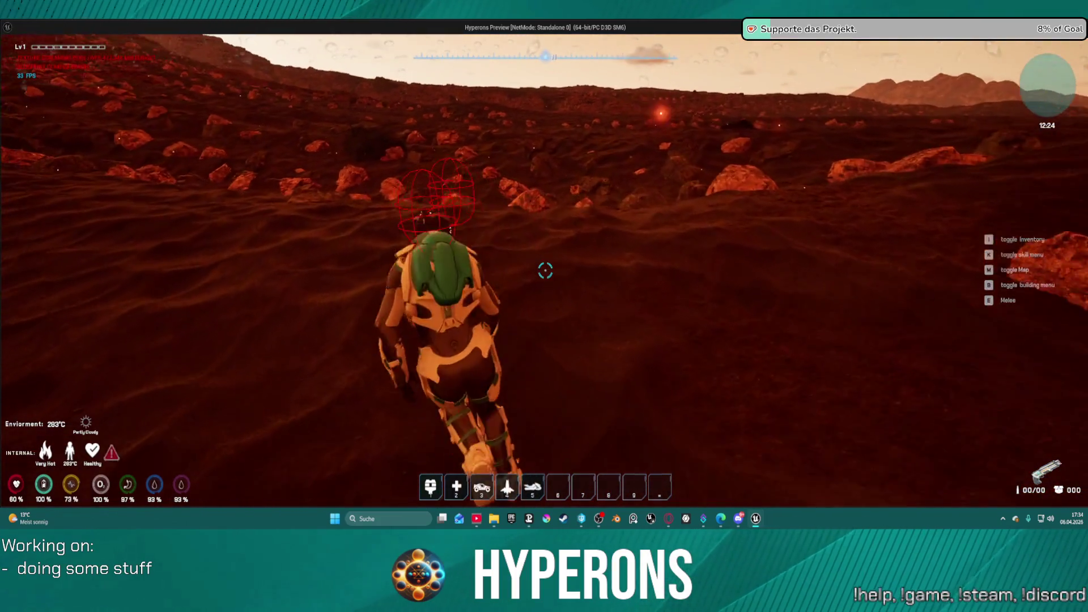
key("w")
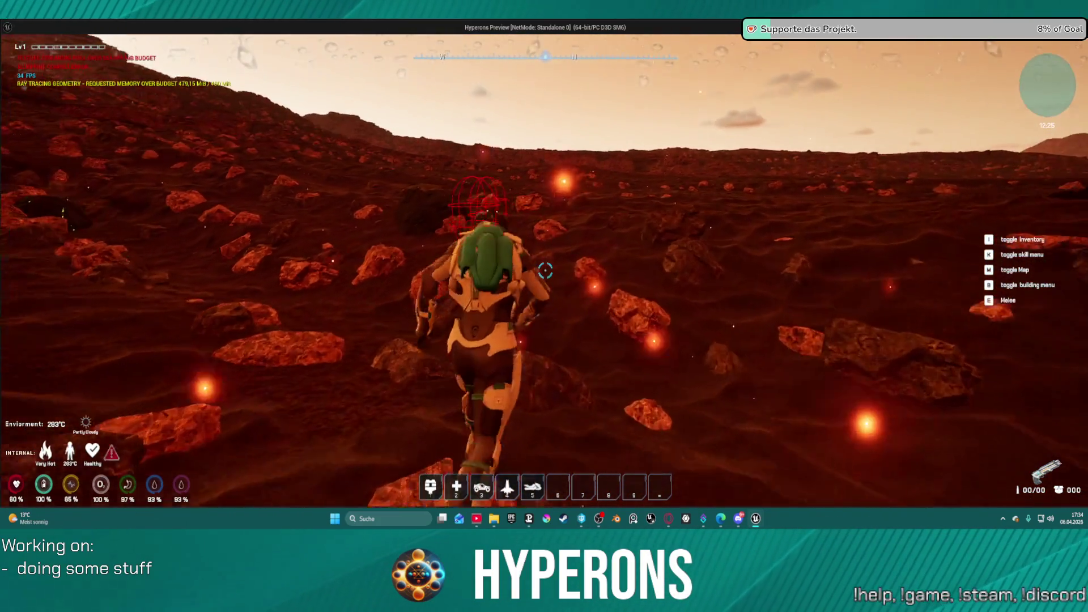
key("w")
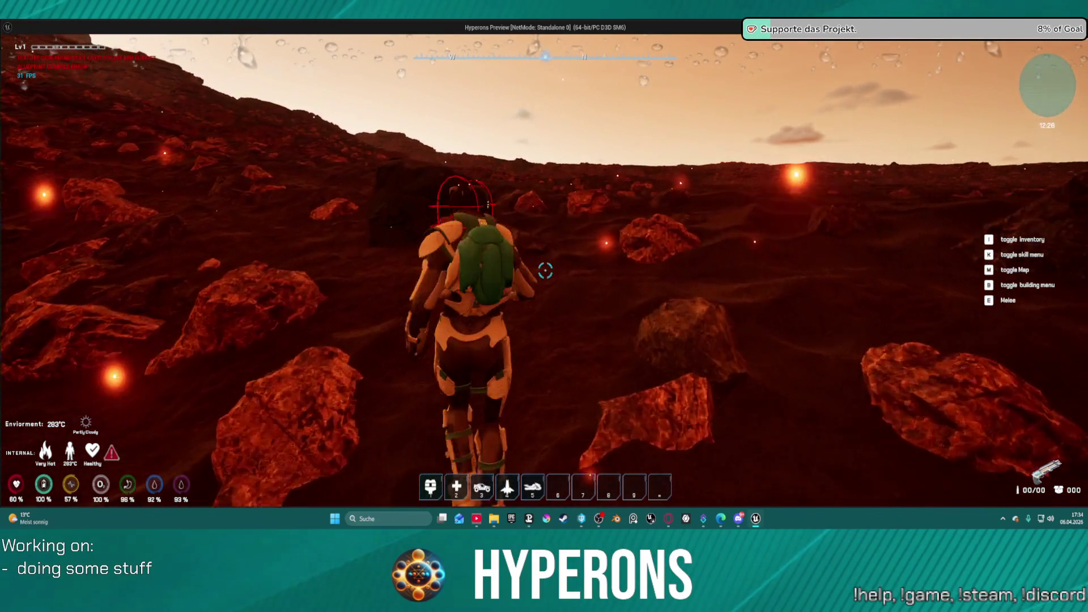
key("w")
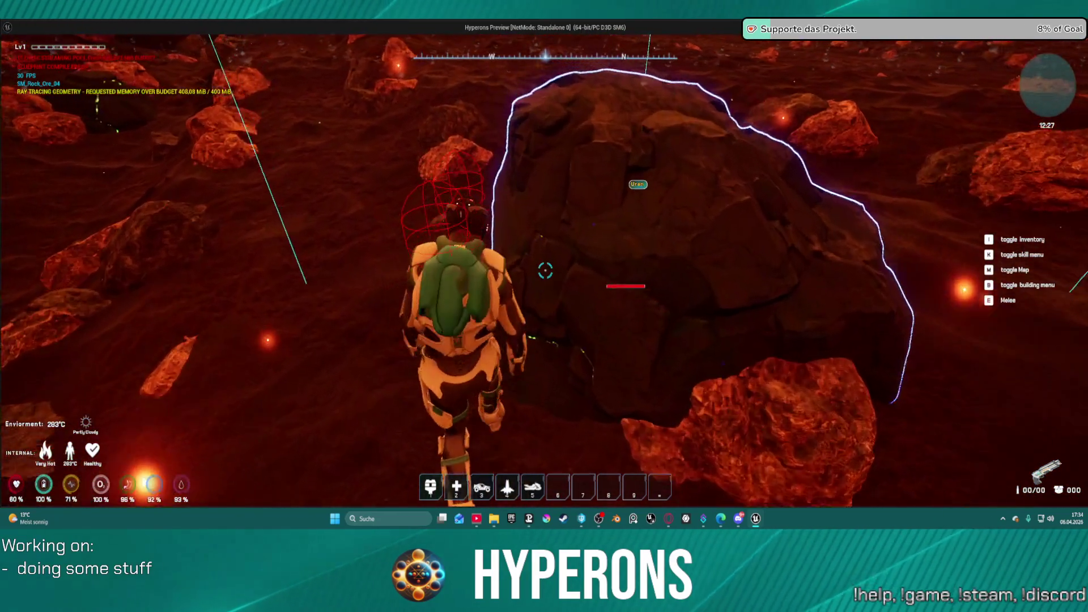
key("alt+Tab")
left_click(223, 55)
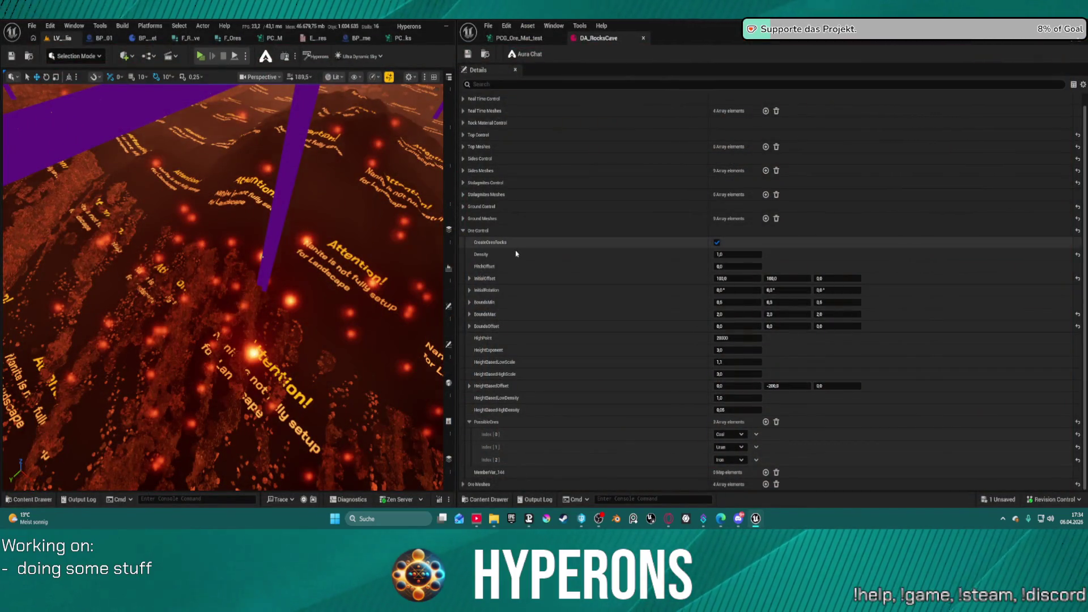
Open DEV_Ores_Test from Recent Levels and bring the camera in over the ore rock grid
left_click(32, 26)
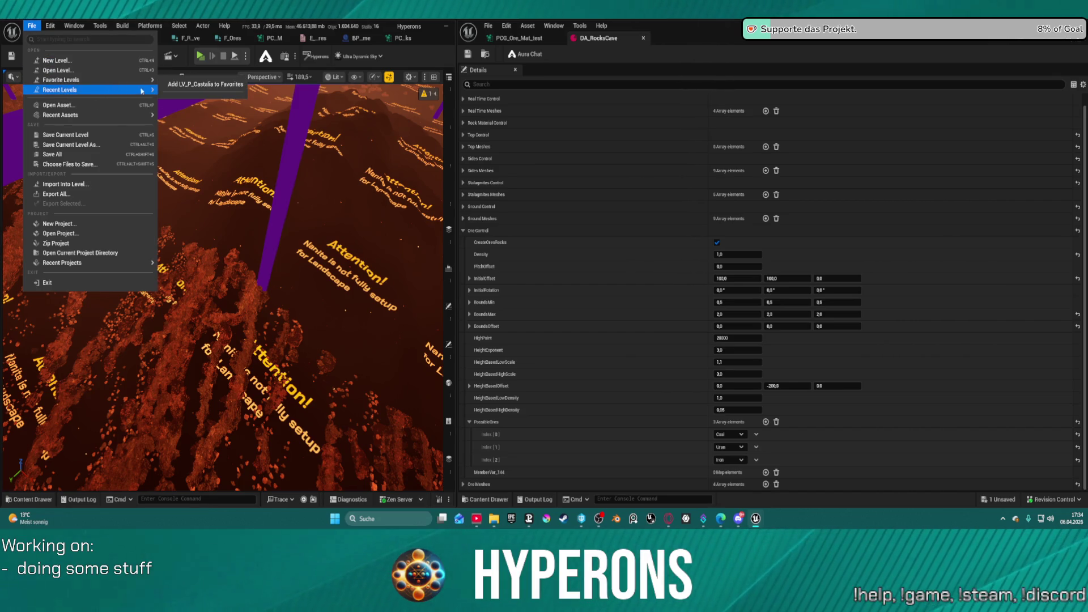
mouse_move(142, 89)
left_click(207, 116)
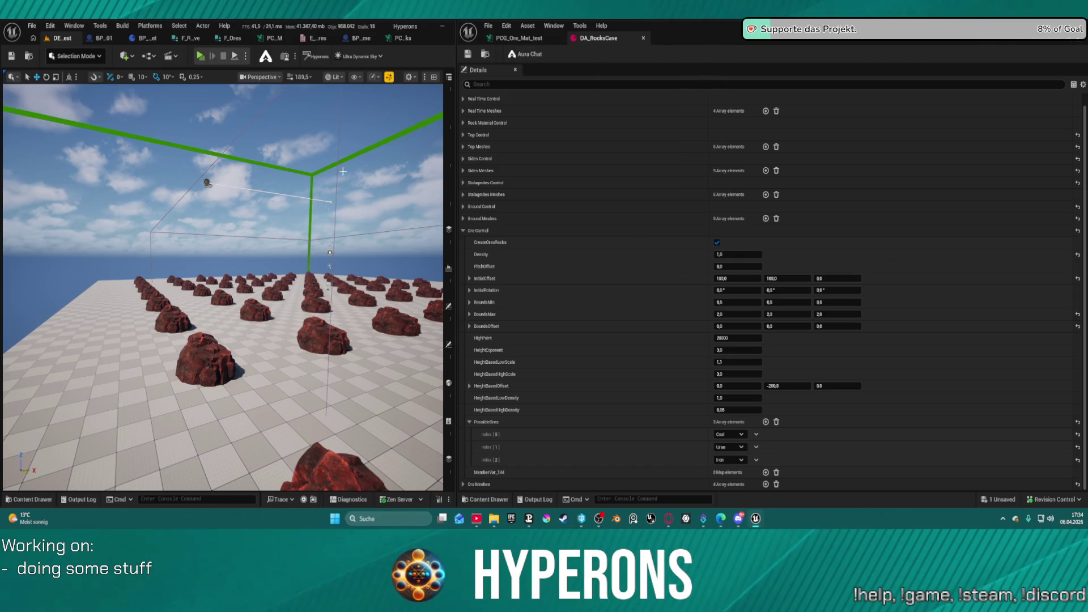
scroll(222, 287, "down", 5)
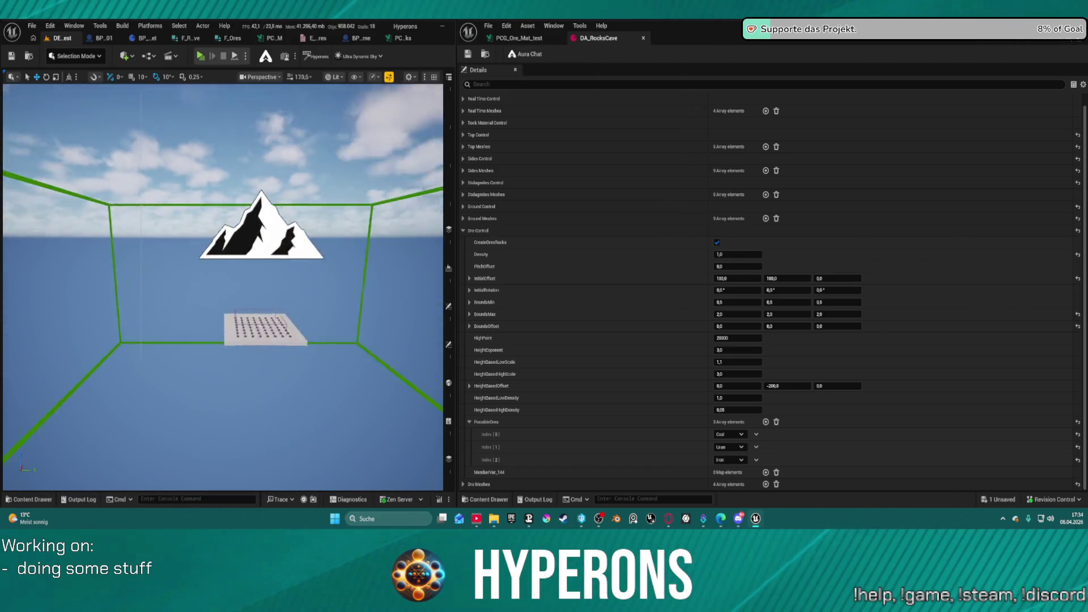
scroll(223, 287, "down", 5)
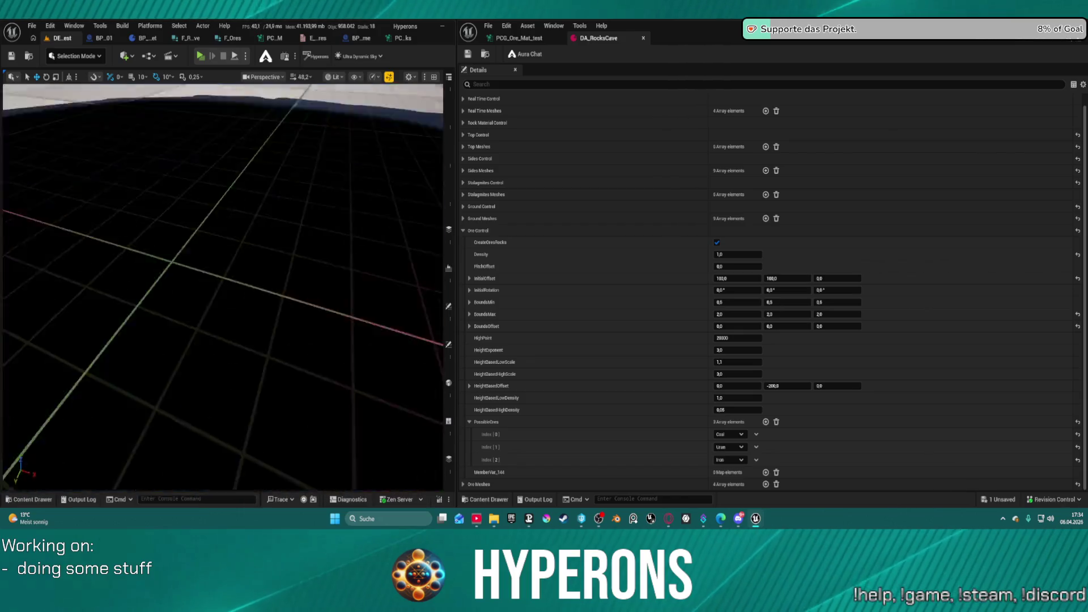
scroll(223, 287, "down", 3)
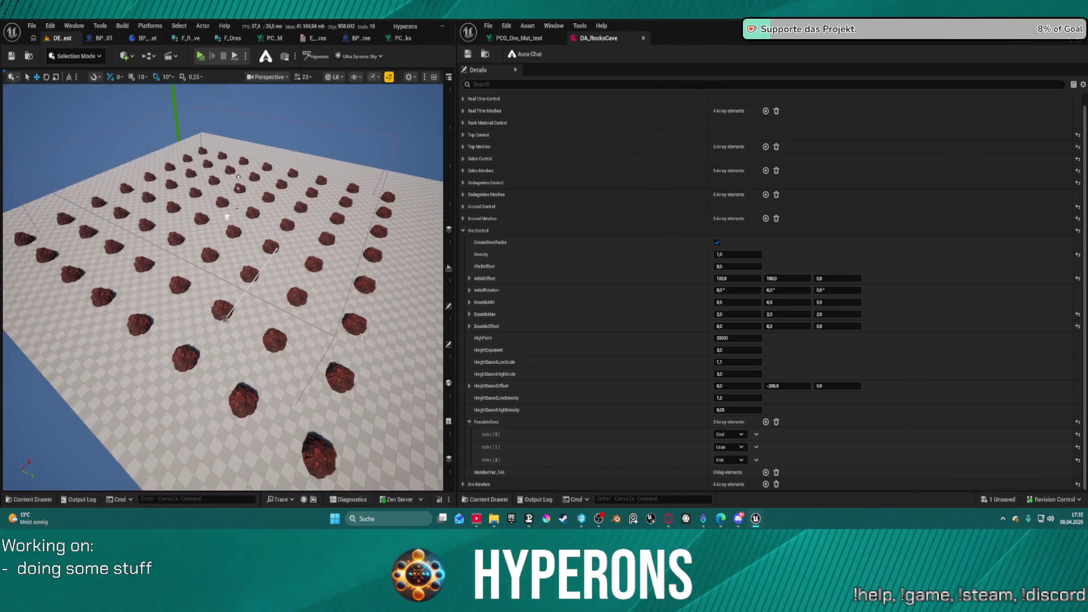
Go to BP_PCG_Cave_01 and locate the ore data-table material-lookup nodes
left_click(137, 43)
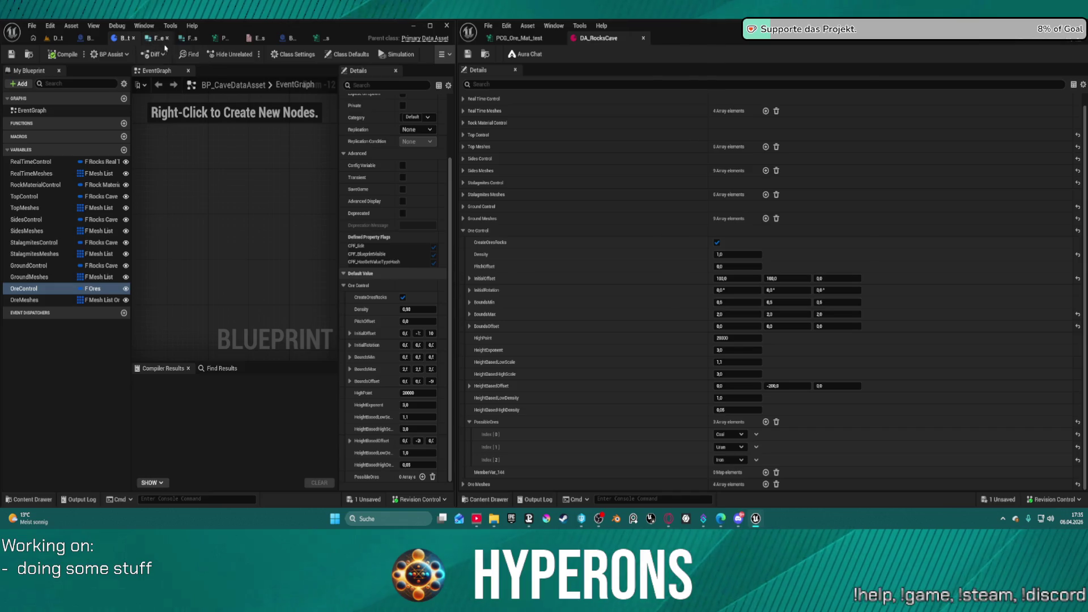
left_click(284, 40)
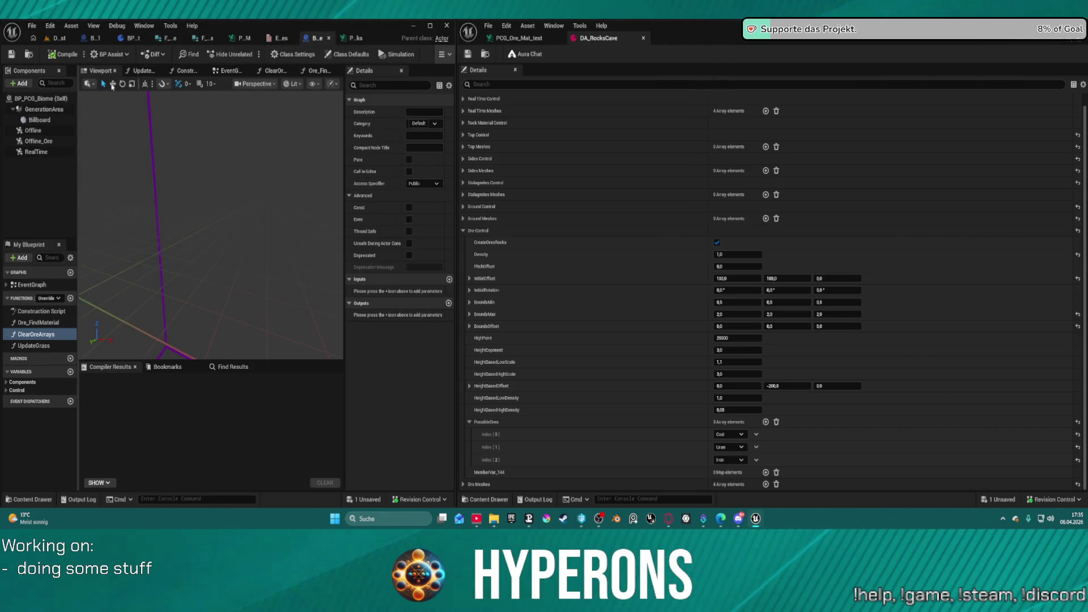
left_click(96, 40)
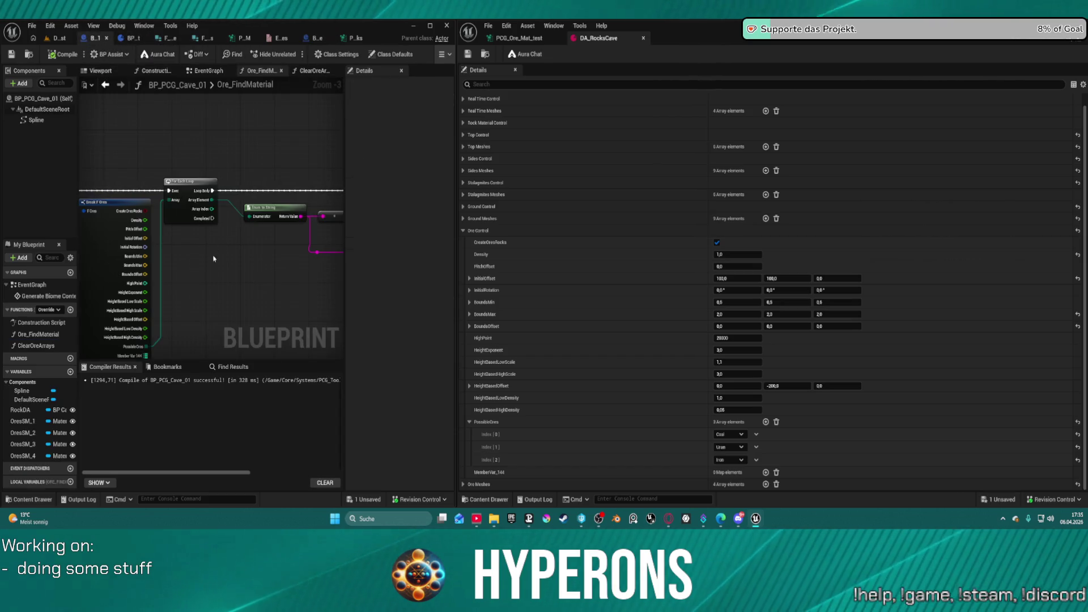
mouse_move(296, 320)
left_mouse_down()
mouse_move(255, 291)
mouse_move(104, 272)
mouse_move(200, 256)
left_mouse_up()
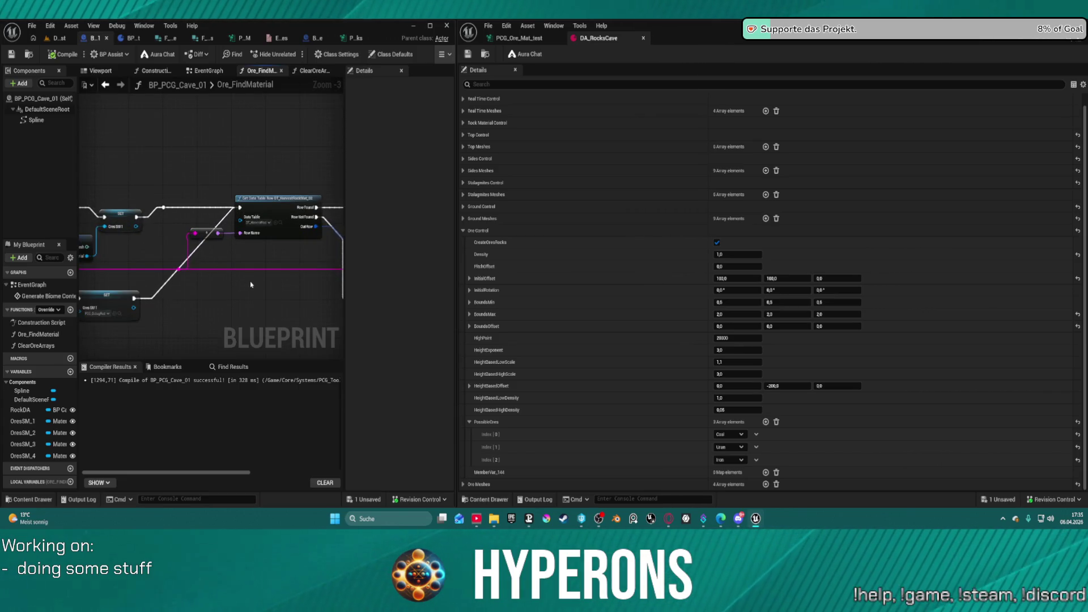
scroll(251, 285, "down", 4)
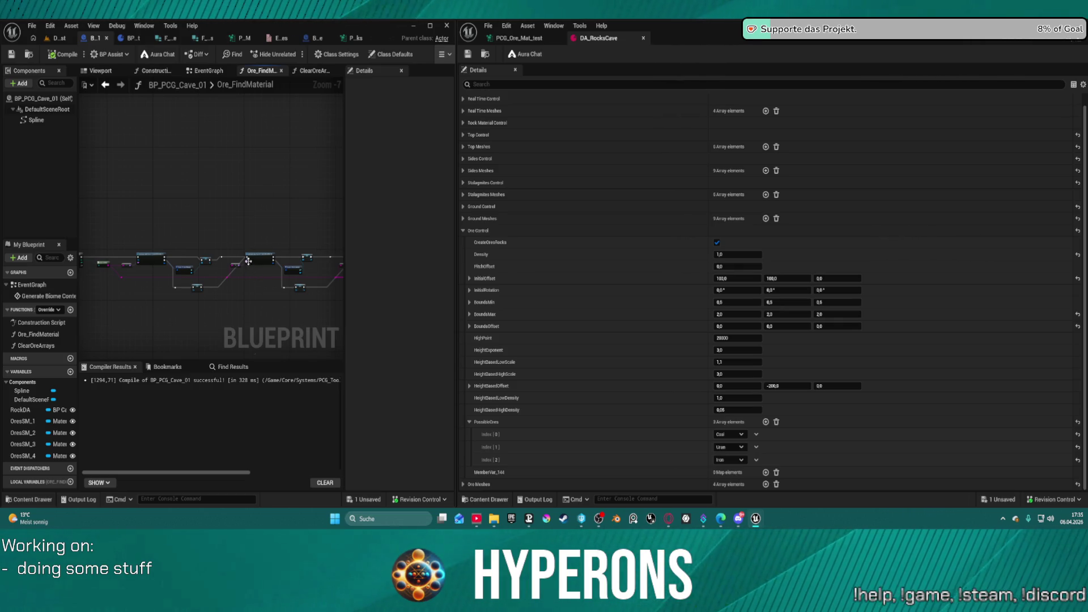
scroll(236, 245, "down", 1)
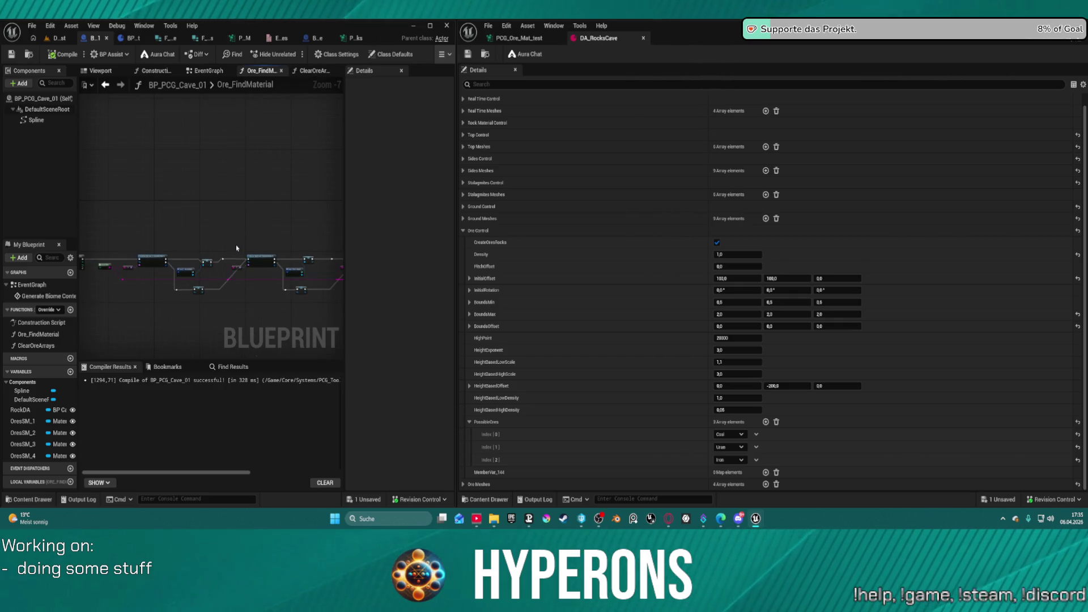
left_click(44, 26)
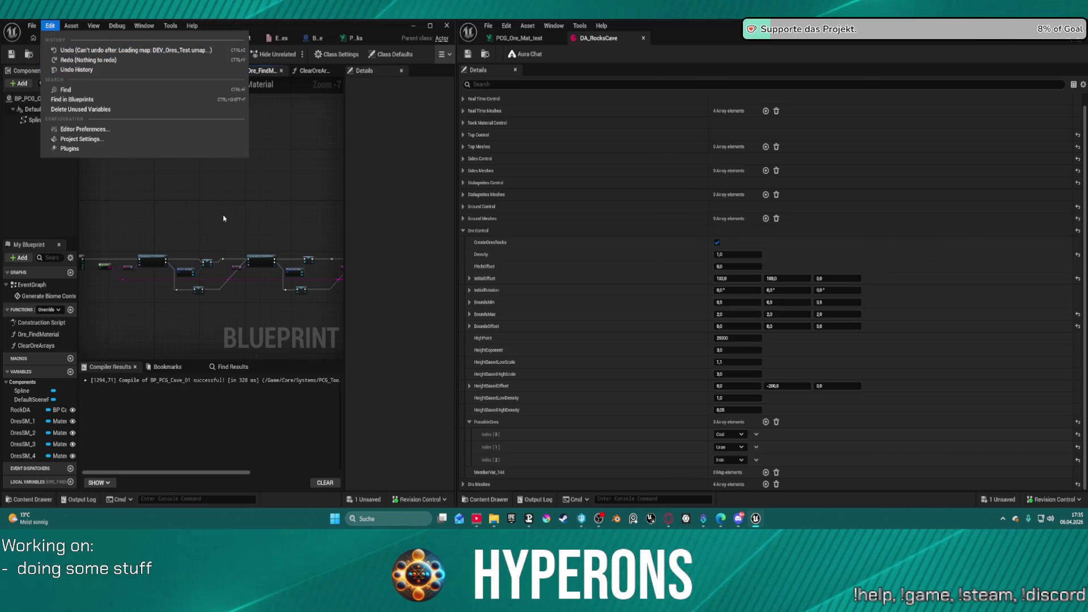
scroll(266, 219, "up", 3)
mouse_move(267, 219)
left_mouse_down()
mouse_move(335, 187)
mouse_move(294, 132)
left_mouse_up()
Box-select the old material-lookup node chain, delete it, and tidy the remaining nodes
scroll(246, 165, "down", 6)
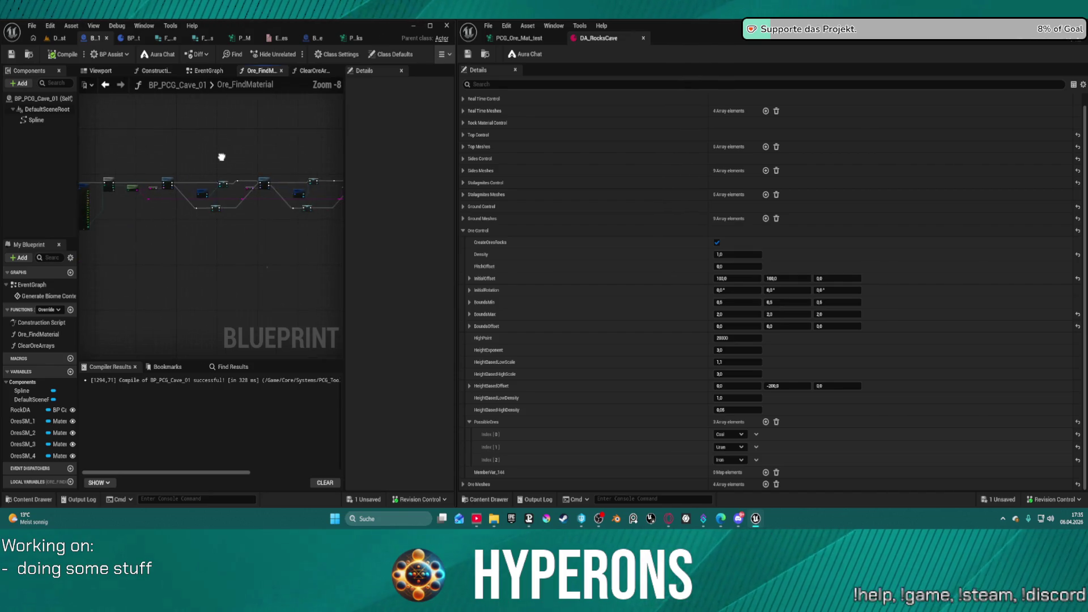
left_click_drag(214, 172, 195, 170)
scroll(78, 192, "down", 2)
scroll(122, 188, "up", 3)
left_click_drag(122, 188, 180, 175)
scroll(162, 164, "up", 2)
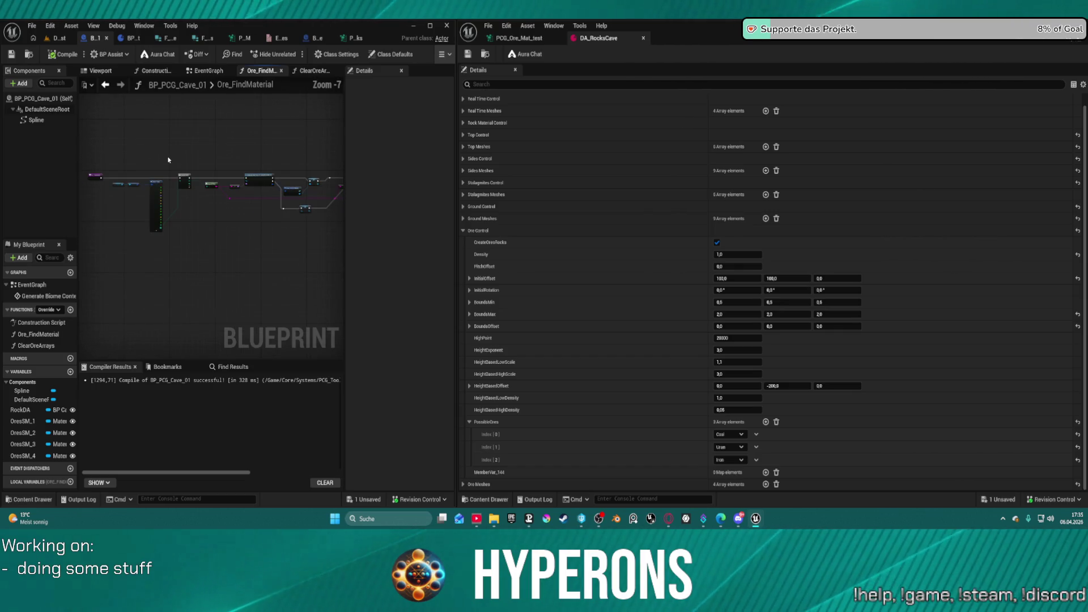
mouse_move(187, 158)
left_mouse_down()
mouse_move(384, 218)
mouse_move(226, 246)
left_mouse_up()
key("shift+a")
mouse_move(165, 143)
left_mouse_down()
mouse_move(244, 143)
mouse_move(214, 142)
left_mouse_up()
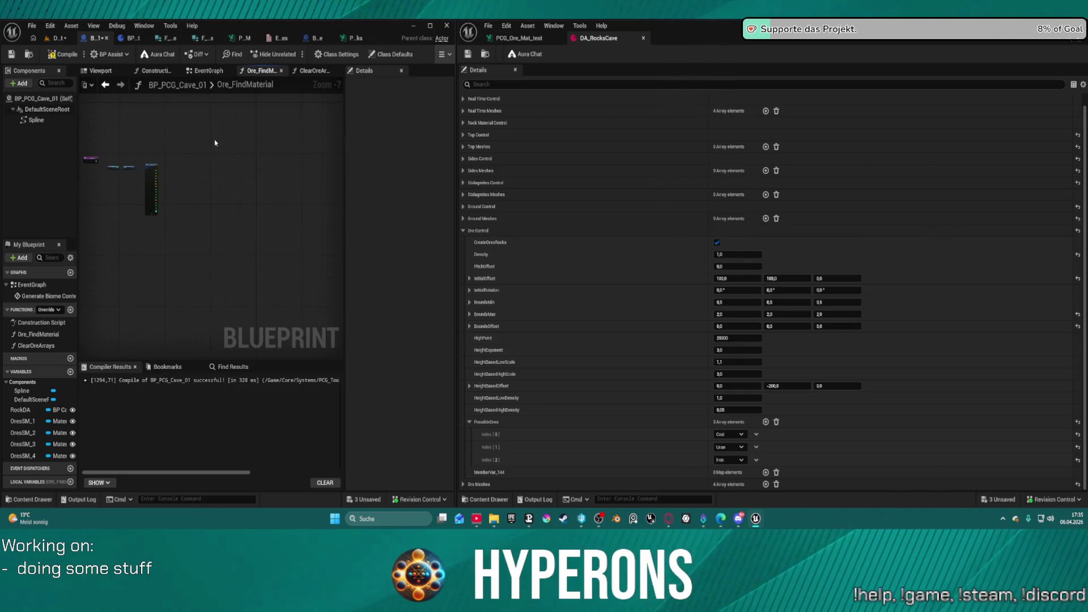
scroll(214, 142, "up", 3)
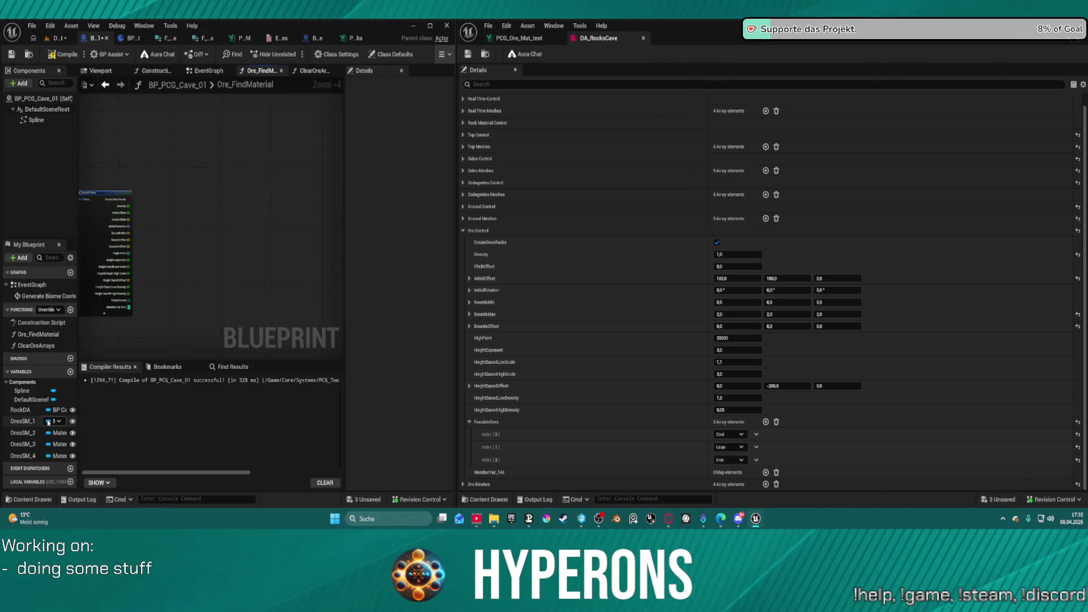
right_click(47, 454)
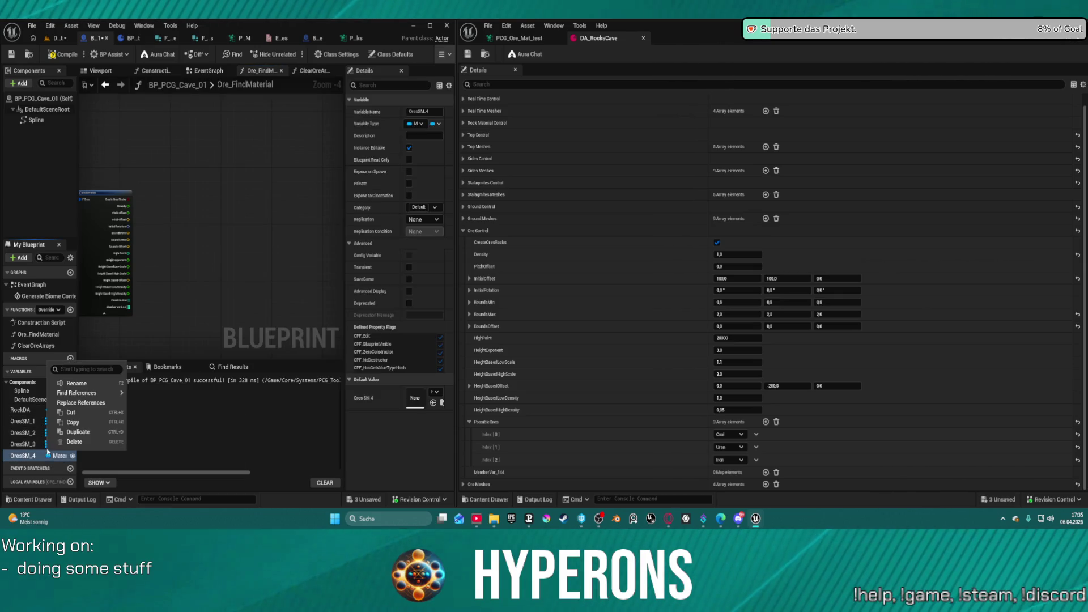
Change the OresSM_4 variable's container type to an Array of materials
left_click(48, 458)
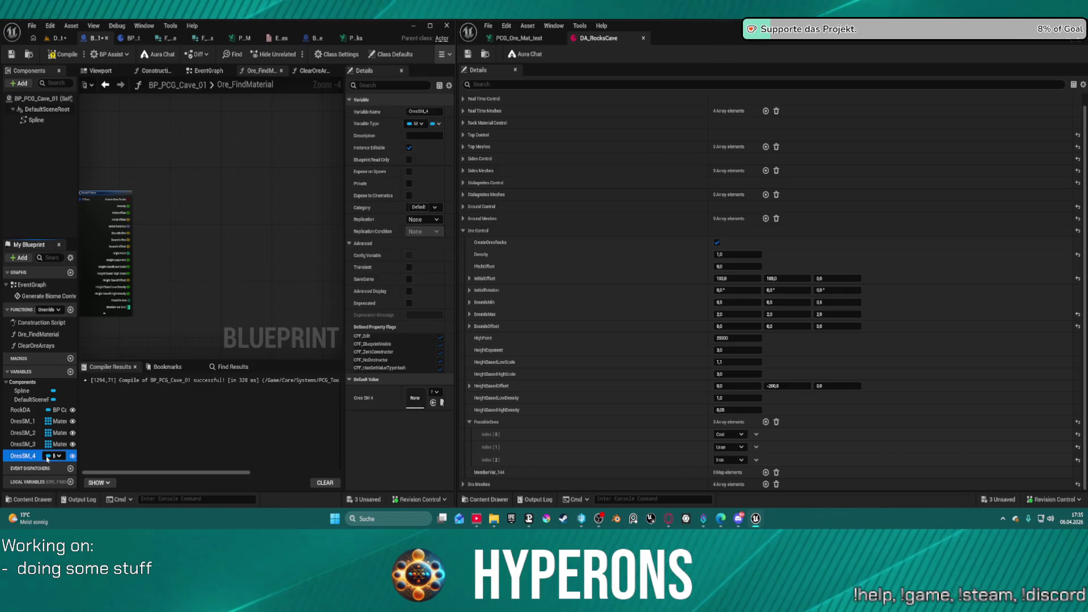
left_click(48, 458)
left_click(57, 475)
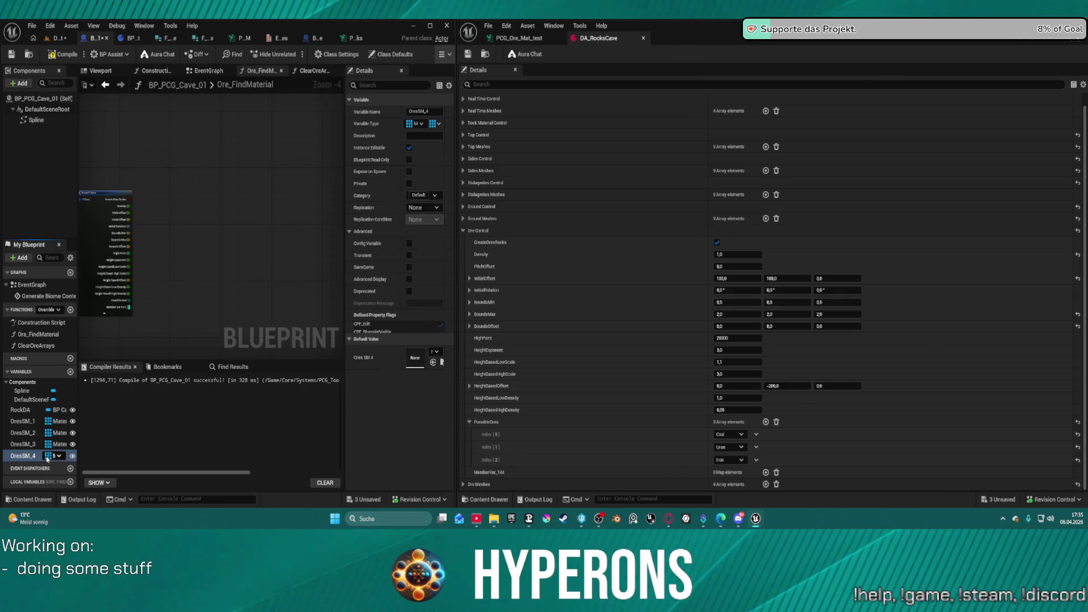
Copy the ore material nodes from BP_PCG_Biome's Ore_FindMaterial function
left_click(309, 42)
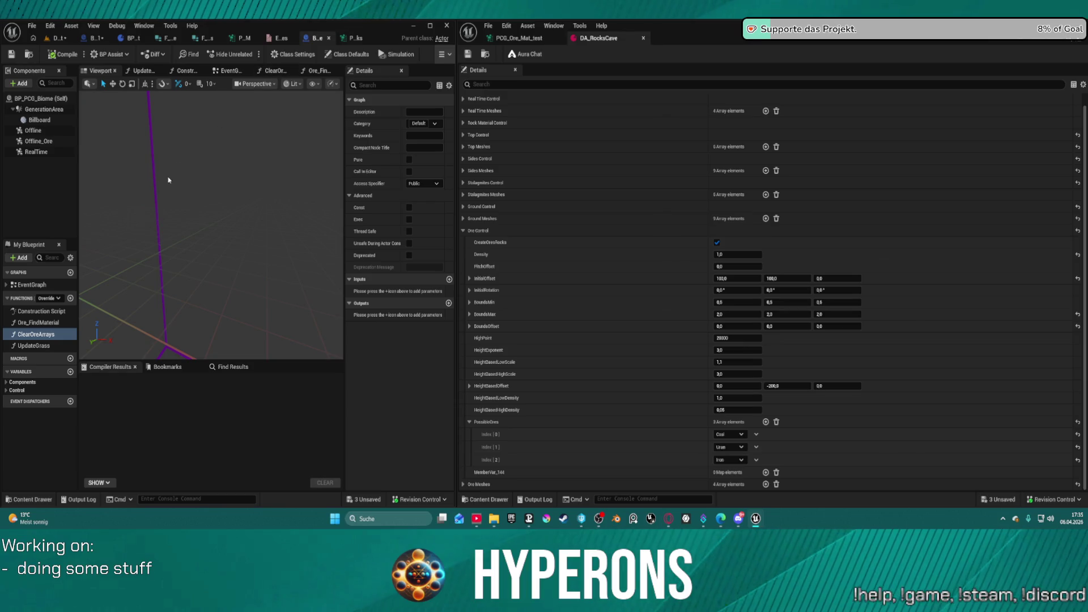
double_click(37, 322)
scroll(209, 197, "down", 3)
left_click_drag(175, 176, 311, 248)
mouse_move(121, 177)
left_mouse_down()
mouse_move(138, 207)
mouse_move(364, 236)
mouse_move(265, 242)
left_mouse_up()
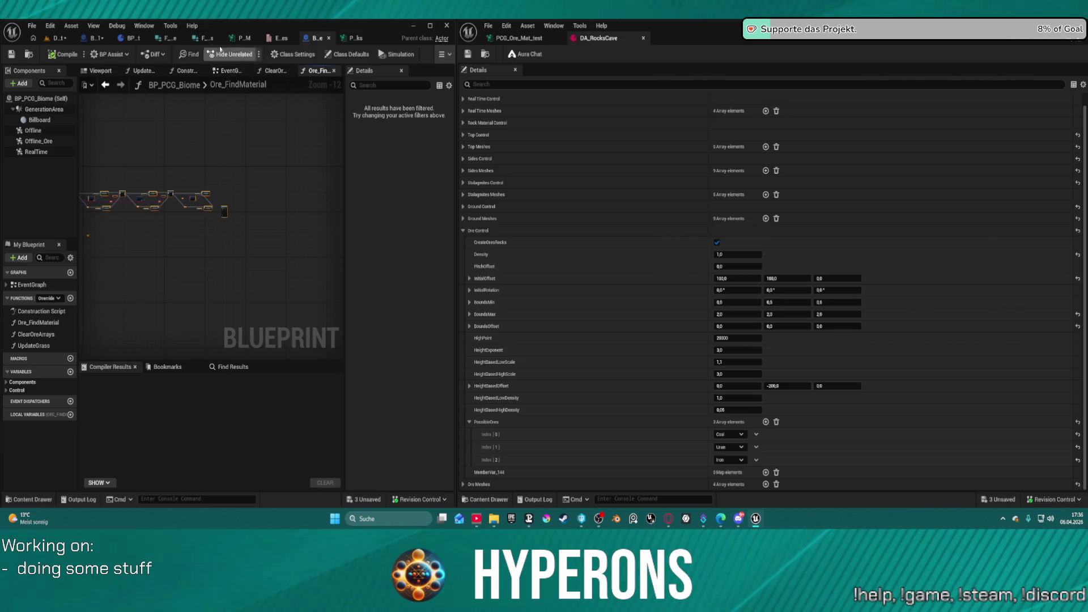
left_click(98, 38)
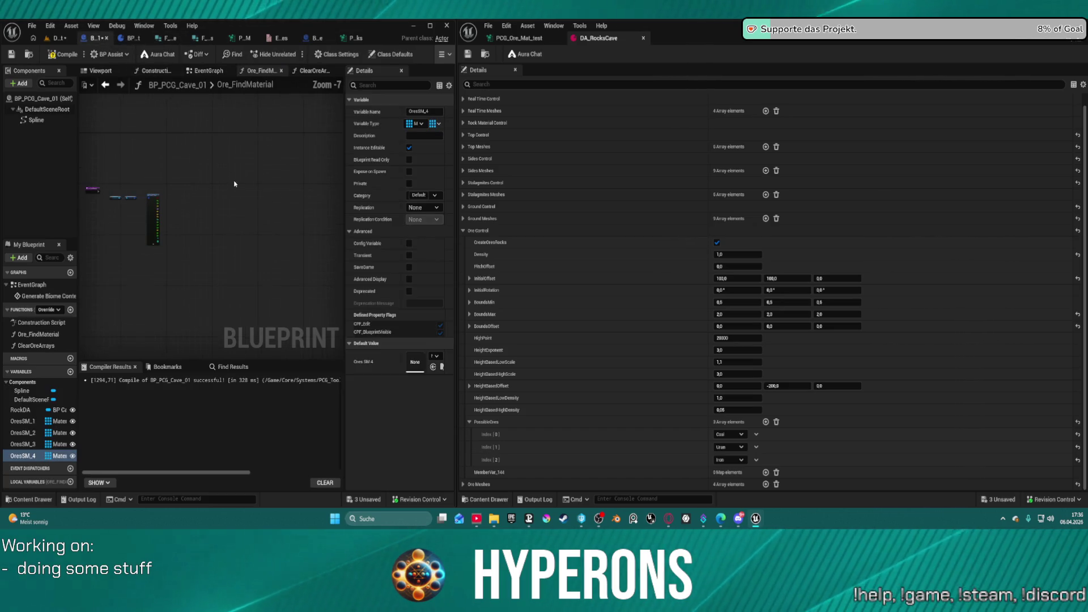
scroll(198, 191, "up", 1)
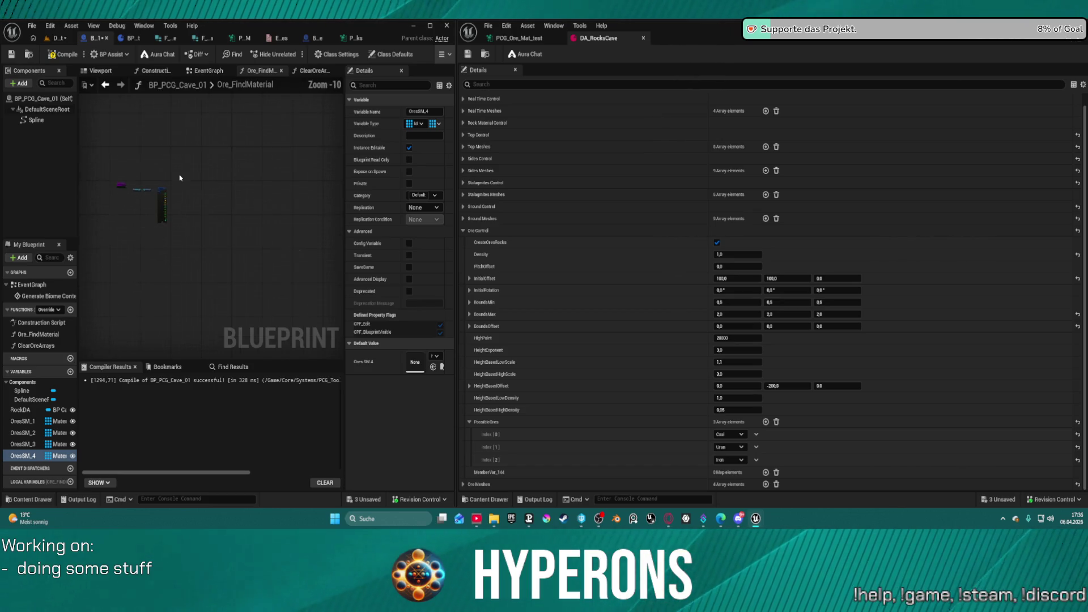
scroll(180, 185, "down", 1)
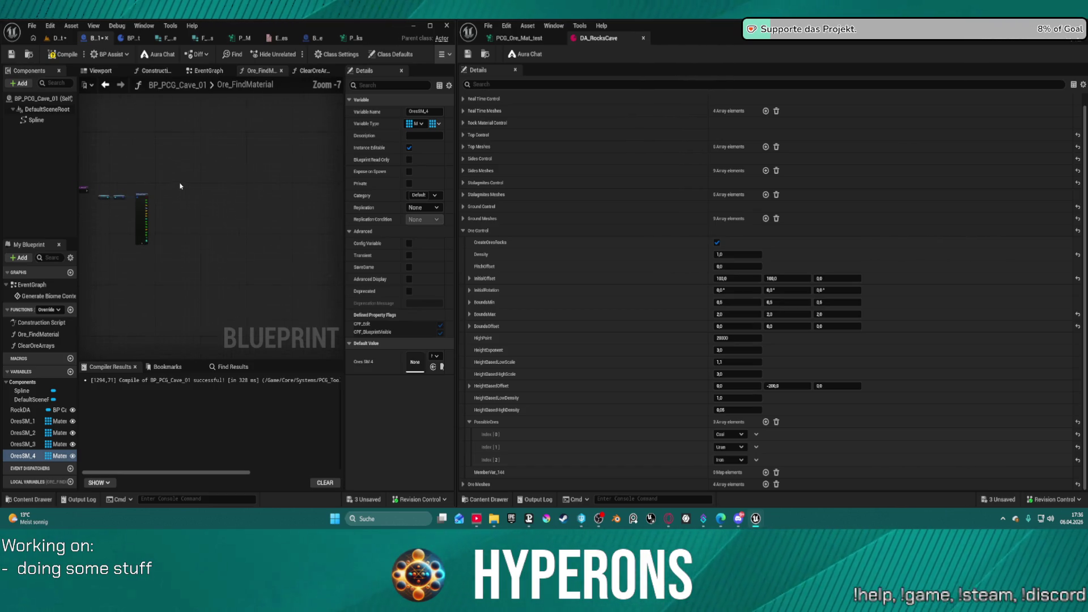
left_click(313, 39)
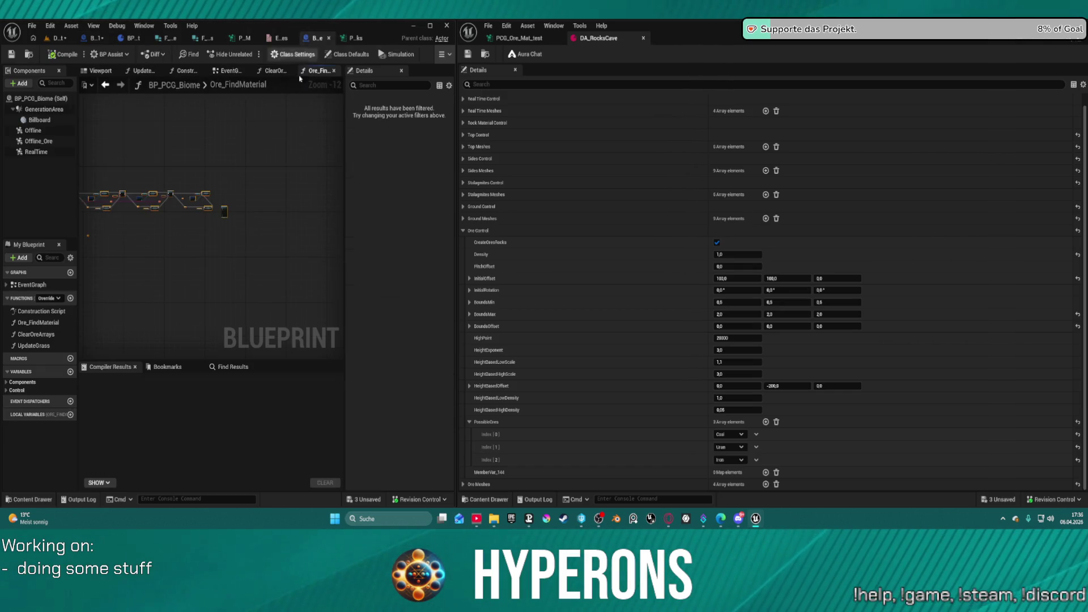
right_click(209, 213)
left_click(248, 234)
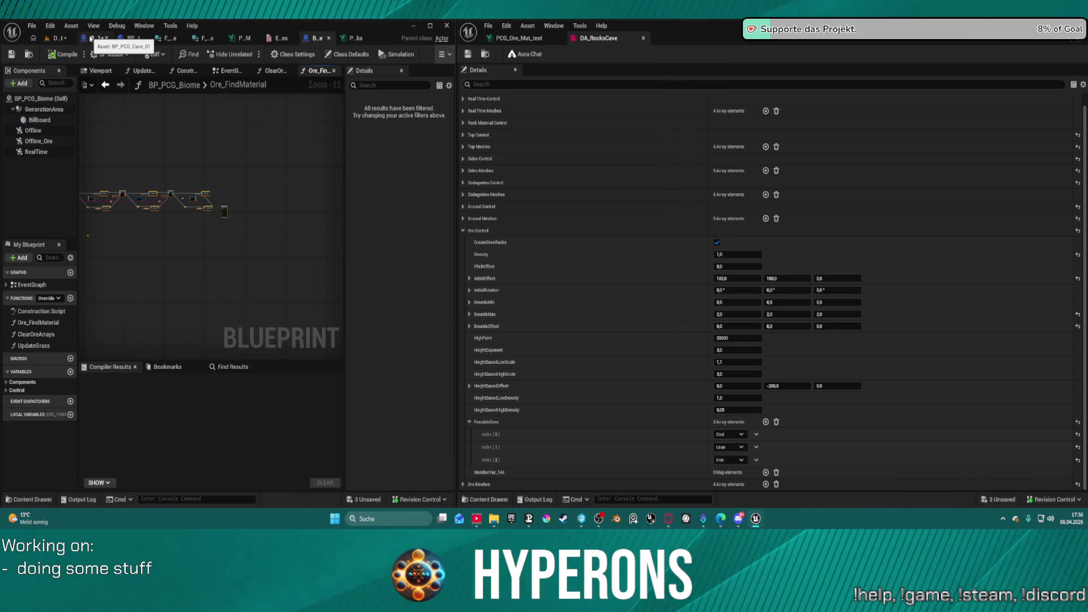
Paste the nodes into BP_PCG_Cave_01, wire in the function input and ore settings, and compile
left_click(90, 38)
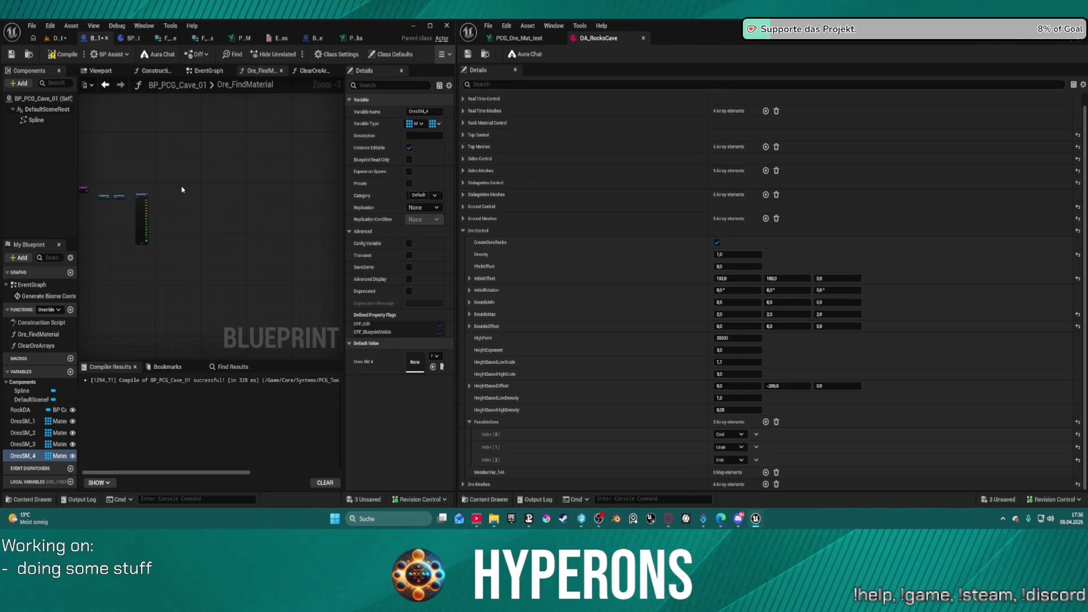
right_click(160, 186)
right_click(154, 186)
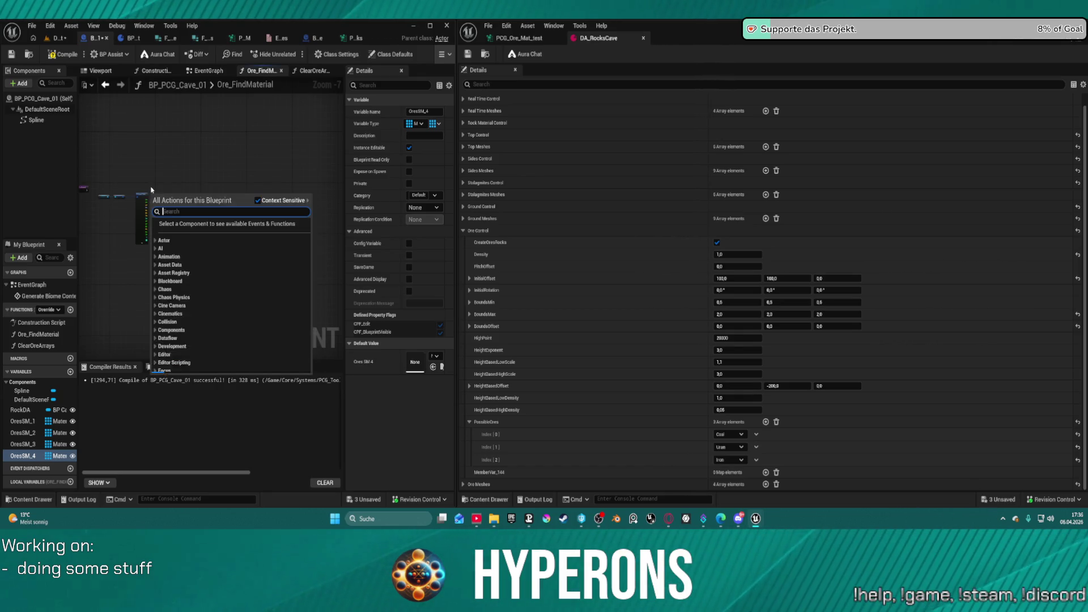
key("Escape")
key("ctrl+v")
mouse_move(158, 173)
left_mouse_down()
mouse_move(368, 190)
mouse_move(339, 229)
left_mouse_up()
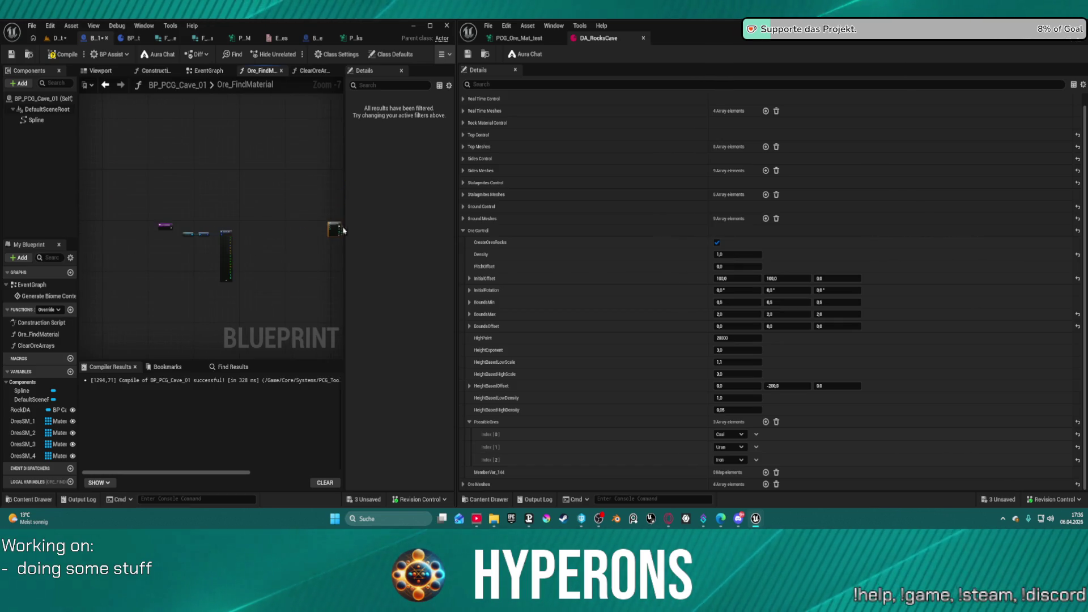
scroll(213, 225, "up", 2)
mouse_move(130, 234)
left_mouse_down()
mouse_move(255, 243)
mouse_move(328, 213)
mouse_move(158, 234)
left_mouse_up()
mouse_move(256, 234)
left_mouse_down()
mouse_move(152, 326)
mouse_move(113, 325)
left_mouse_up()
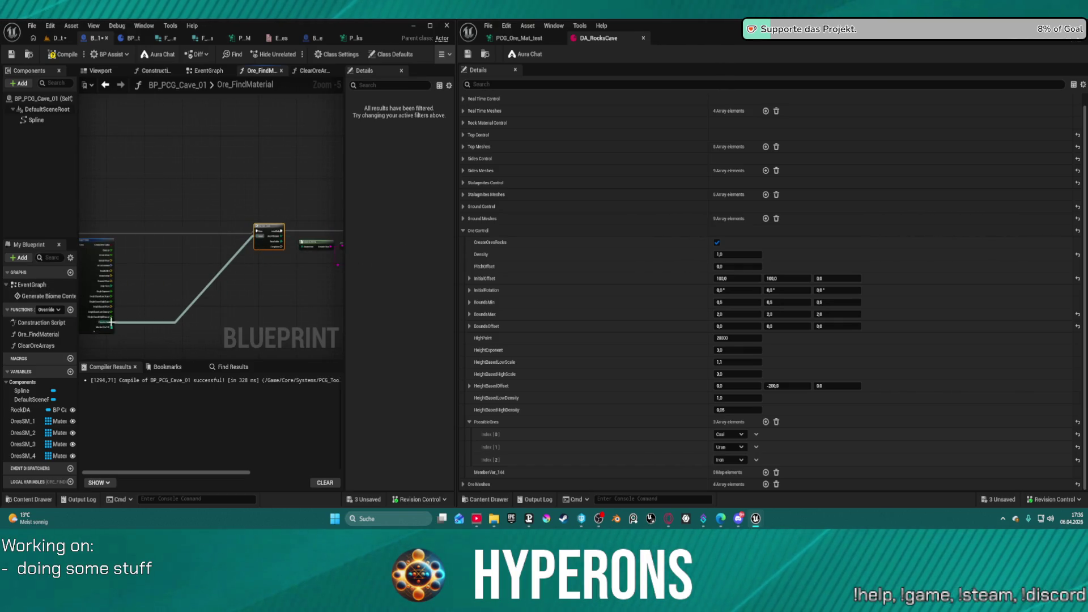
key("F7")
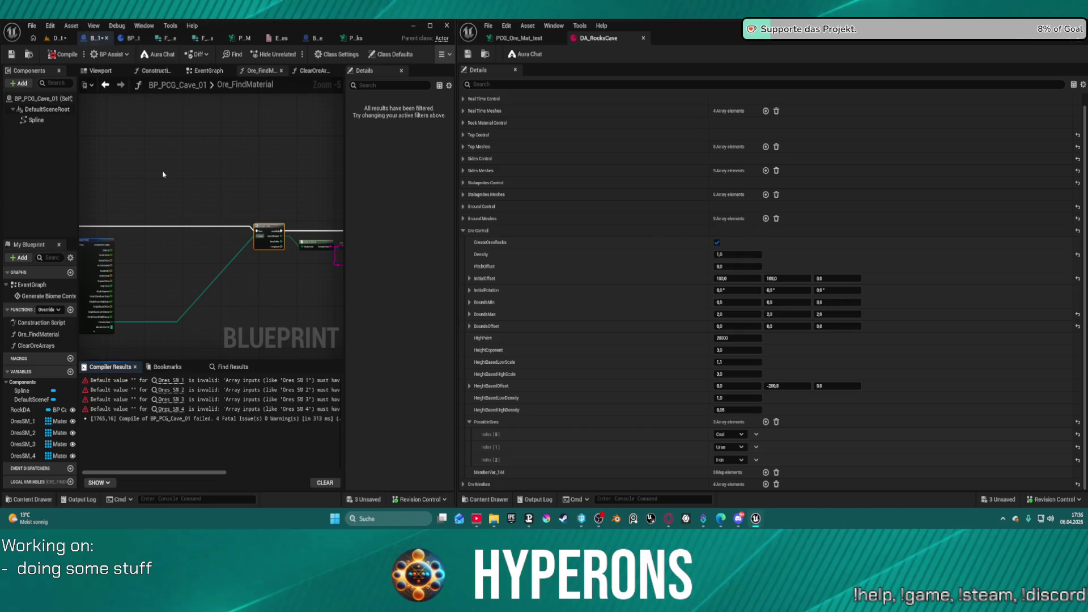
Jump to the first compile error and delete the broken Ores SM set nodes
left_click(170, 380)
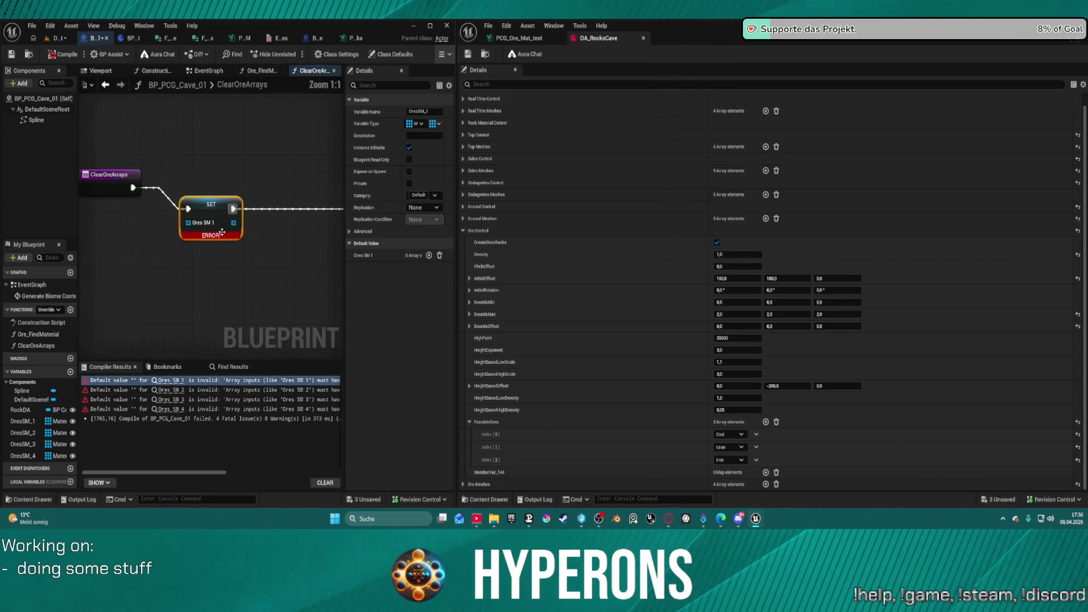
scroll(174, 195, "down", 3)
left_click_drag(161, 184, 293, 230)
key("Delete")
Delete the clear nodes from the ClearOreArrays function graph
left_click(310, 38)
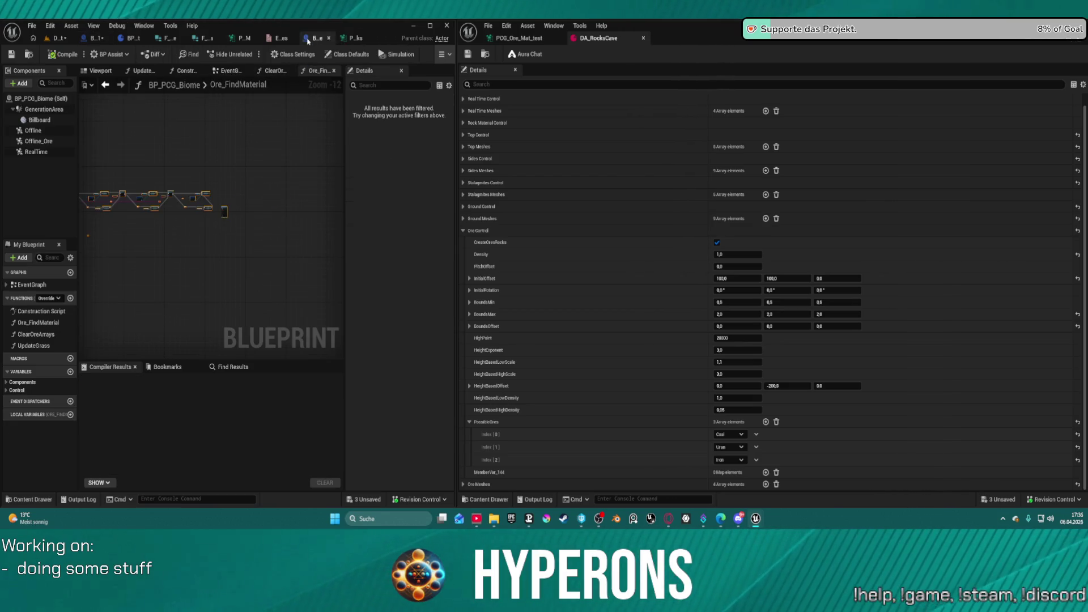
left_click(276, 71)
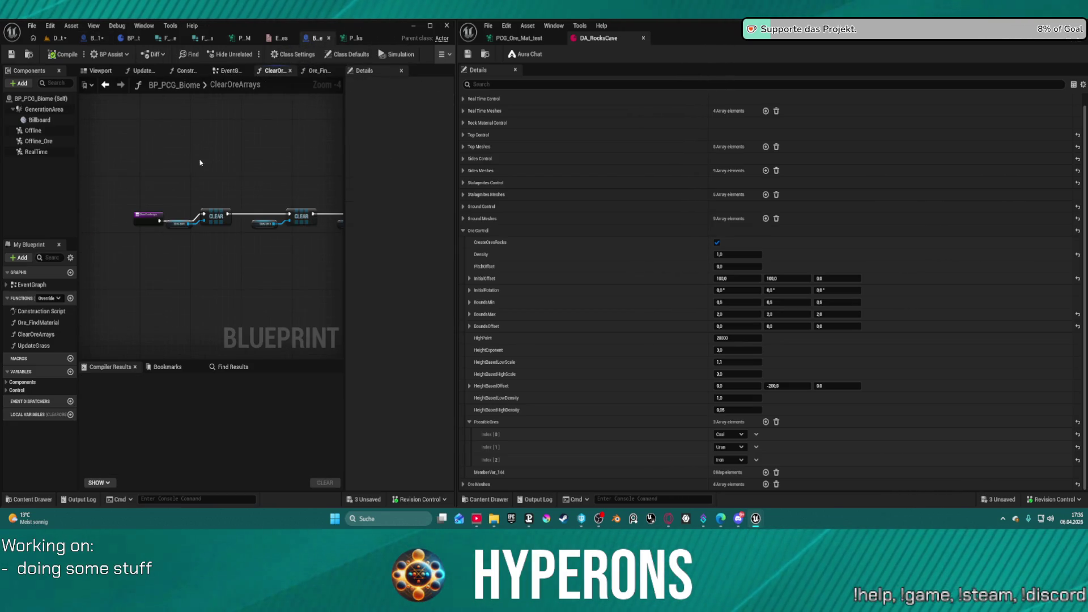
left_click_drag(229, 191, 298, 232)
key("Delete")
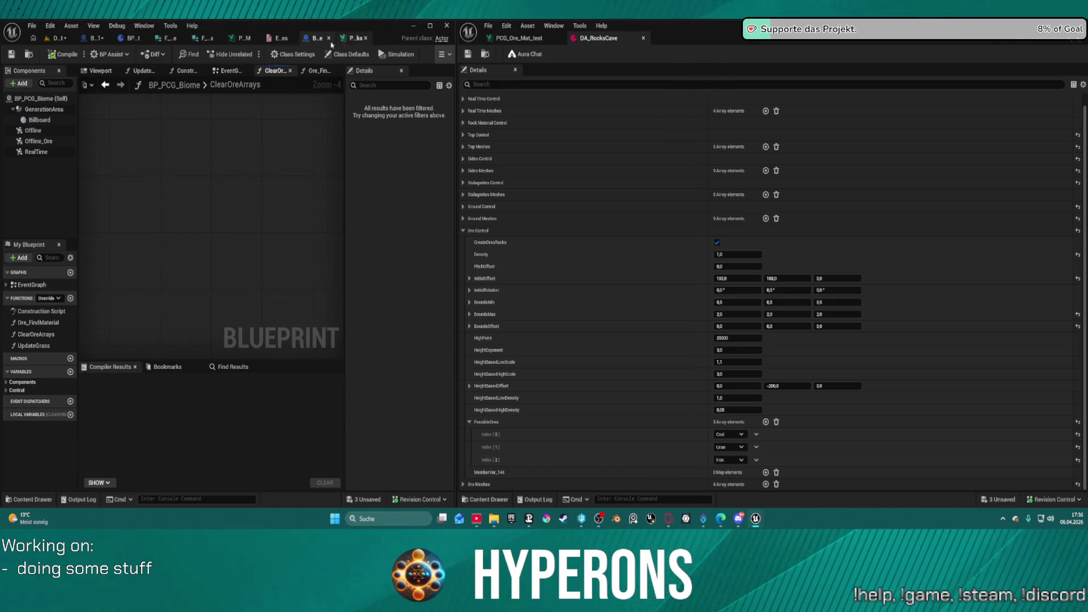
left_click(89, 38)
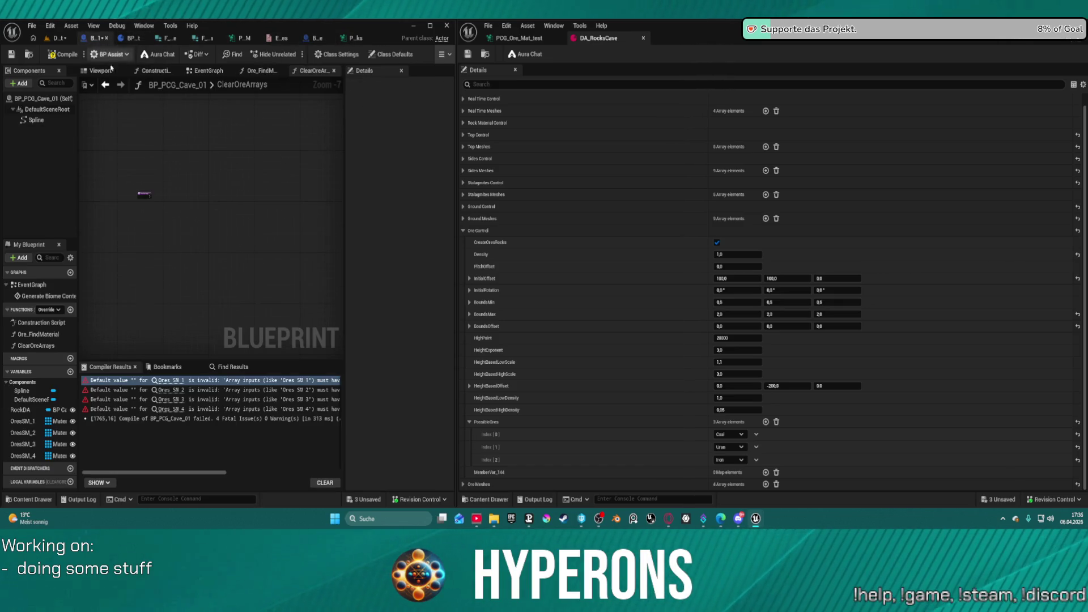
right_click(165, 195)
left_click(163, 165)
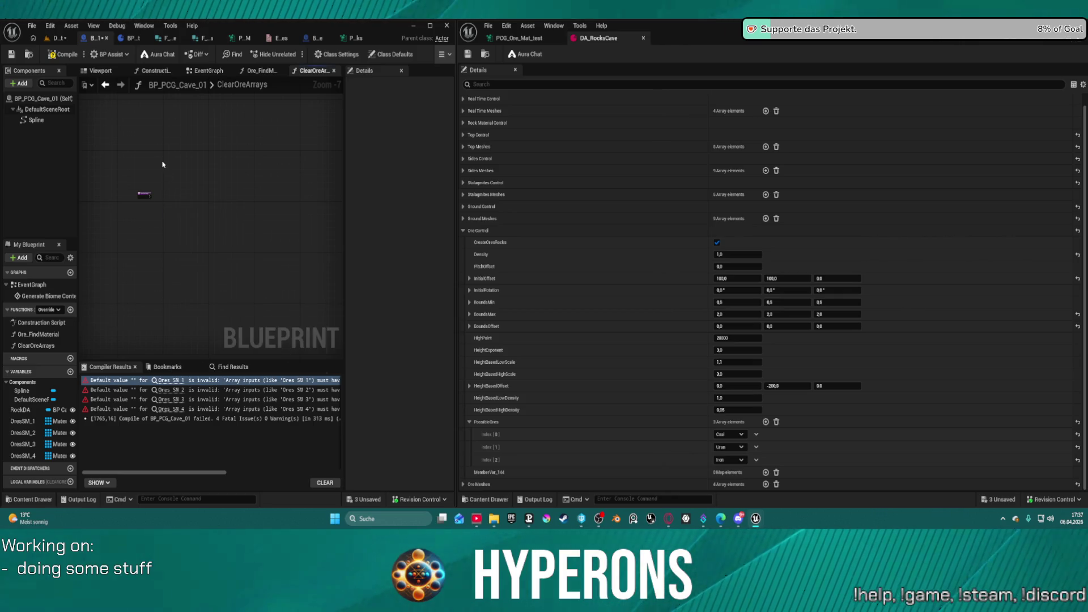
right_click(174, 198)
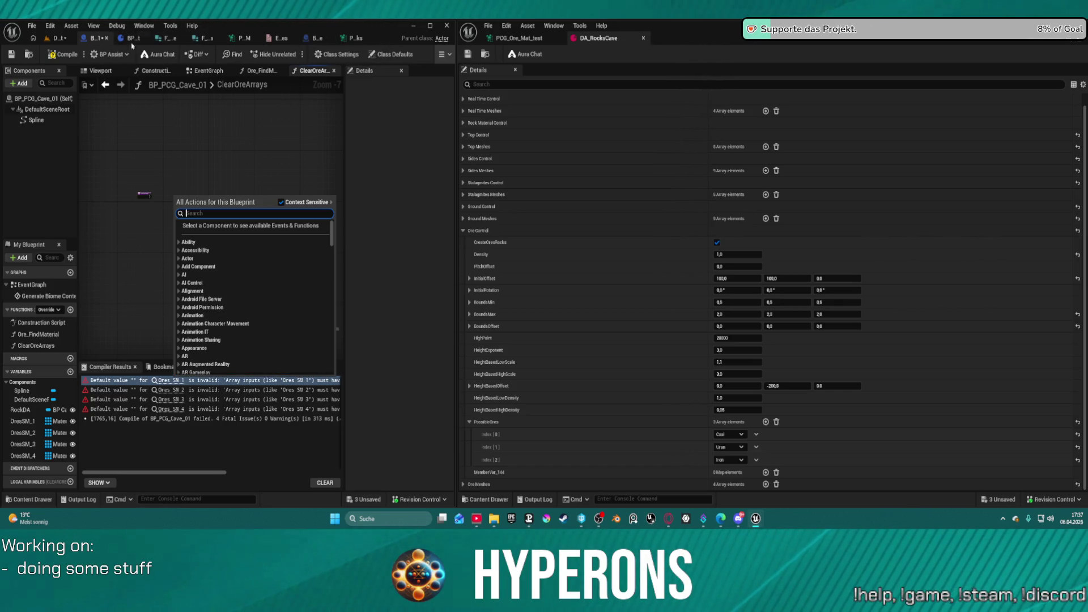
Connect ClearOreArrays' entry to the CLEAR node in BP_PCG_Cave_01 and recompile
left_click(307, 43)
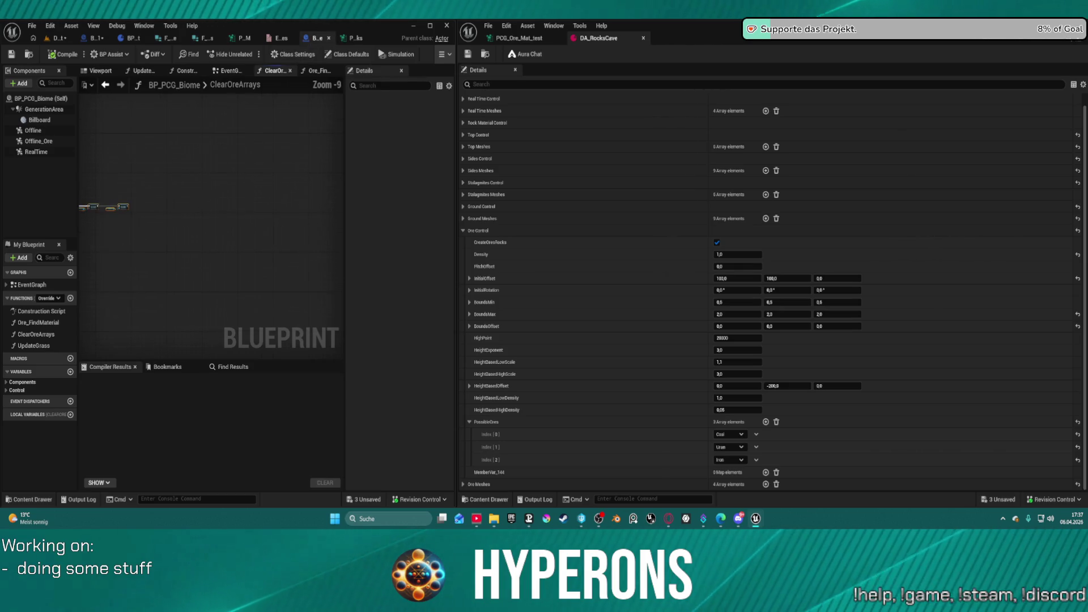
scroll(267, 170, "up", 9)
right_click(182, 155)
left_click(219, 209)
left_click(89, 39)
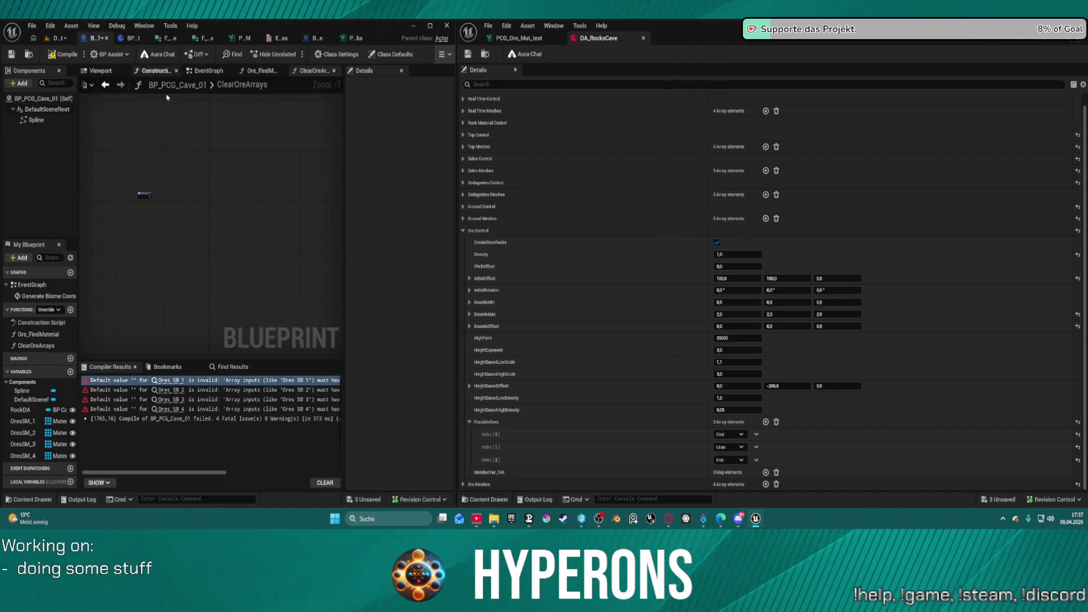
scroll(152, 208, "up", 4)
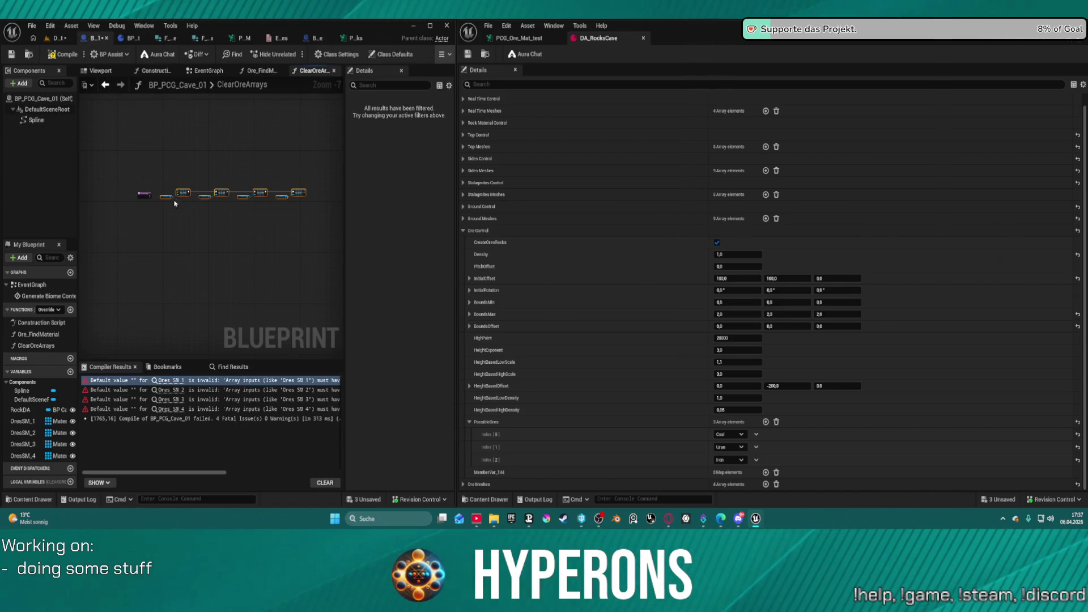
left_click_drag(144, 214, 227, 201)
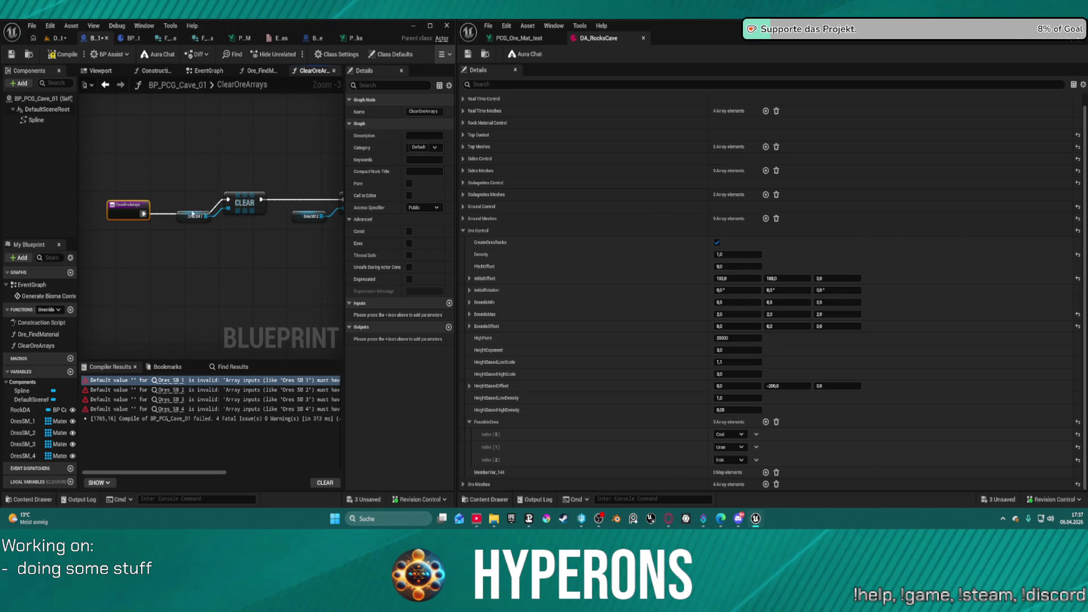
key("F7")
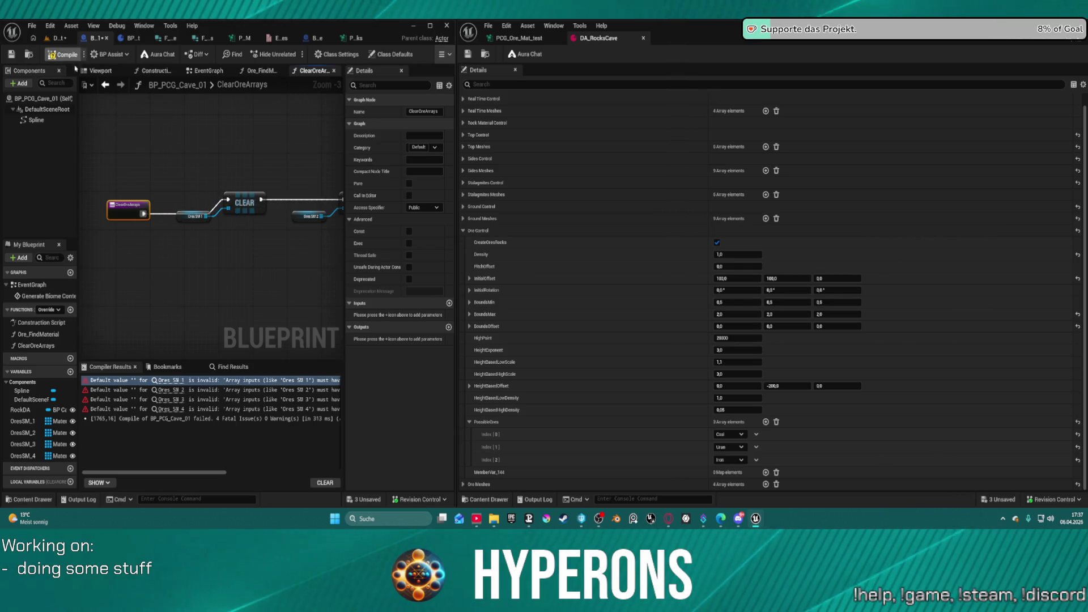
left_click(57, 38)
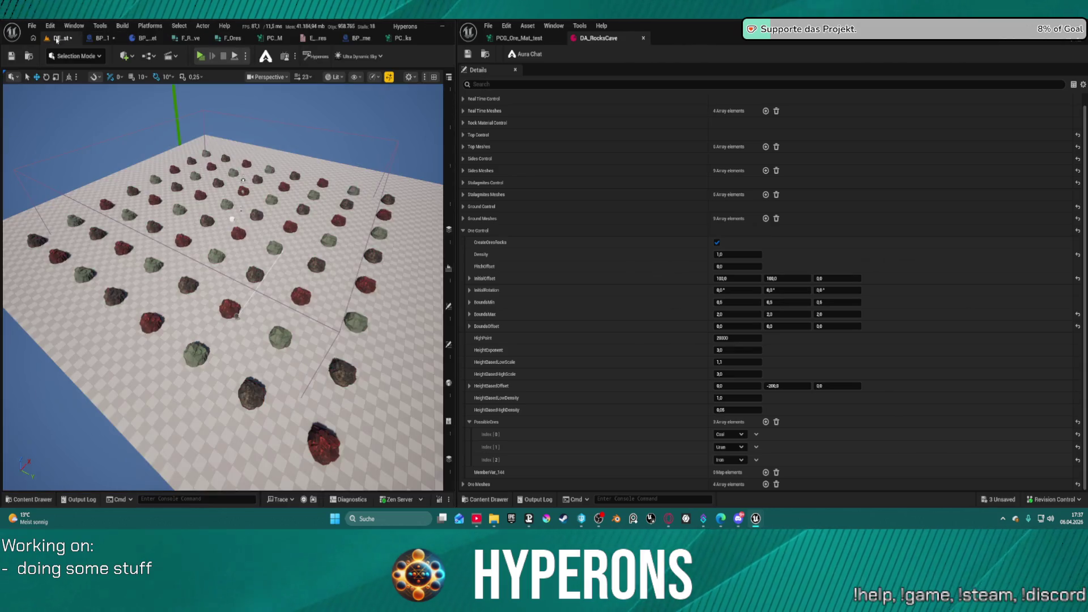
Orbit and zoom around the red and green ore rock grid, then bring up PCG_Ore_Mat_test
mouse_move(227, 283)
left_mouse_down()
mouse_move(204, 227)
mouse_move(215, 267)
mouse_move(226, 249)
mouse_move(227, 289)
mouse_move(215, 272)
mouse_move(229, 277)
mouse_move(221, 255)
mouse_move(238, 262)
mouse_move(226, 262)
left_mouse_up()
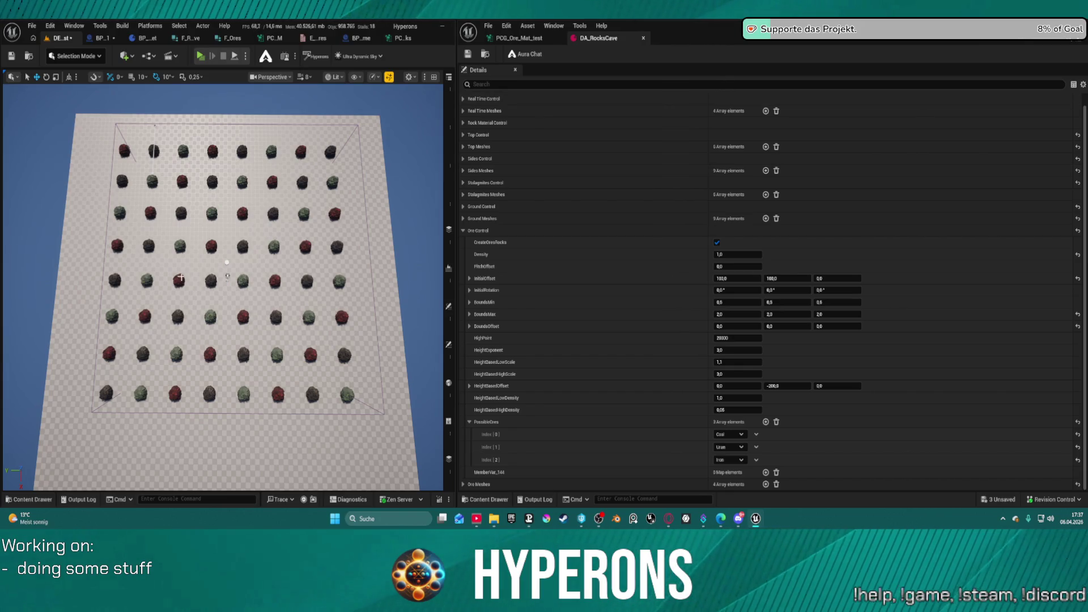
scroll(227, 276, "up", 5)
mouse_move(191, 233)
left_mouse_down()
mouse_move(227, 284)
mouse_move(170, 294)
mouse_move(151, 279)
mouse_move(167, 371)
left_mouse_up()
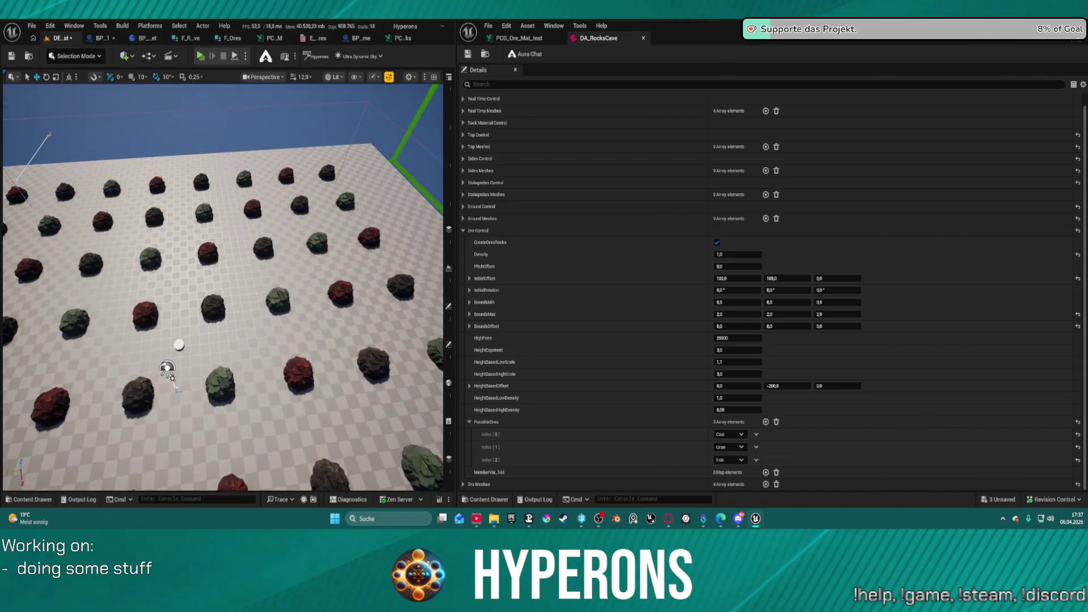
scroll(223, 286, "down", 5)
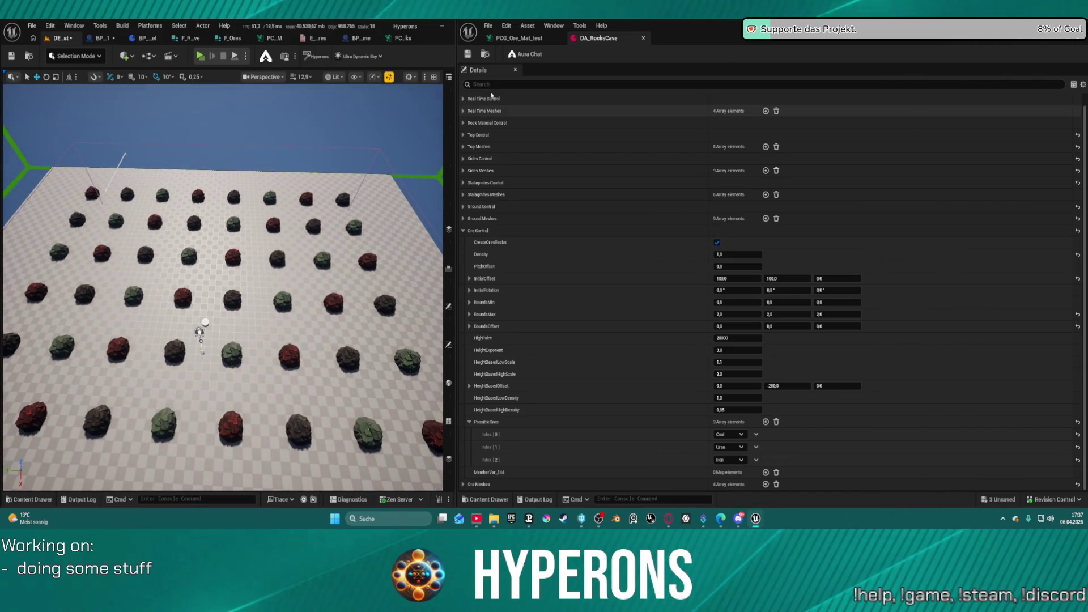
left_click(522, 41)
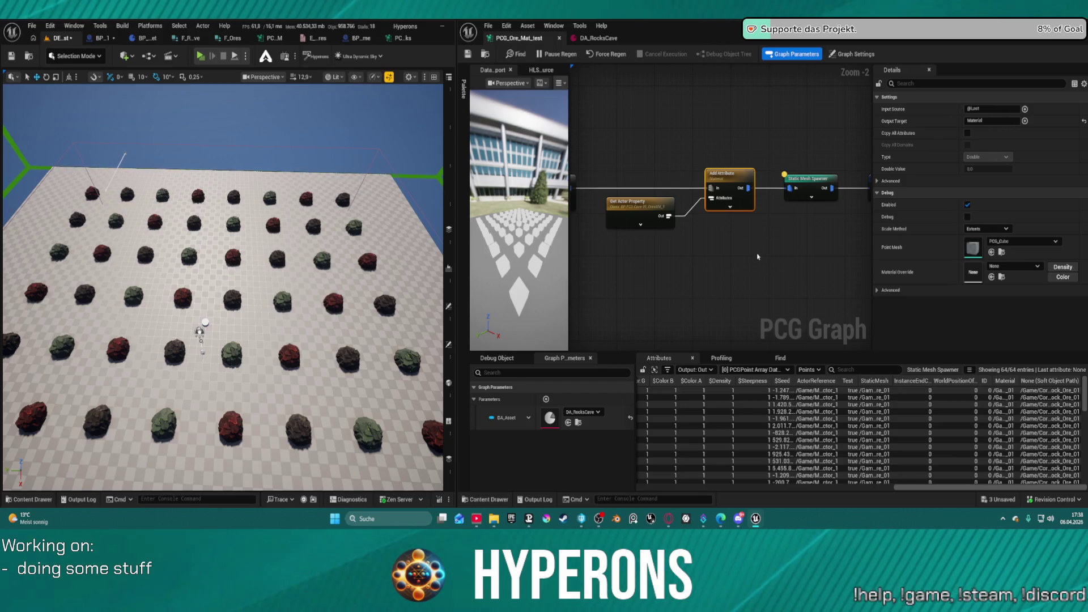
Move the Random Choice node (ratio 0.25) higher up, after the Bounds Modifier node
mouse_move(754, 240)
left_mouse_down()
mouse_move(676, 271)
mouse_move(821, 164)
left_mouse_up()
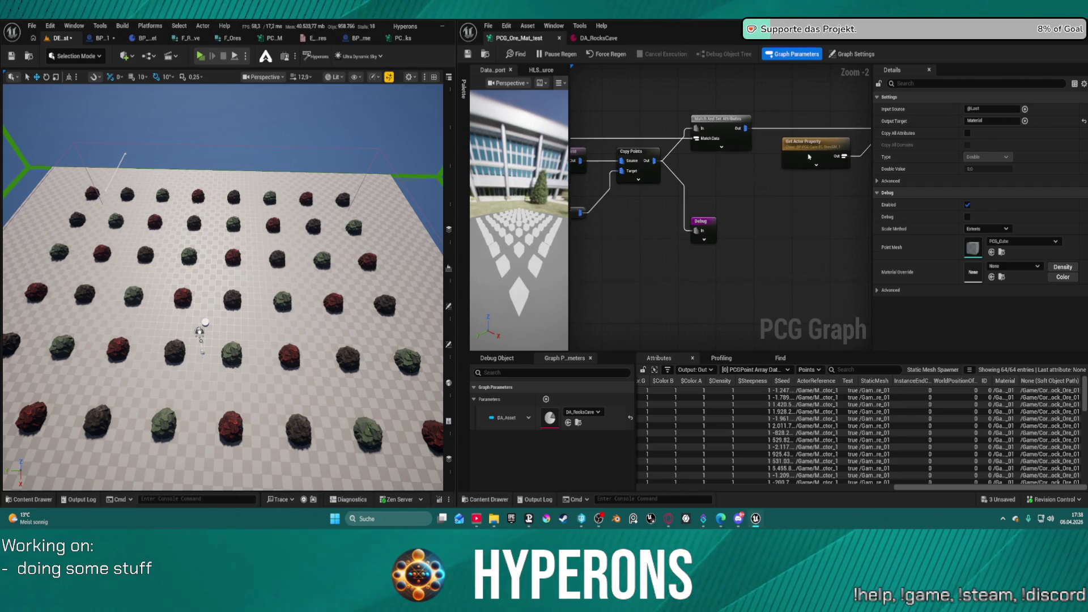
left_click(599, 38)
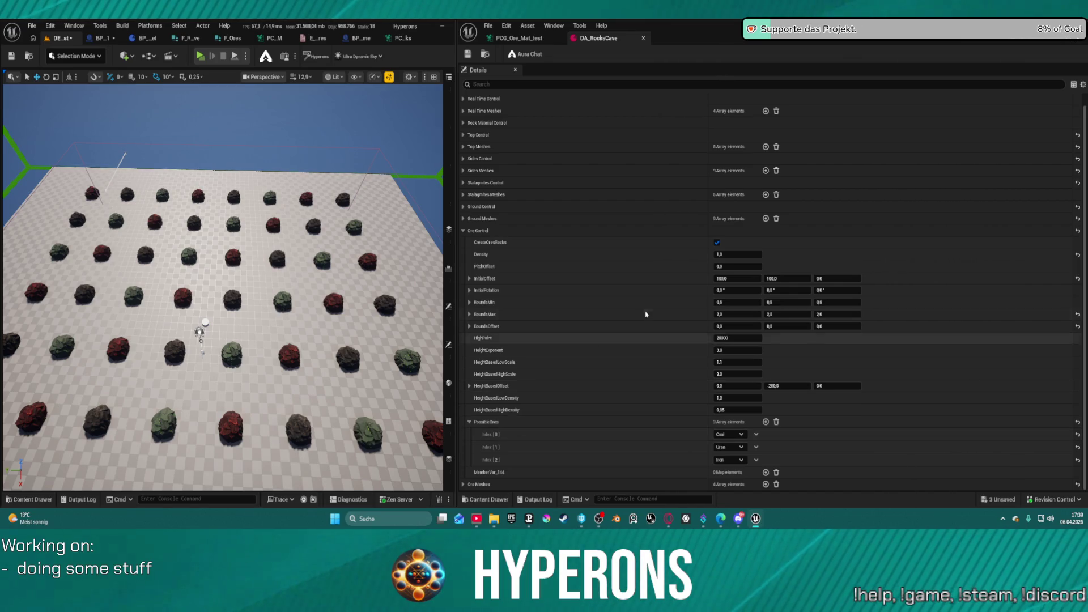
left_click(528, 39)
left_click_drag(715, 262, 716, 161)
scroll(716, 160, "down", 1)
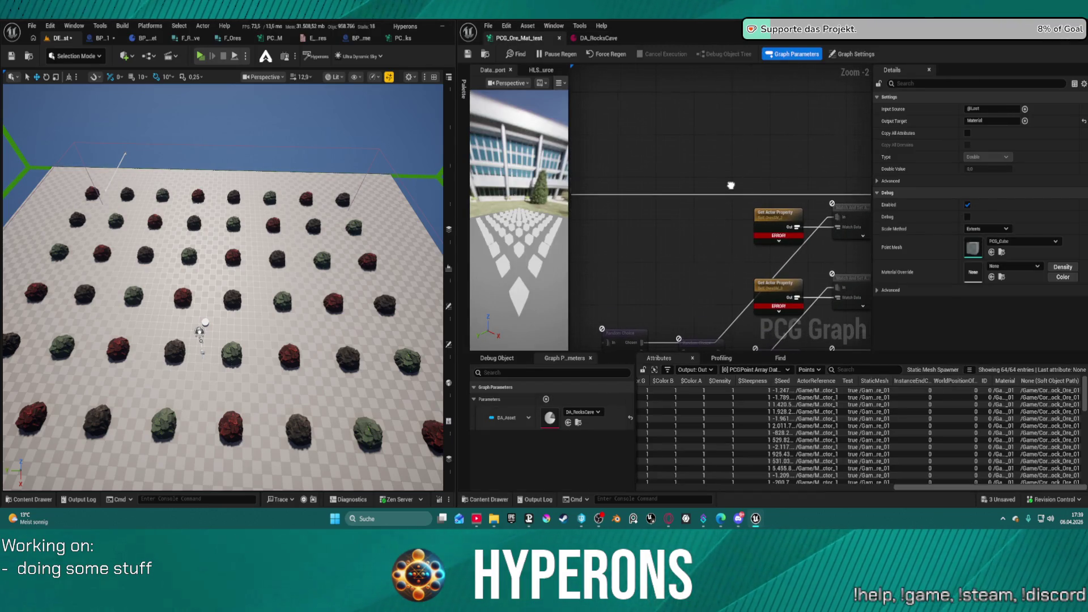
scroll(716, 222, "down", 1)
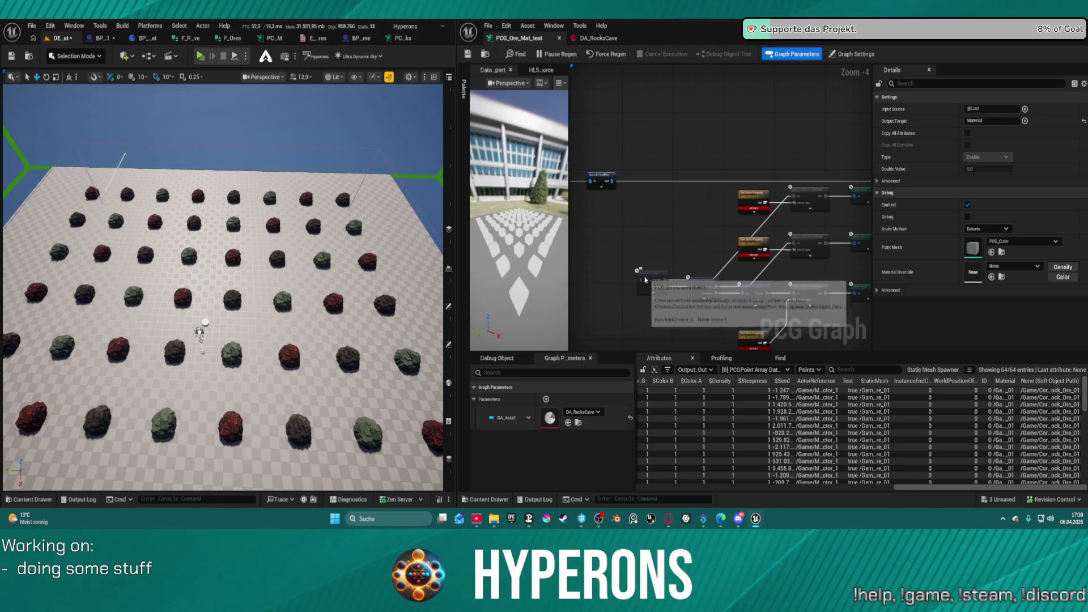
mouse_move(646, 280)
left_mouse_down()
mouse_move(643, 171)
mouse_move(642, 192)
left_mouse_up()
scroll(751, 299, "down", 1)
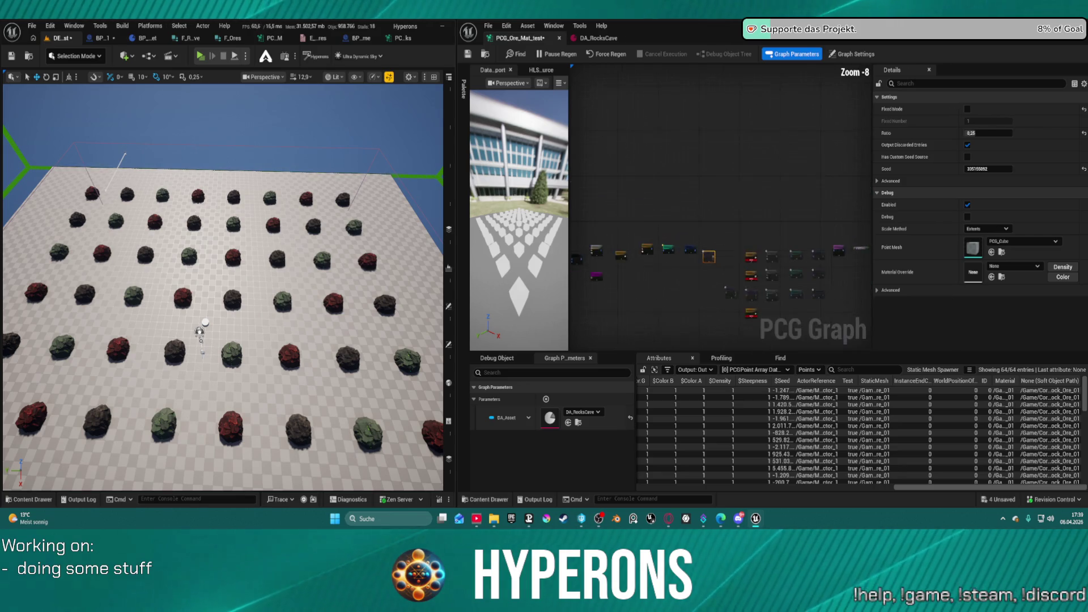
scroll(677, 252, "up", 4)
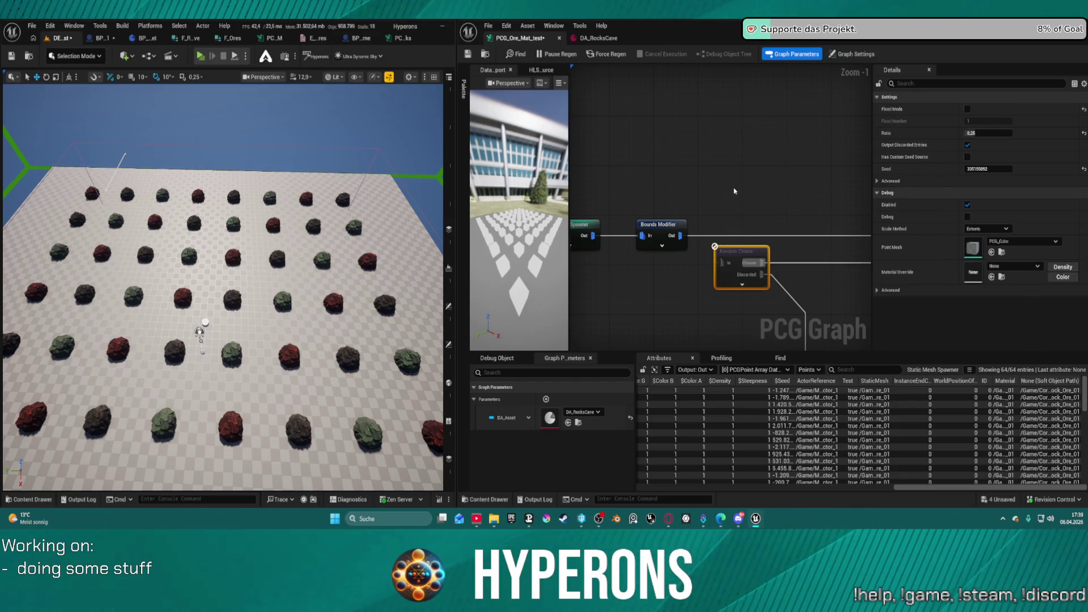
Duplicate the Random Choice node and wire the Bounds Modifier output into the copy
key("ctrl+d")
left_click_drag(676, 239, 737, 201)
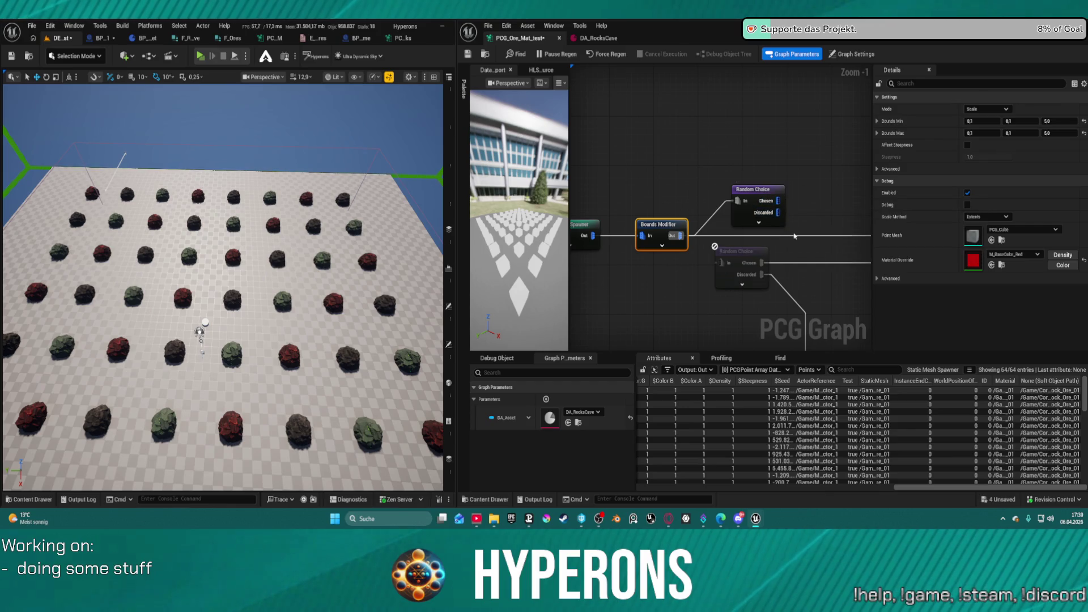
left_click_drag(680, 236, 759, 237)
left_click(826, 233)
Add a reroute point and route the new Random Choice's Chosen output into it
double_click(809, 234)
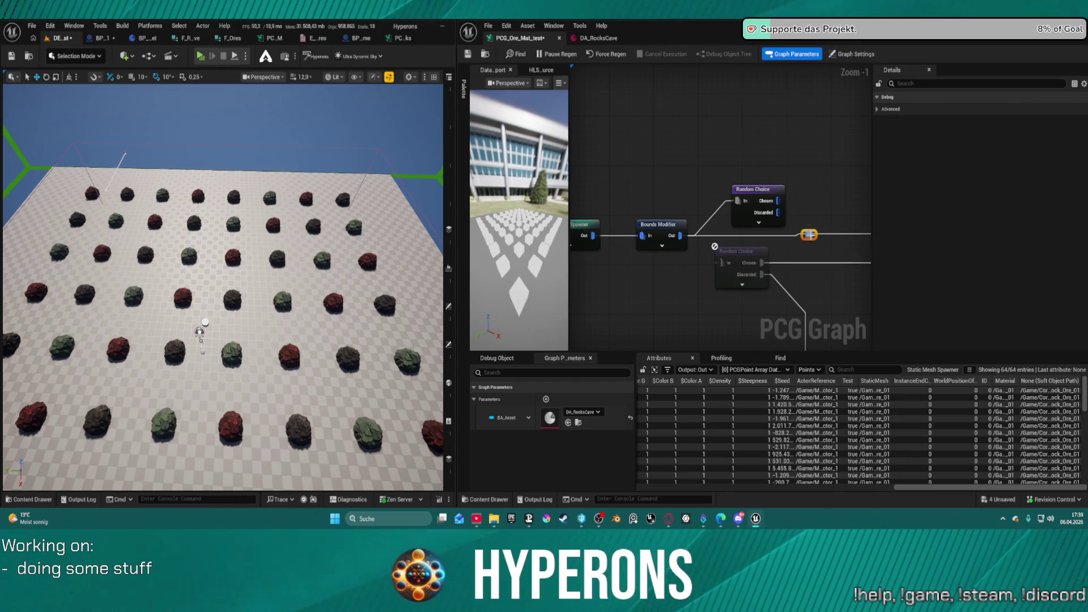
left_click(759, 190)
mouse_move(778, 200)
left_mouse_down()
mouse_move(839, 244)
mouse_move(809, 234)
mouse_move(731, 249)
mouse_move(723, 262)
left_mouse_up()
left_click_drag(222, 283, 216, 190)
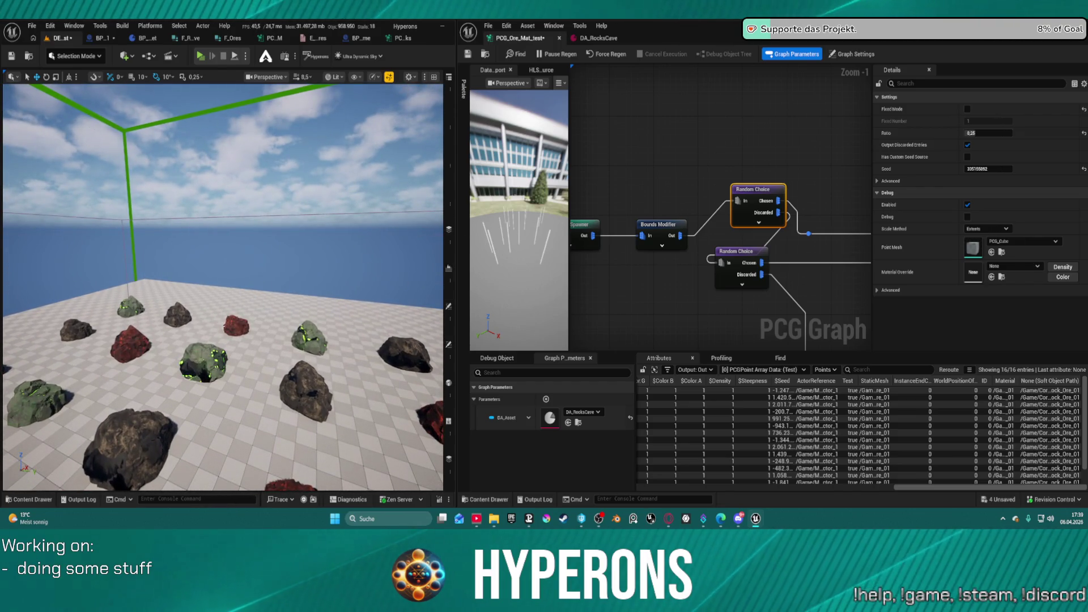
key("ctrl+space")
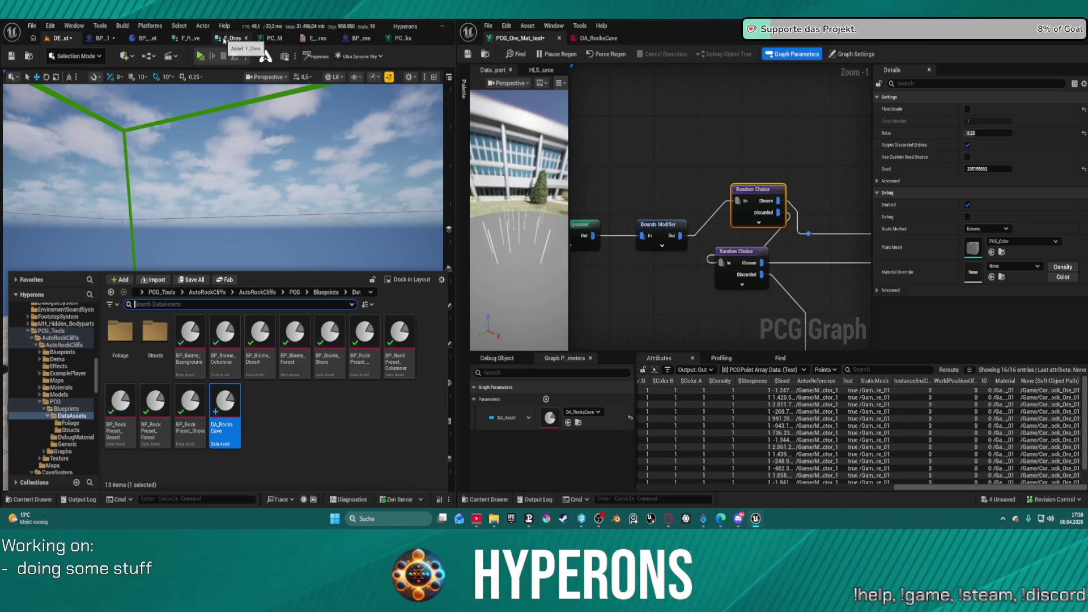
Open the ore enumeration and DT_HarvestRockMat_03, then inspect its Uran row
left_click(320, 39)
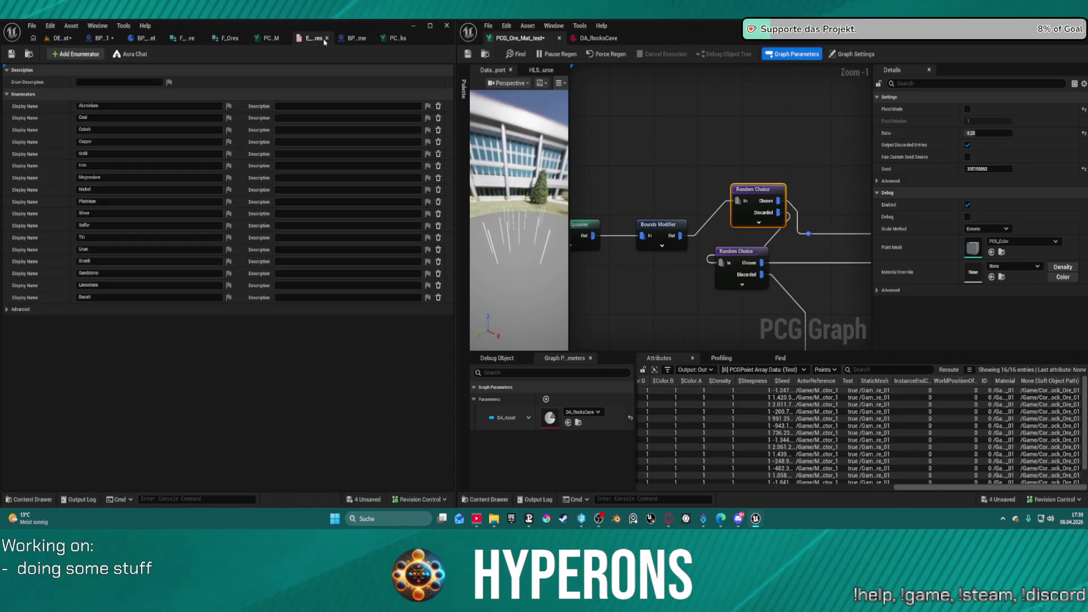
key("ctrl+space")
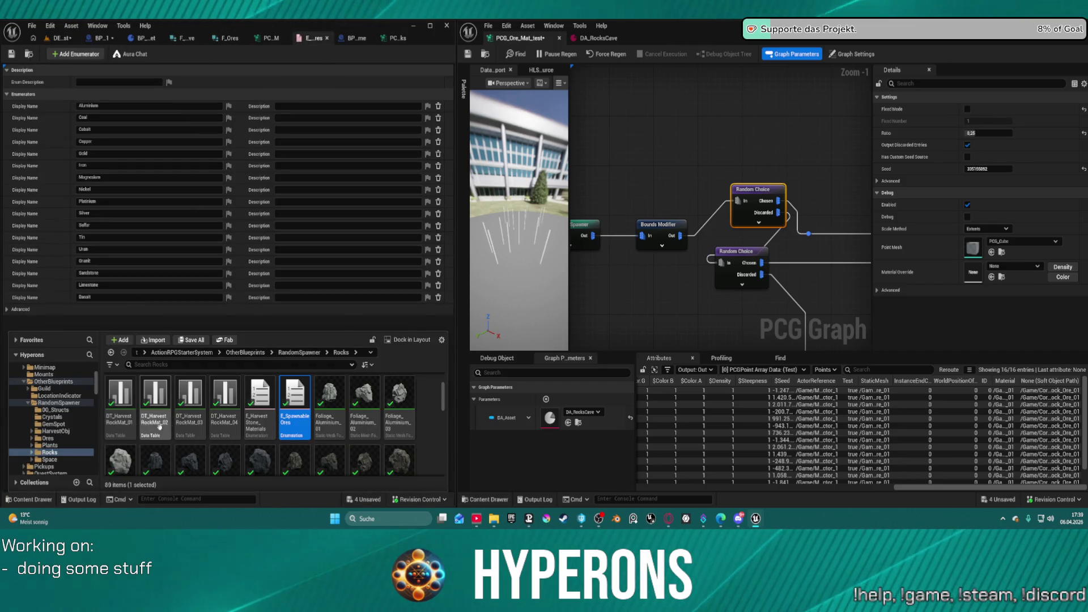
double_click(190, 417)
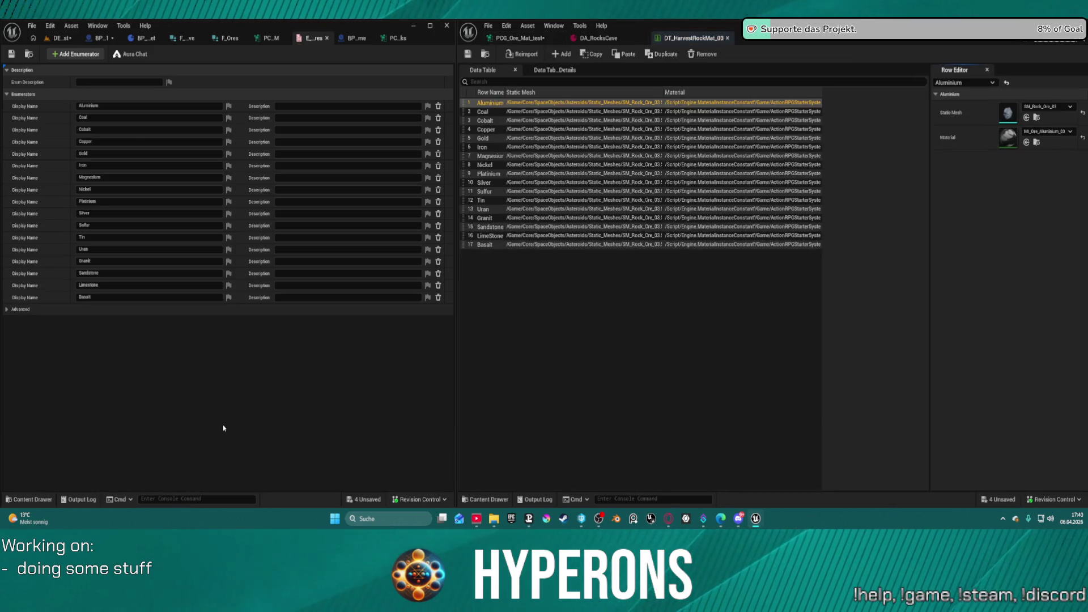
key("ctrl+space")
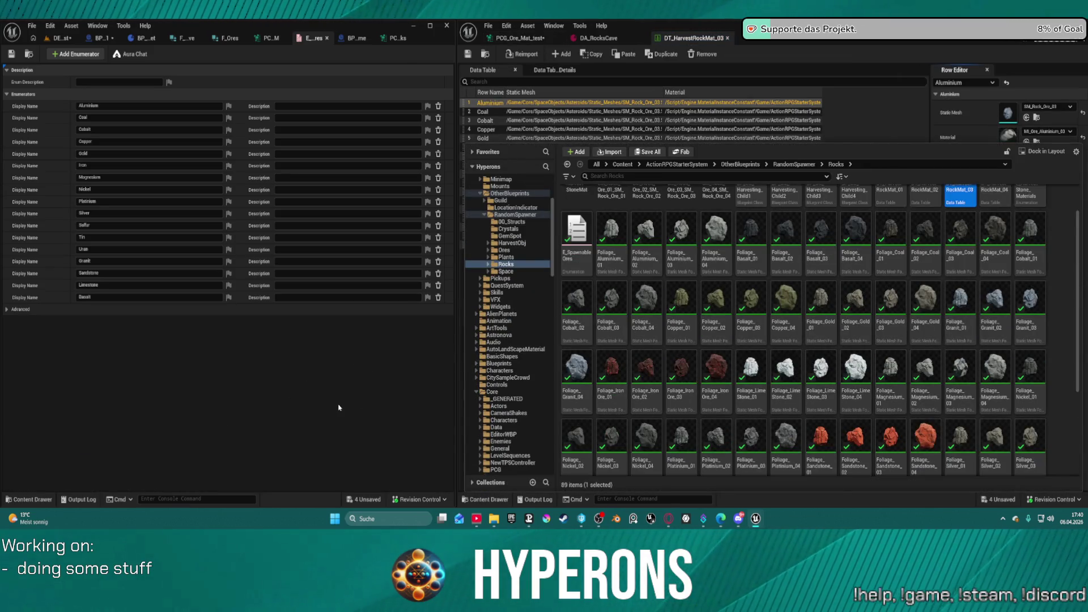
left_click(406, 368)
key("ctrl+space")
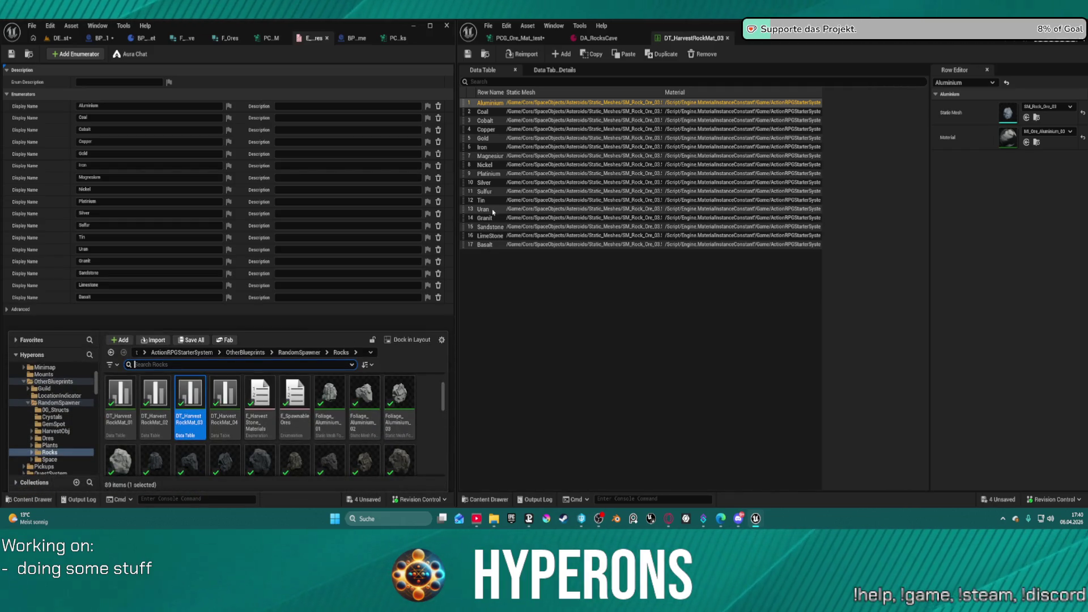
left_click(492, 213)
Inspect the Uran row in DT_HarvestRockMat_02 and DT_HarvestRockMat_04
key("ctrl+space")
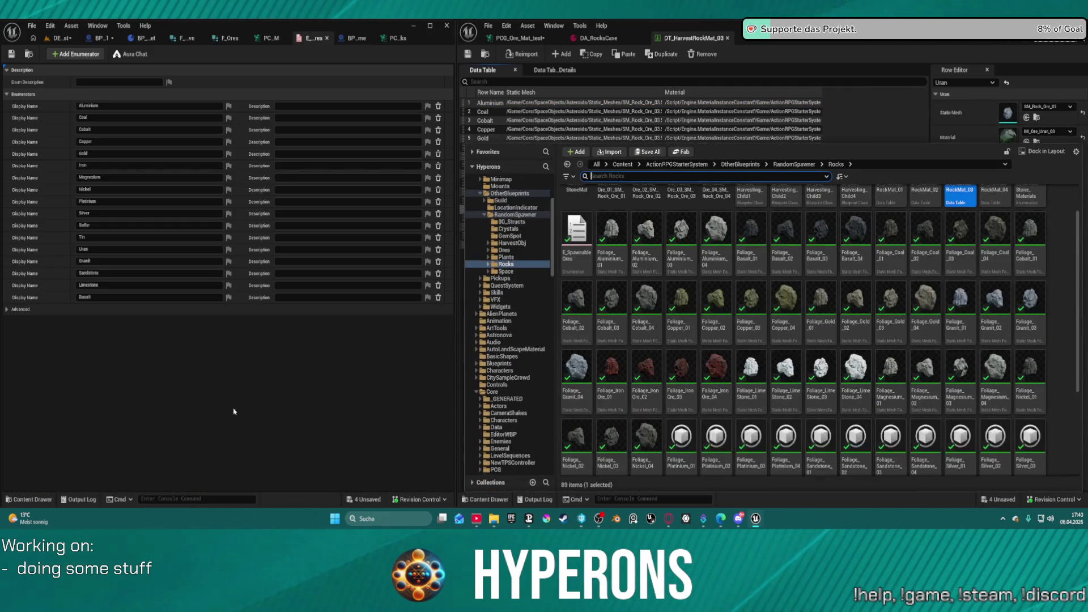
scroll(923, 242, "up", 1)
double_click(923, 242)
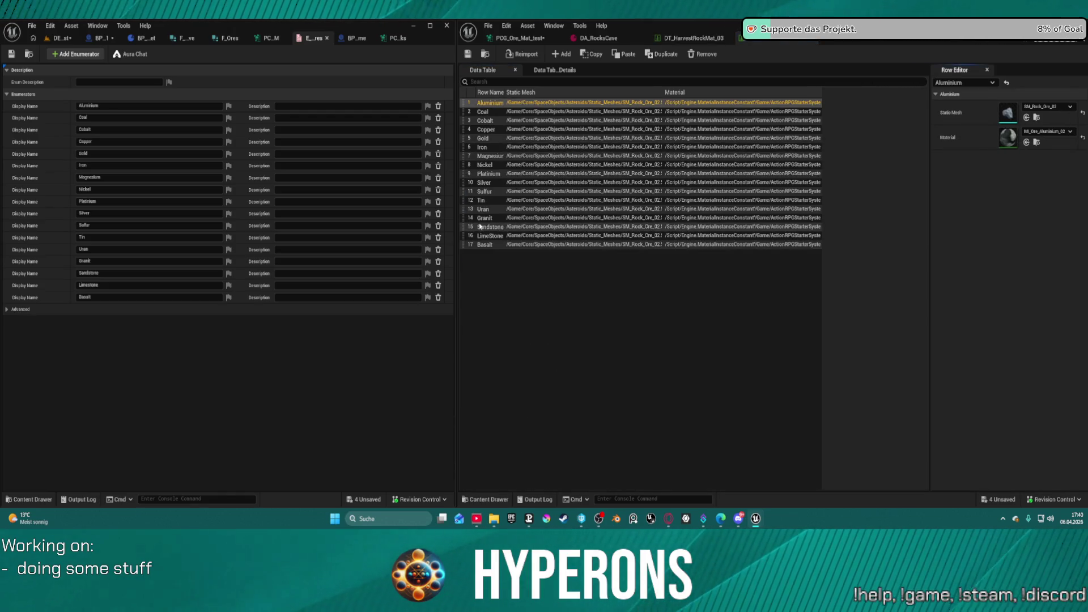
left_click(480, 212)
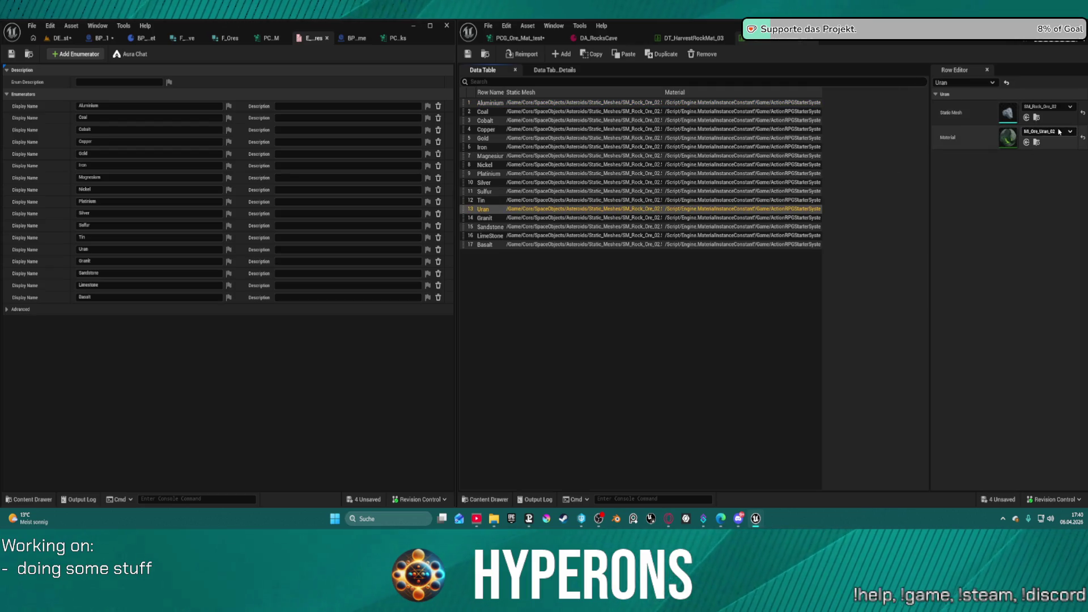
key("ctrl+space")
left_click(967, 211)
left_click(990, 208)
double_click(991, 207)
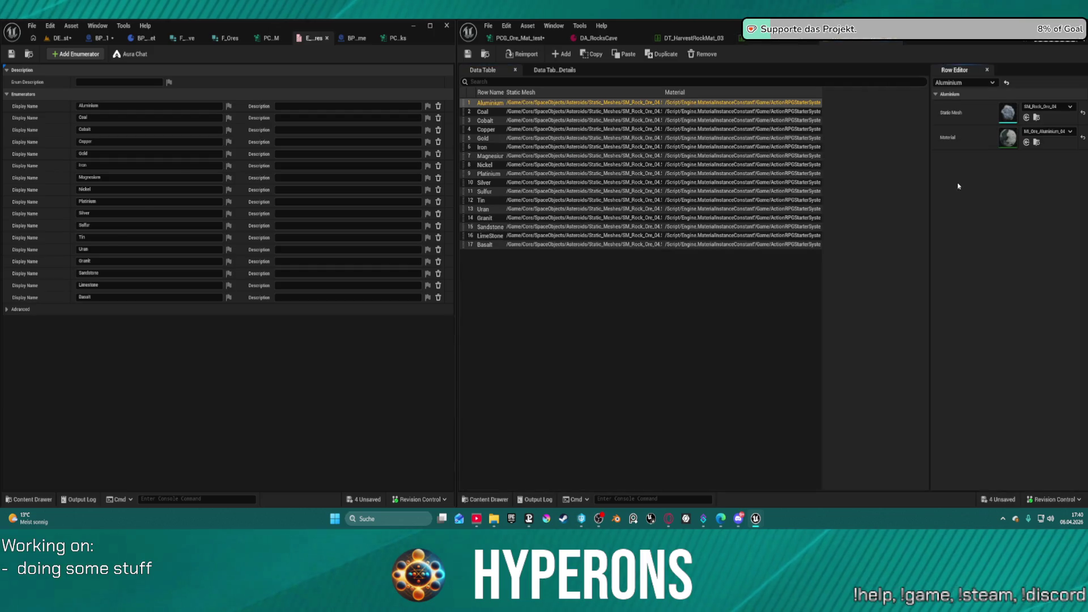
left_click(485, 209)
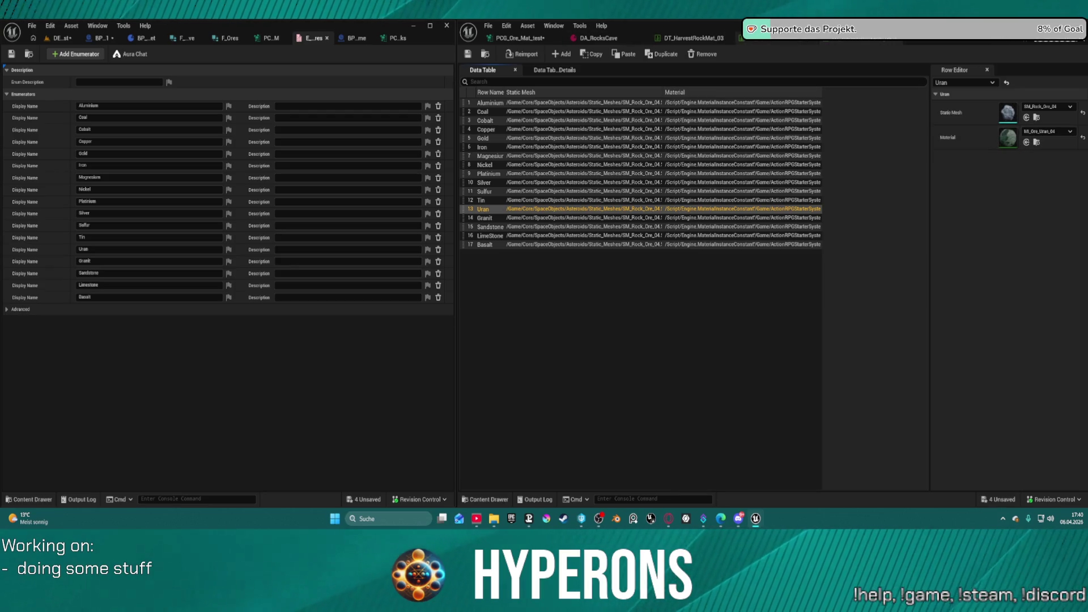
Open DT_HarvestRockMat_01 and view its Uran row: SM_Rock_Ore_01 with MI_Ore_Uran_01
key("ctrl+space")
left_click(897, 204)
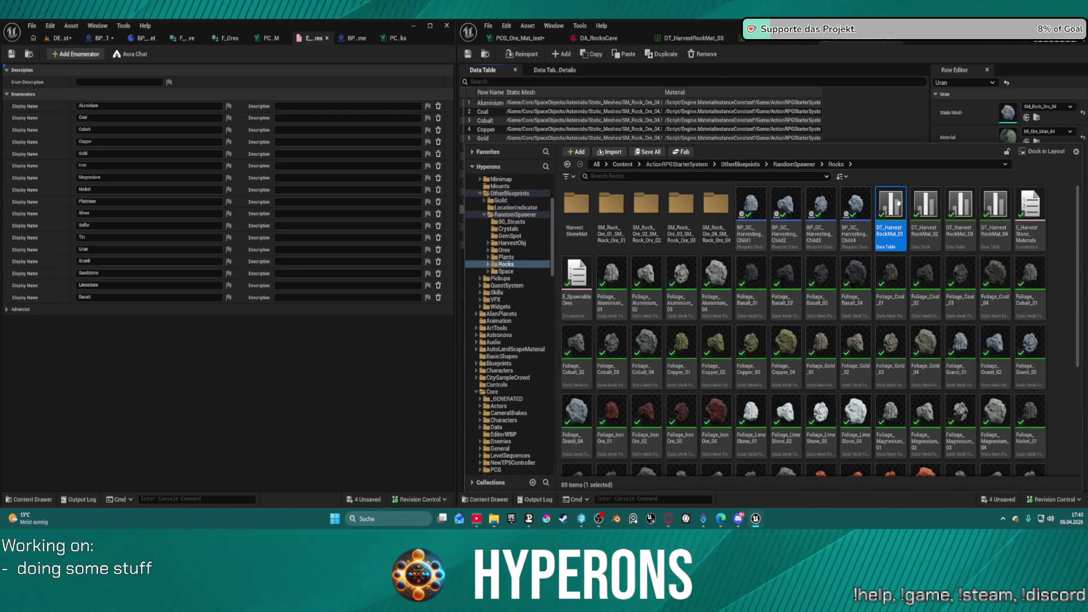
double_click(898, 204)
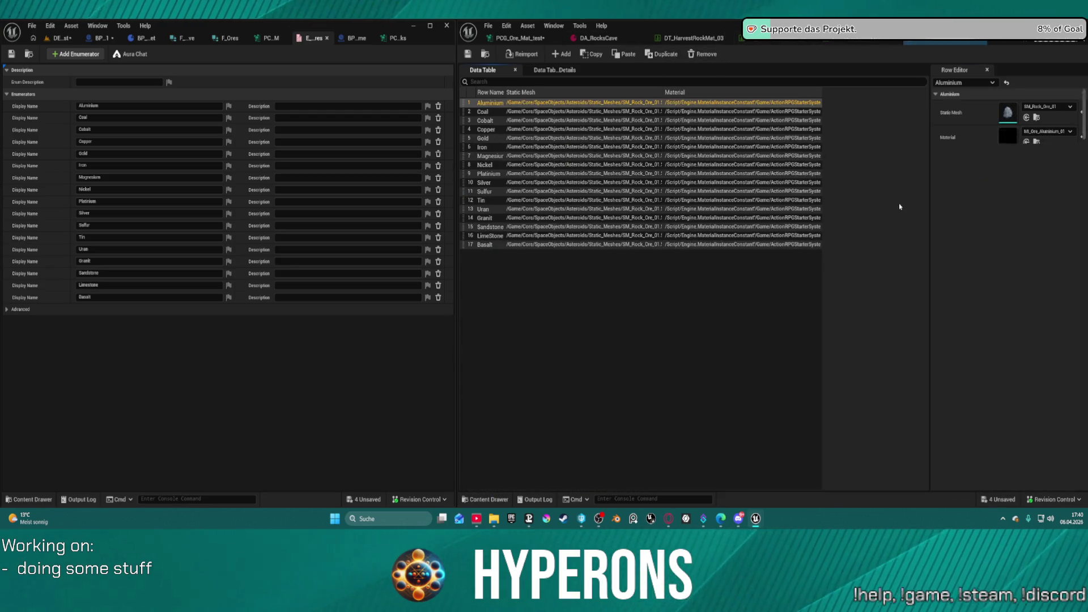
left_click(491, 210)
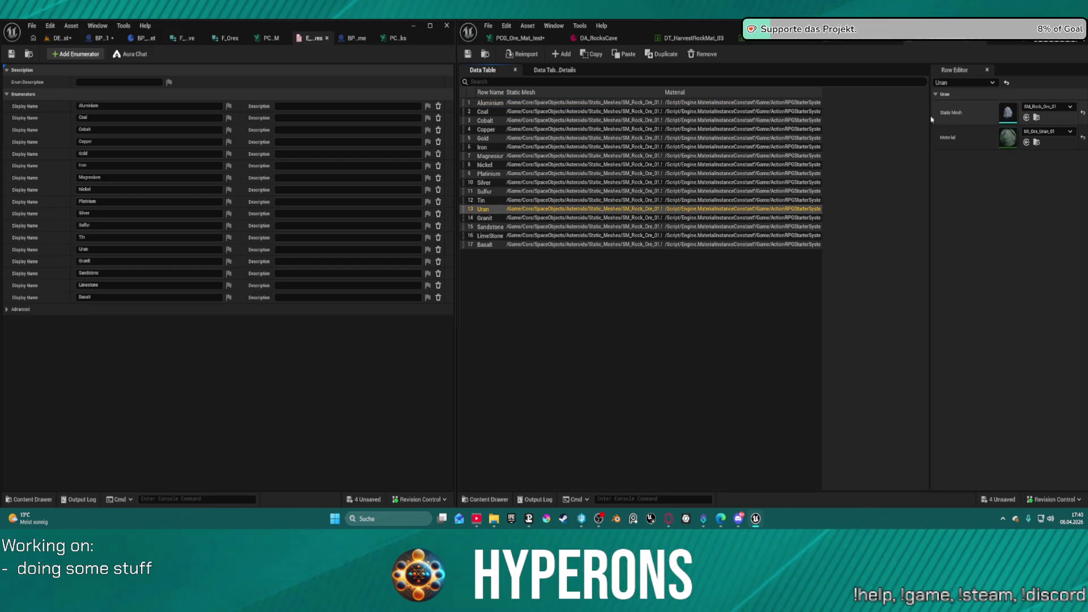
left_click(62, 38)
Fly the camera over the spawned ore rock rows and select the rock instances
mouse_move(64, 108)
left_mouse_down()
mouse_move(113, 170)
mouse_move(141, 141)
mouse_move(64, 107)
left_mouse_up()
mouse_move(339, 292)
left_mouse_down()
mouse_move(318, 283)
mouse_move(351, 289)
mouse_move(317, 290)
left_mouse_up()
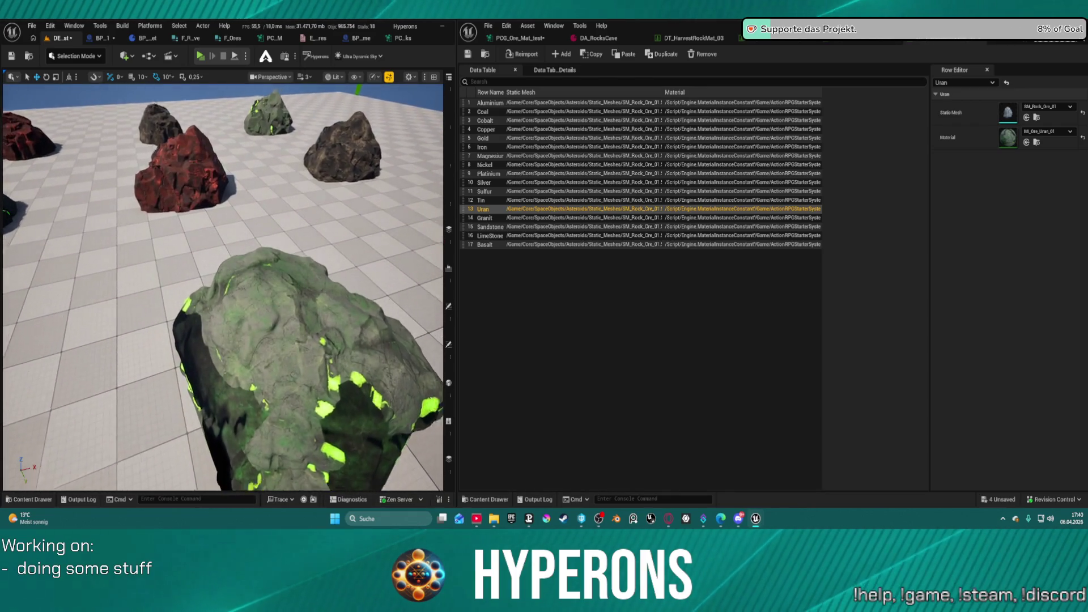
left_click_drag(247, 300, 247, 300)
left_click(247, 299)
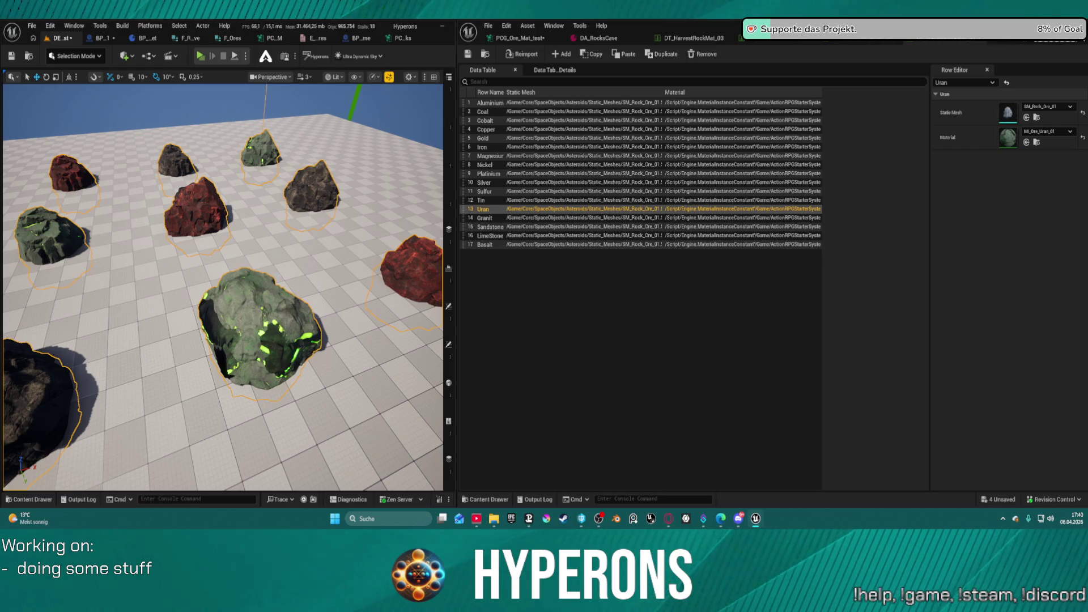
Move in on the green-veined rocks, then bring up the DT_HarvestRockMat_04 table
mouse_move(247, 300)
left_mouse_down()
mouse_move(247, 284)
mouse_move(283, 284)
left_mouse_up()
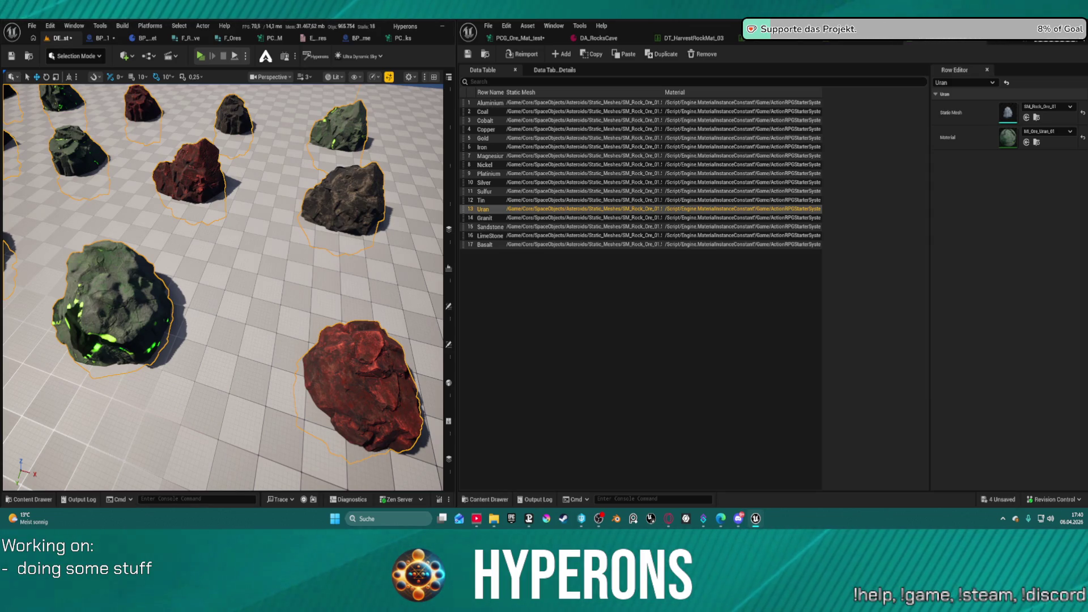
mouse_move(284, 280)
left_mouse_down()
mouse_move(283, 250)
mouse_move(461, 236)
left_mouse_up()
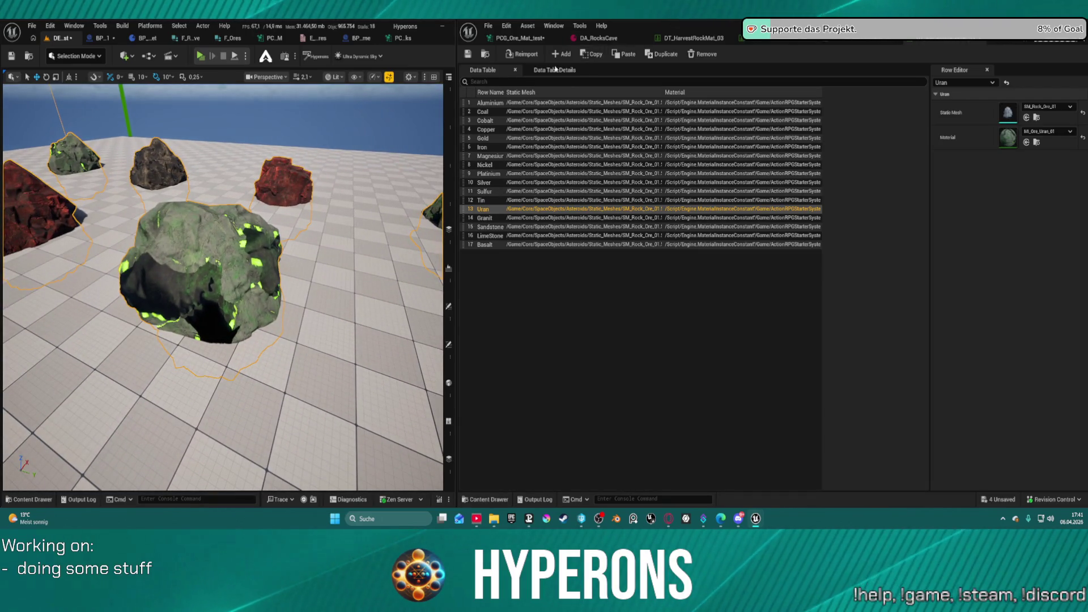
key("ctrl+space")
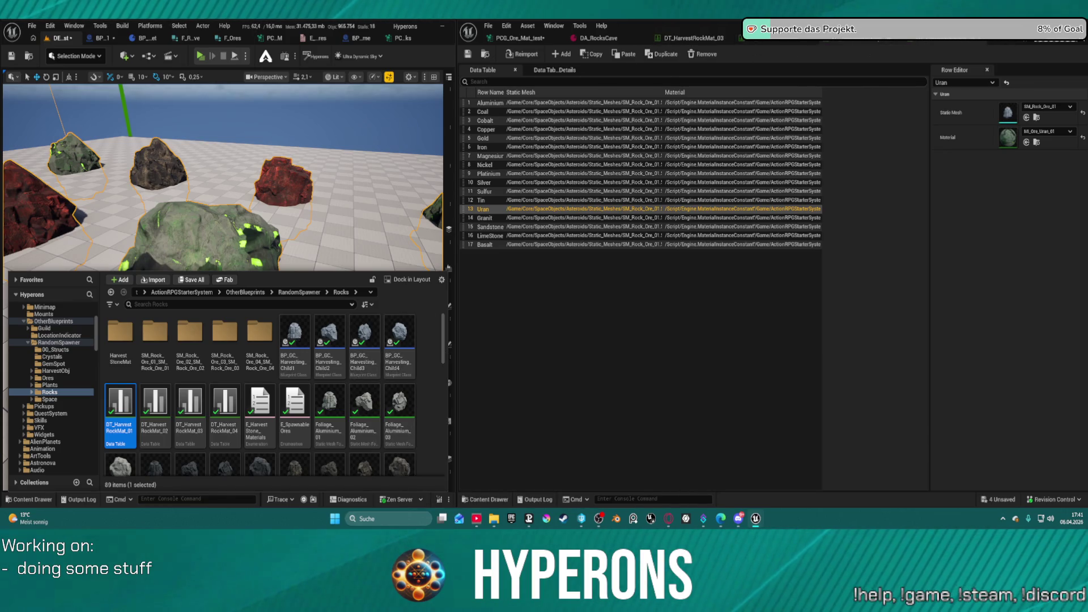
left_click(871, 42)
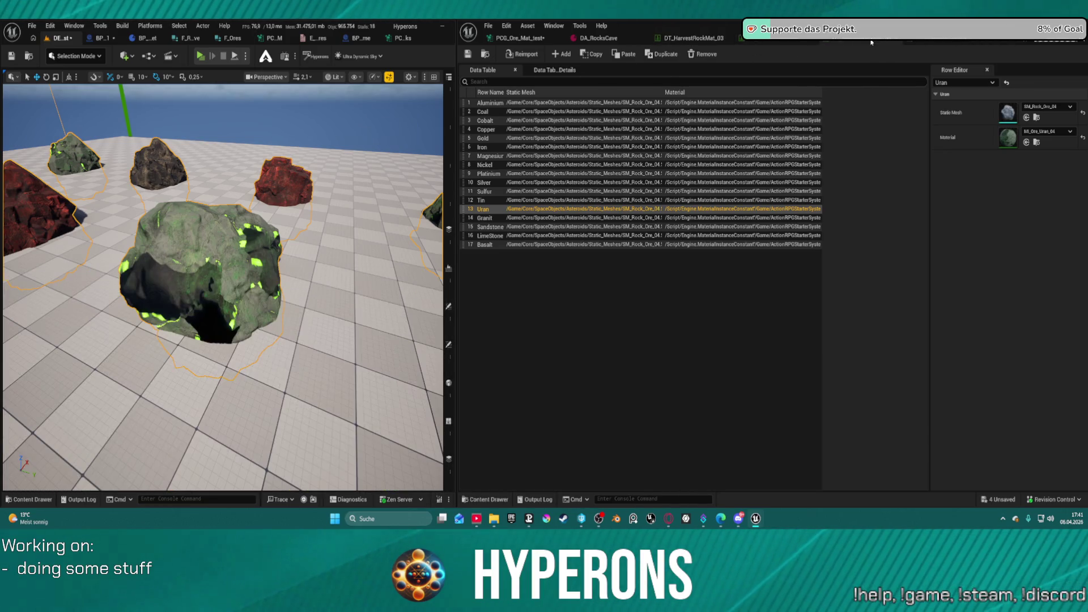
Open the Uran row's ore material instance and review its Details parameters
double_click(1008, 138)
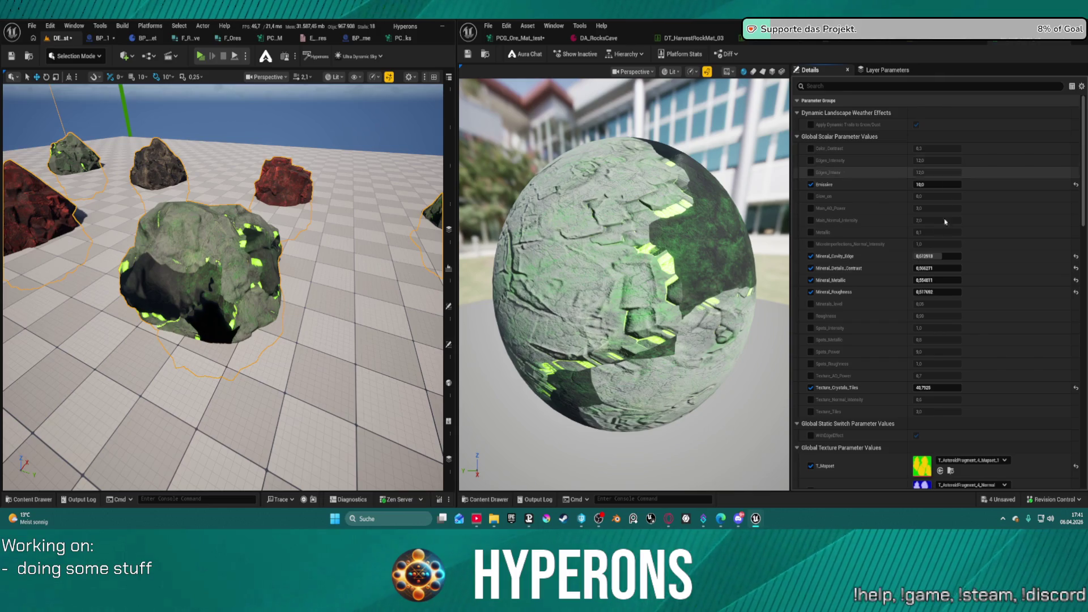
scroll(881, 337, "down", 3)
scroll(880, 337, "down", 15)
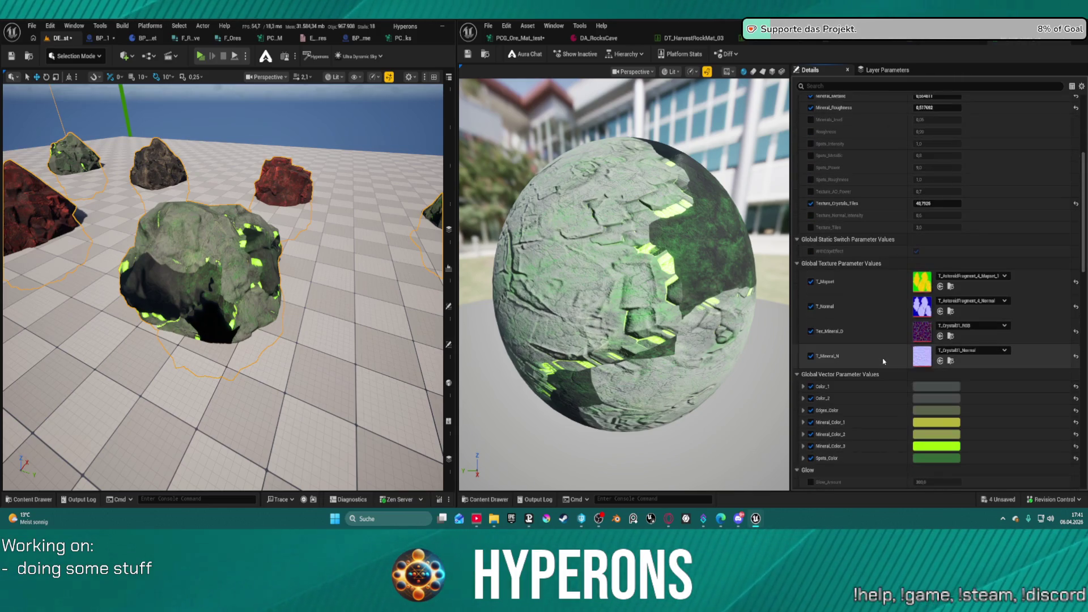
scroll(886, 361, "down", 20)
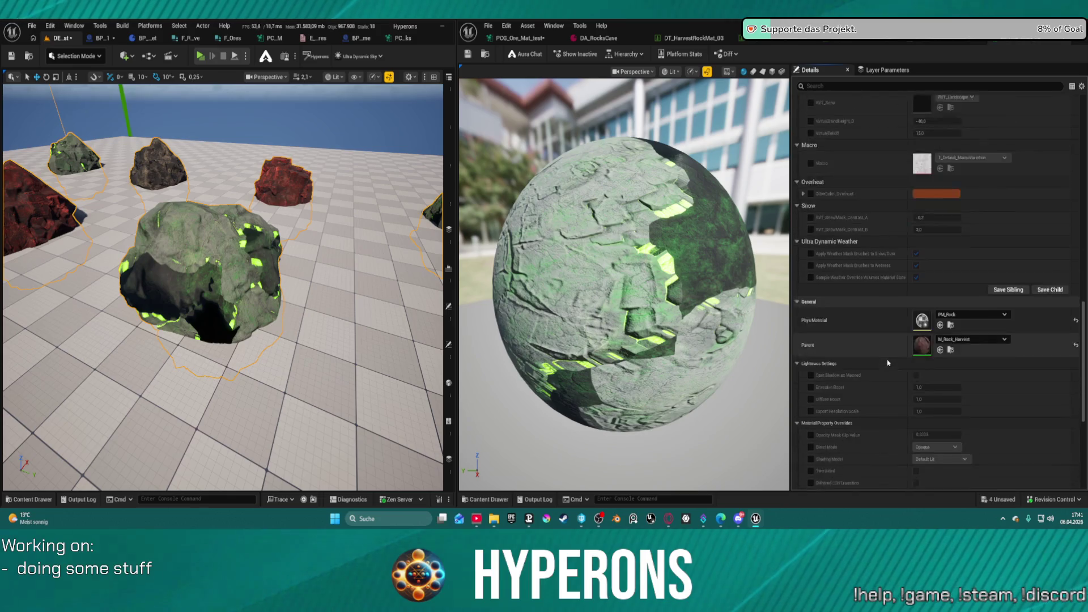
scroll(888, 362, "up", 20)
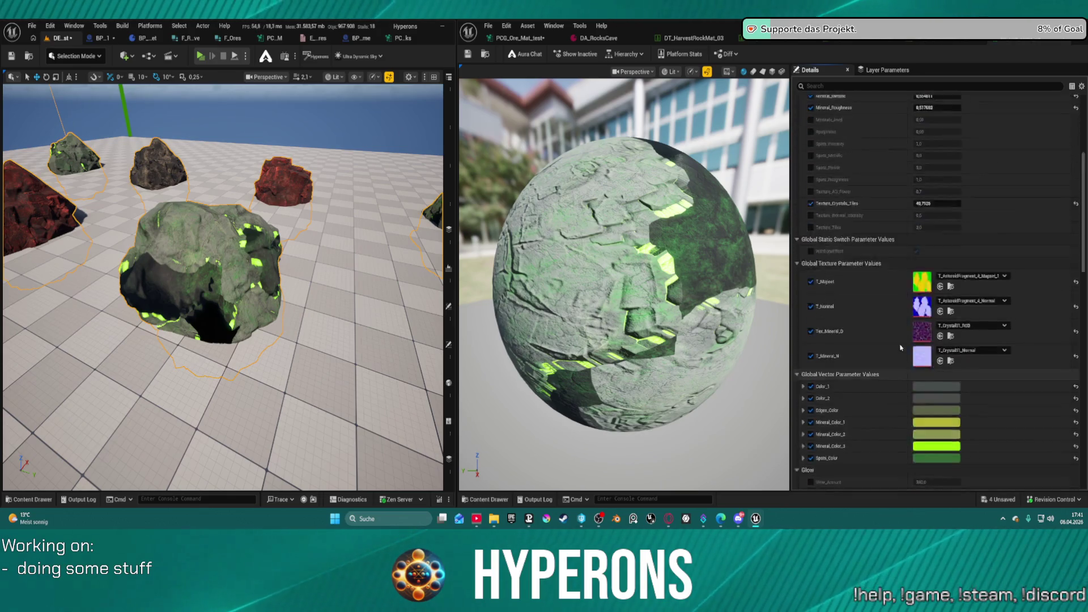
scroll(900, 346, "down", 4)
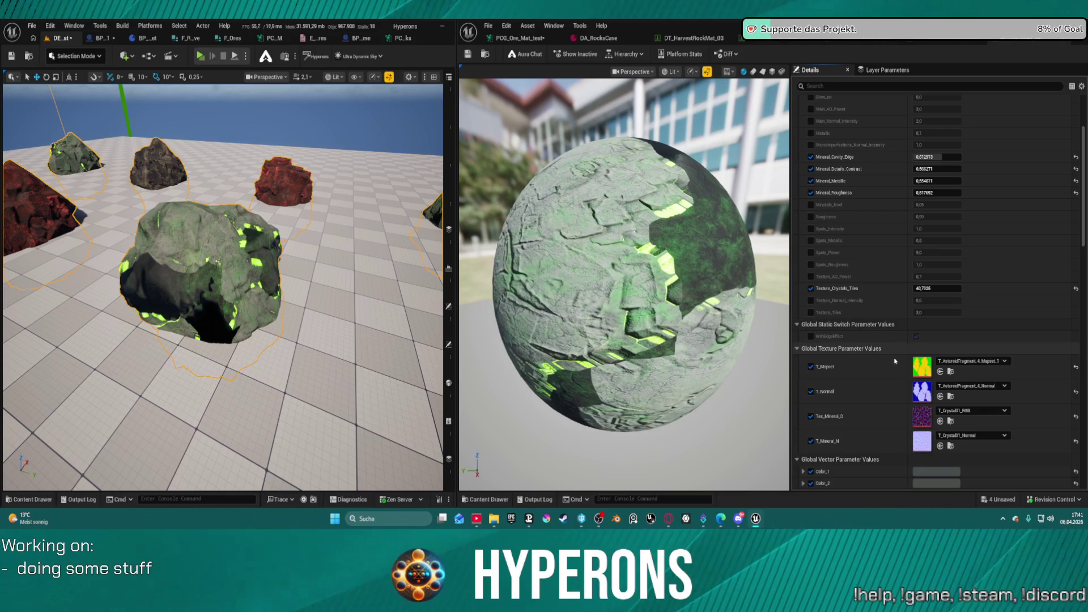
scroll(959, 374, "up", 4)
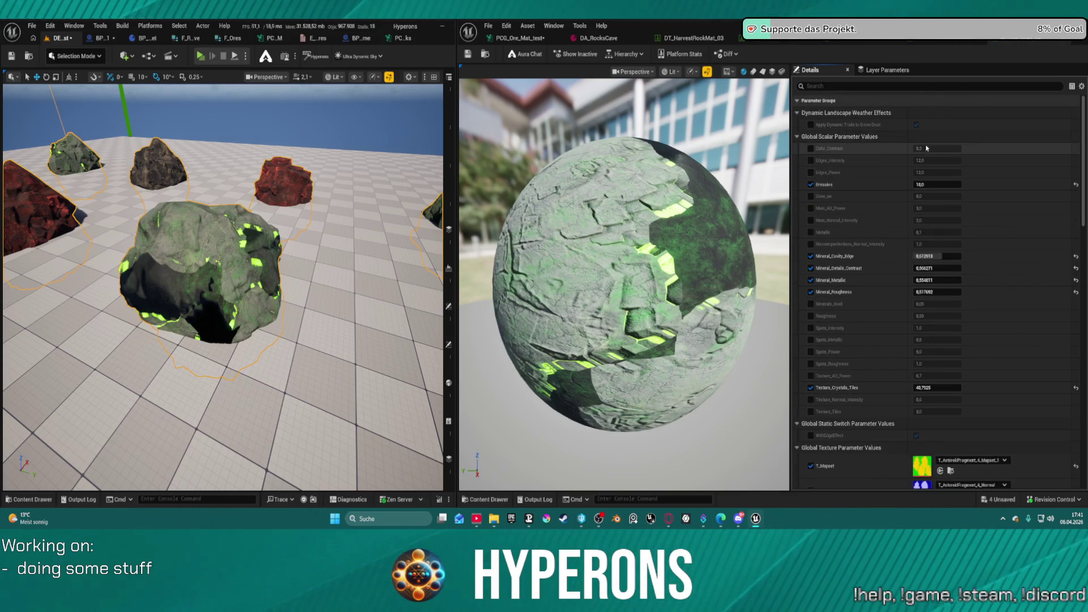
Browse the Rocks folder into SM_Rock_Ore_04, then switch to a harvest rock material table
key("ctrl+space")
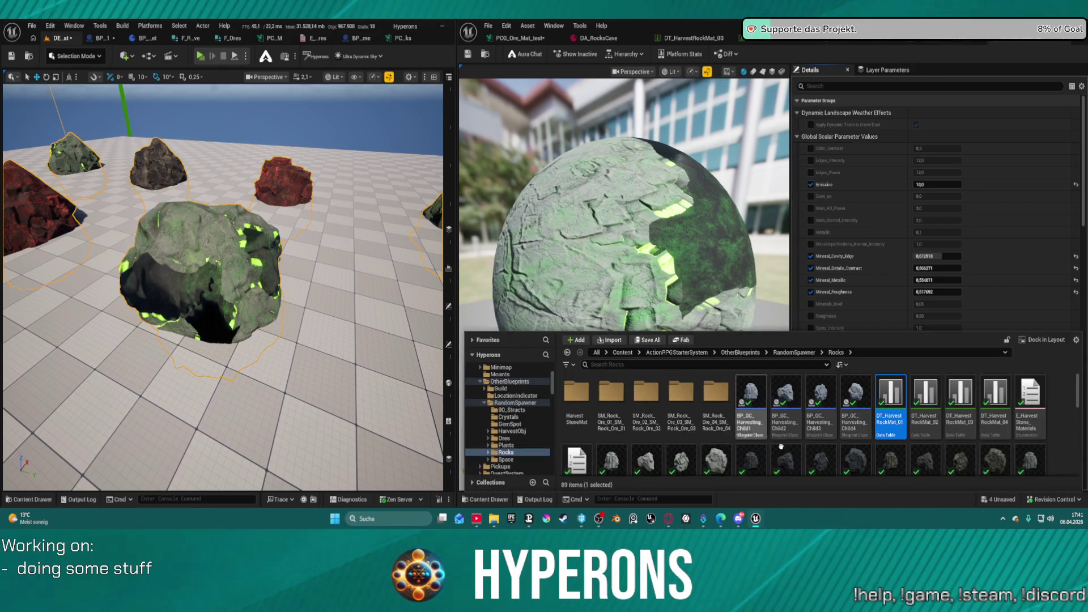
scroll(855, 419, "down", 3)
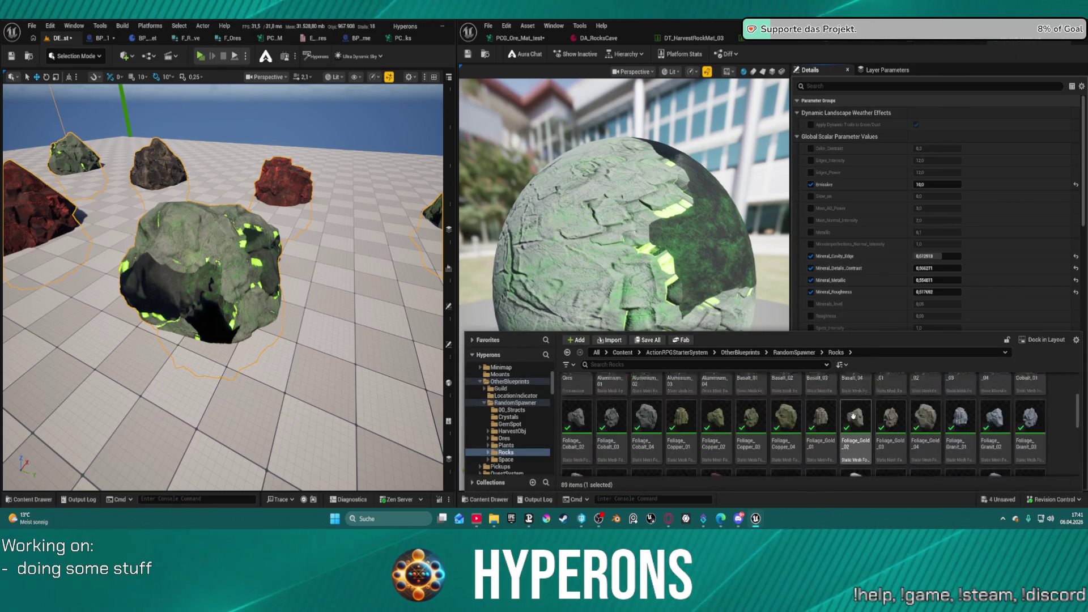
scroll(854, 416, "up", 4)
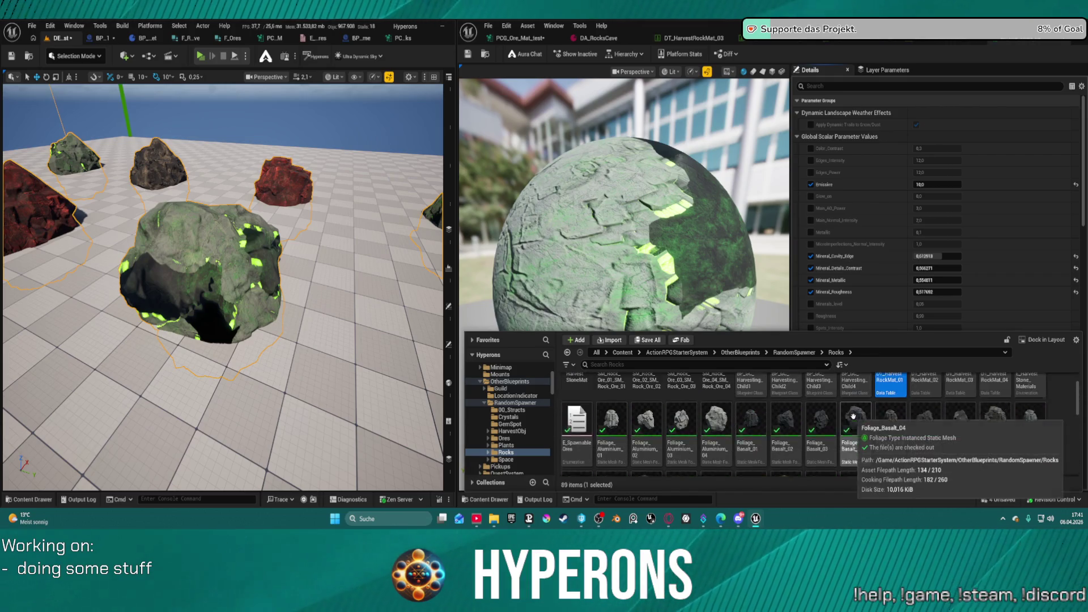
scroll(908, 414, "up", 1)
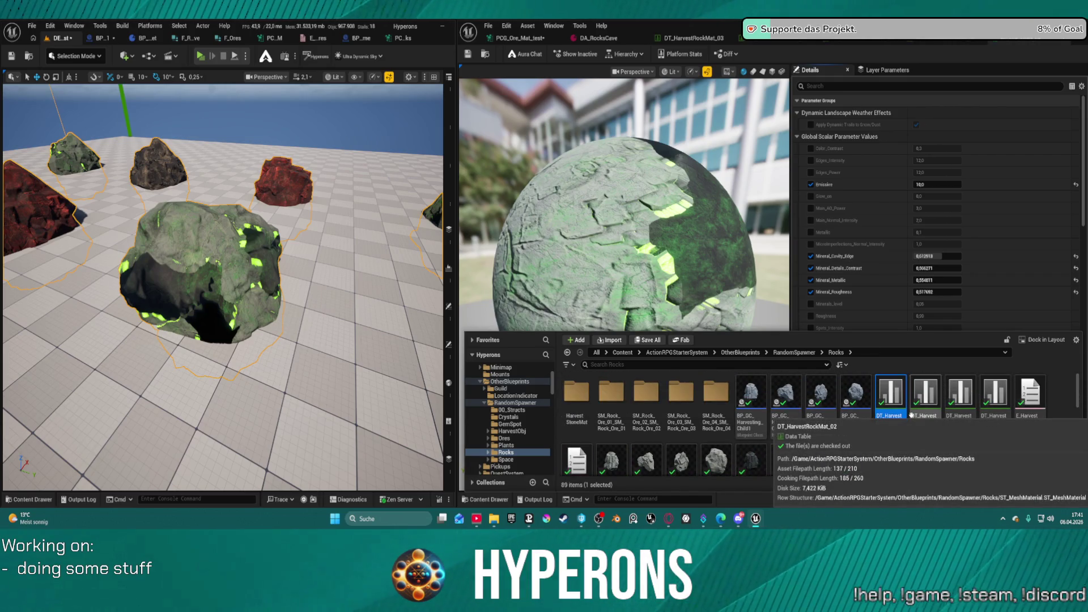
scroll(909, 425, "down", 5)
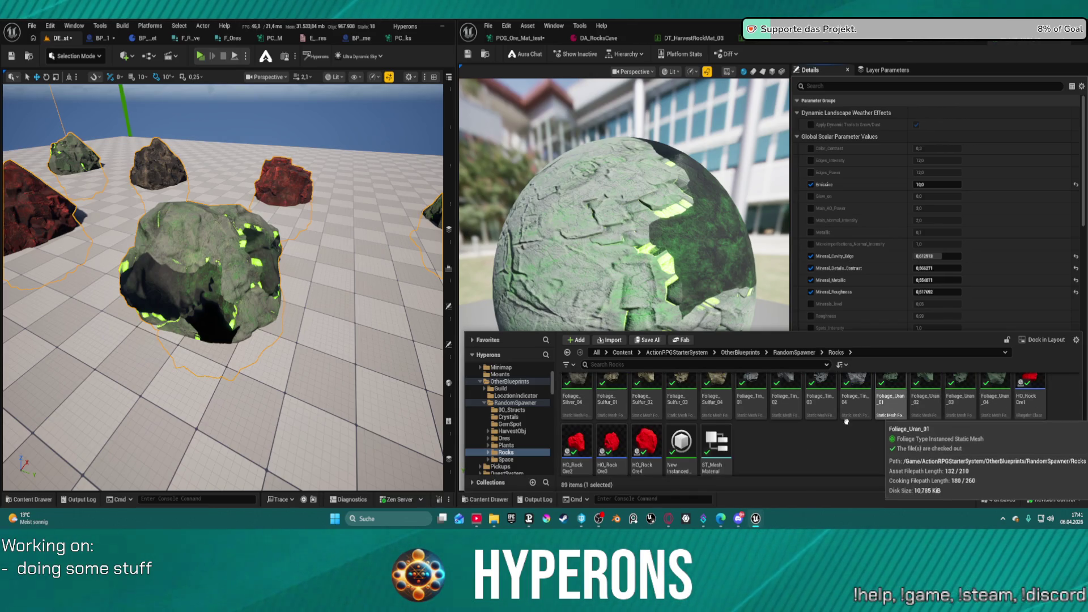
scroll(734, 414, "up", 5)
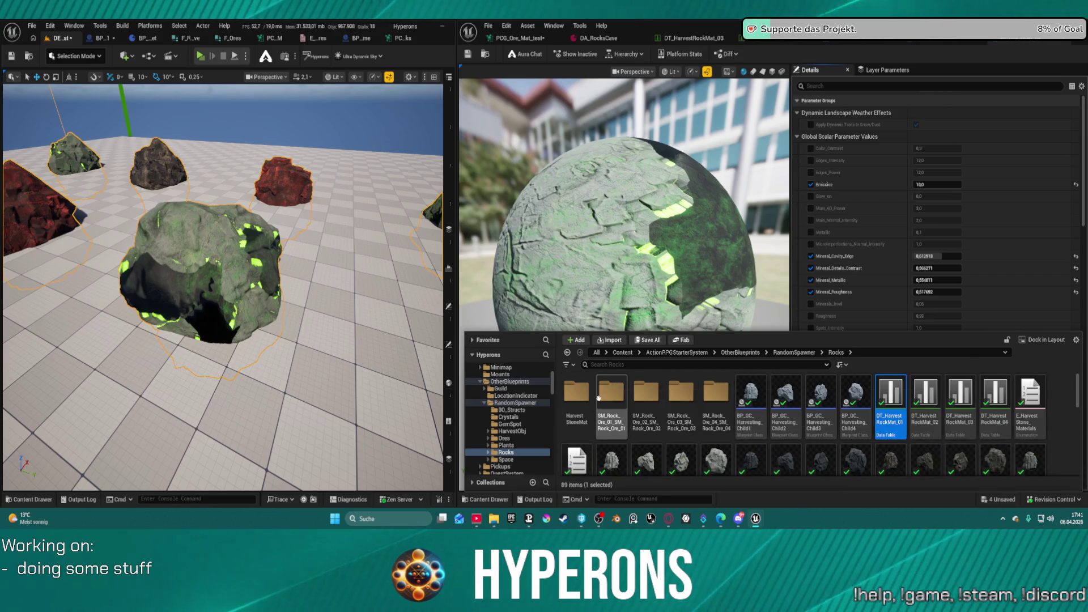
double_click(717, 397)
key("ctrl+space")
key("ctrl+space")
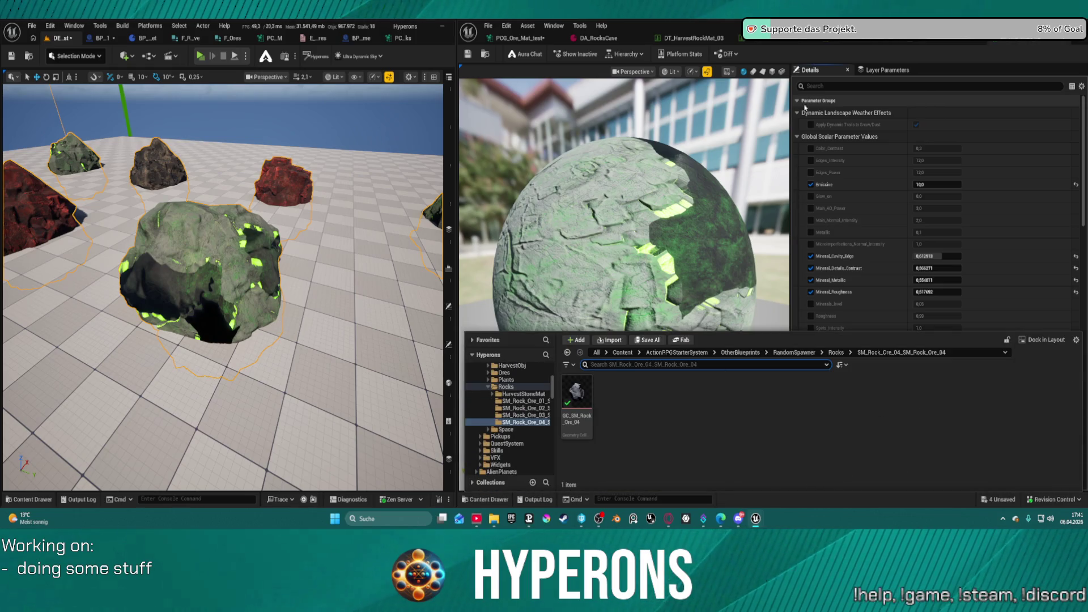
left_click(957, 41)
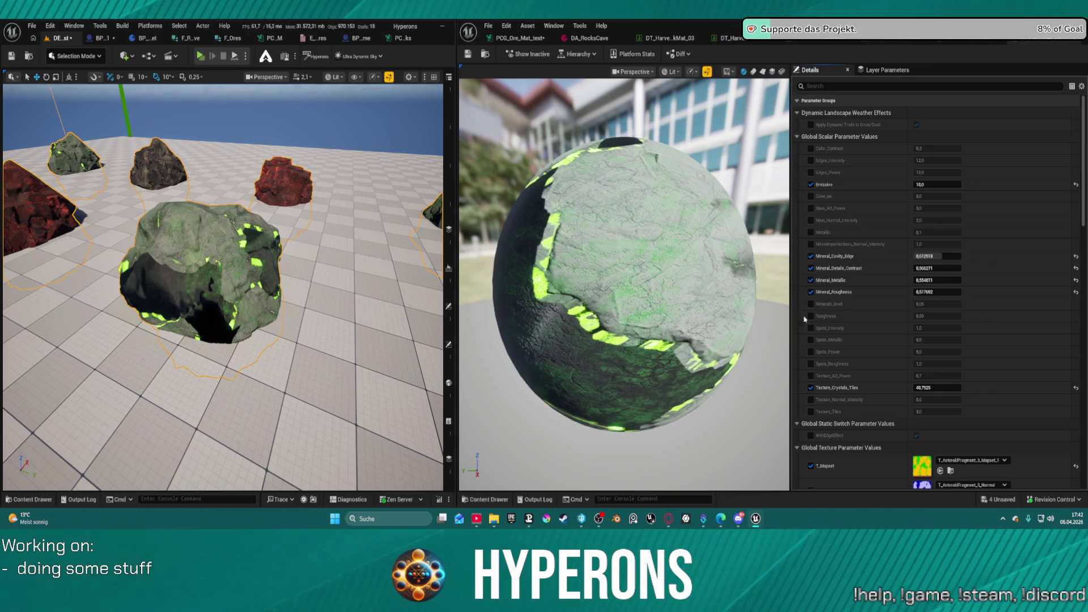
Open MI_Ore_Uran_02 from DT_HarvestRockMat_02's Uran row and frame its preview (Emissive 14.0)
scroll(894, 342, "down", 5)
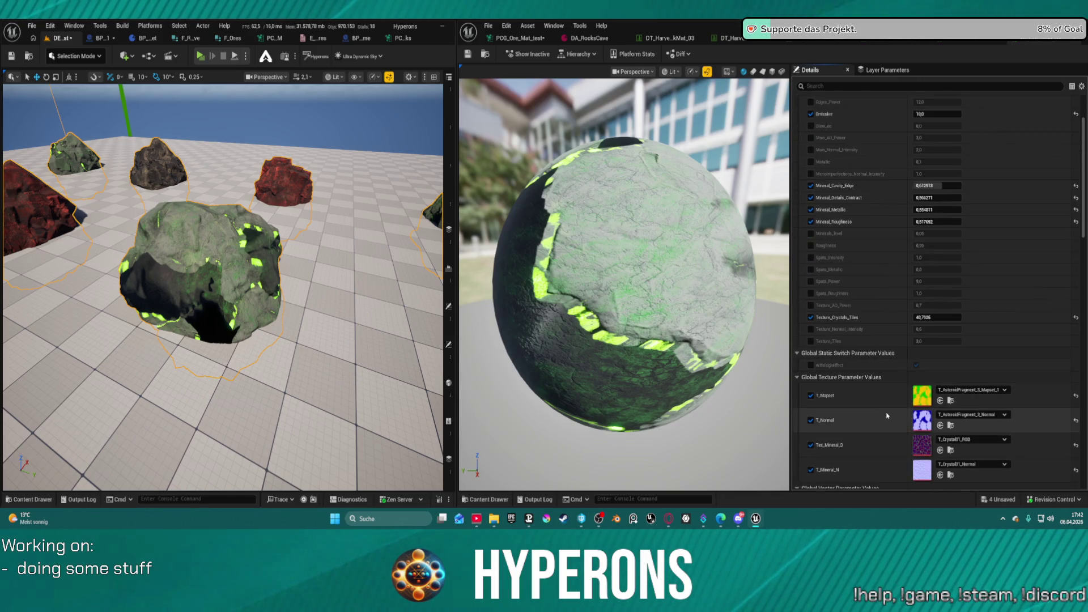
scroll(890, 413, "down", 5)
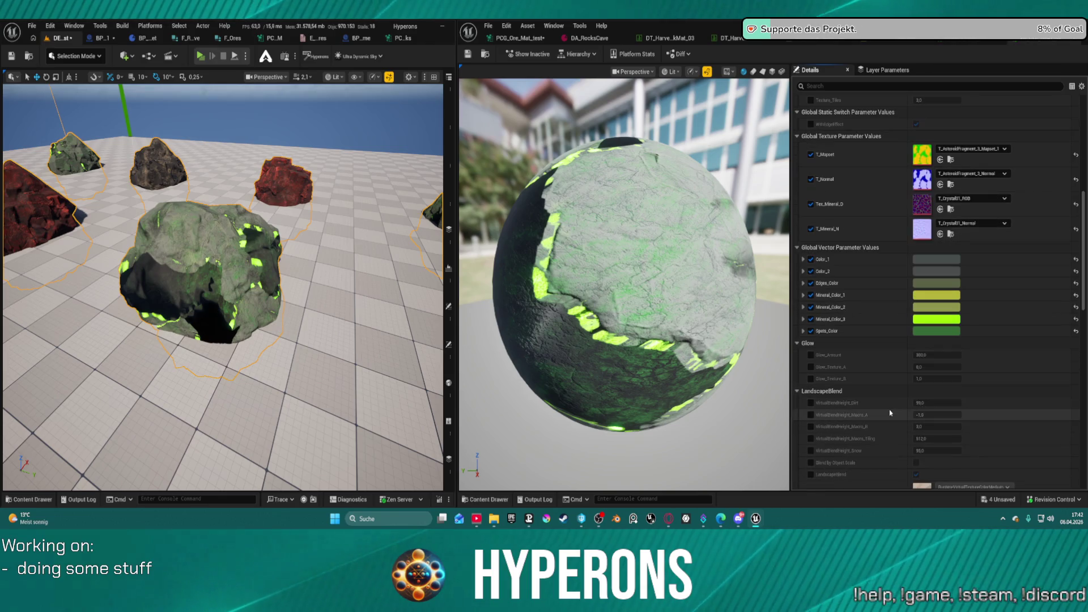
scroll(890, 413, "down", 3)
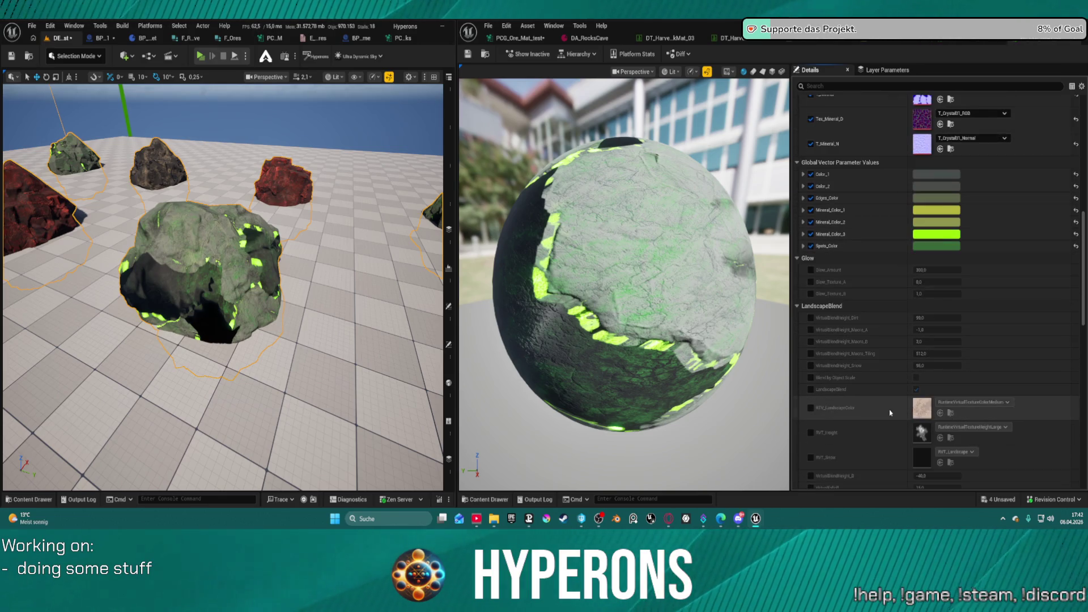
scroll(889, 405, "down", 1)
mouse_move(227, 284)
left_mouse_down()
mouse_move(232, 238)
mouse_move(238, 266)
mouse_move(215, 266)
mouse_move(249, 255)
mouse_move(238, 272)
left_mouse_up()
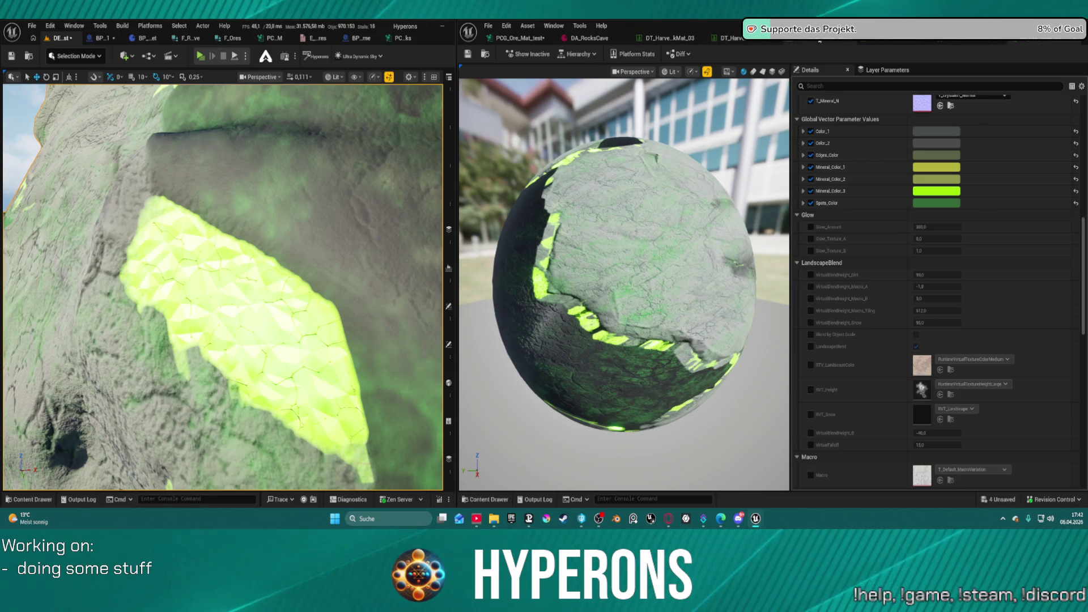
left_click(731, 38)
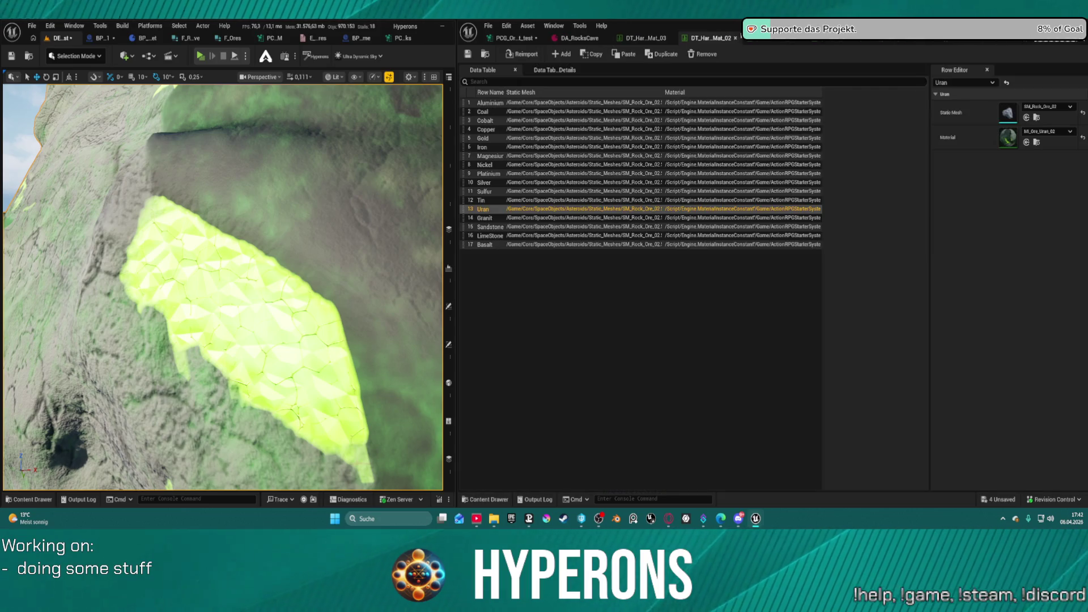
double_click(1008, 137)
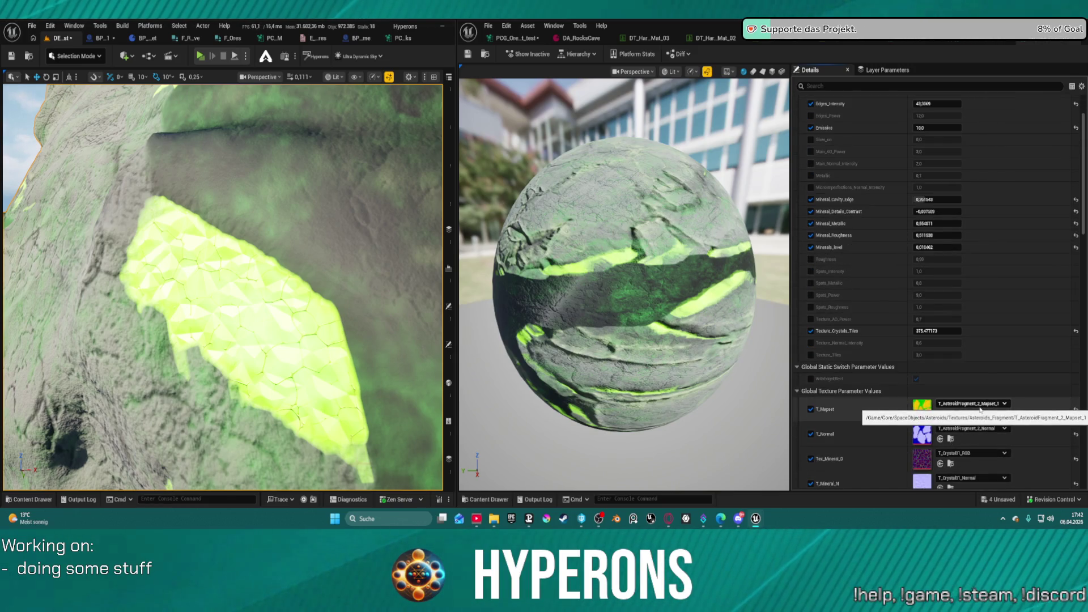
scroll(902, 423, "down", 5)
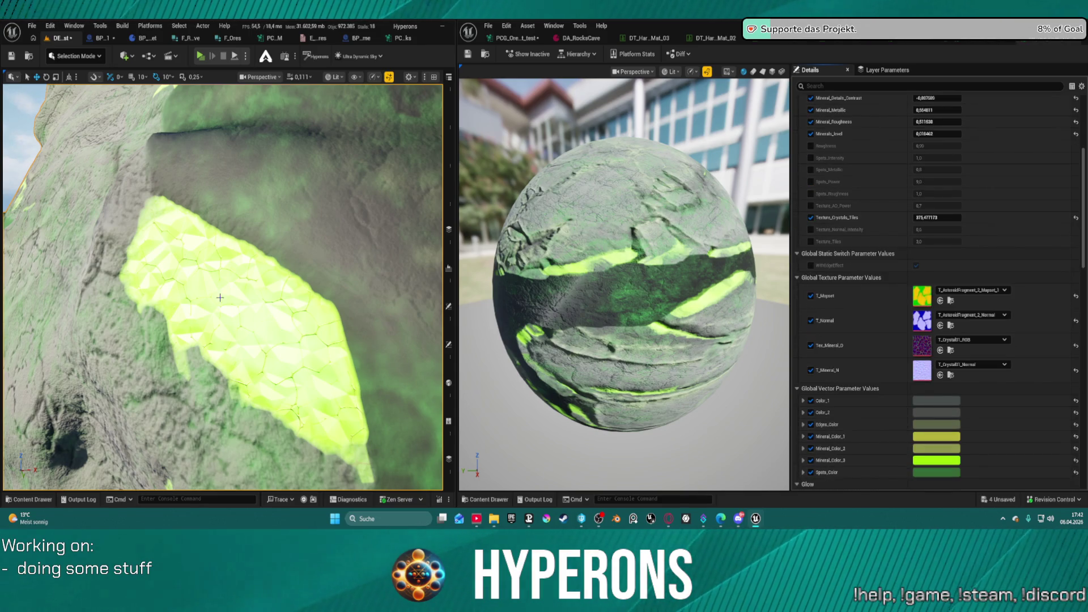
key("f")
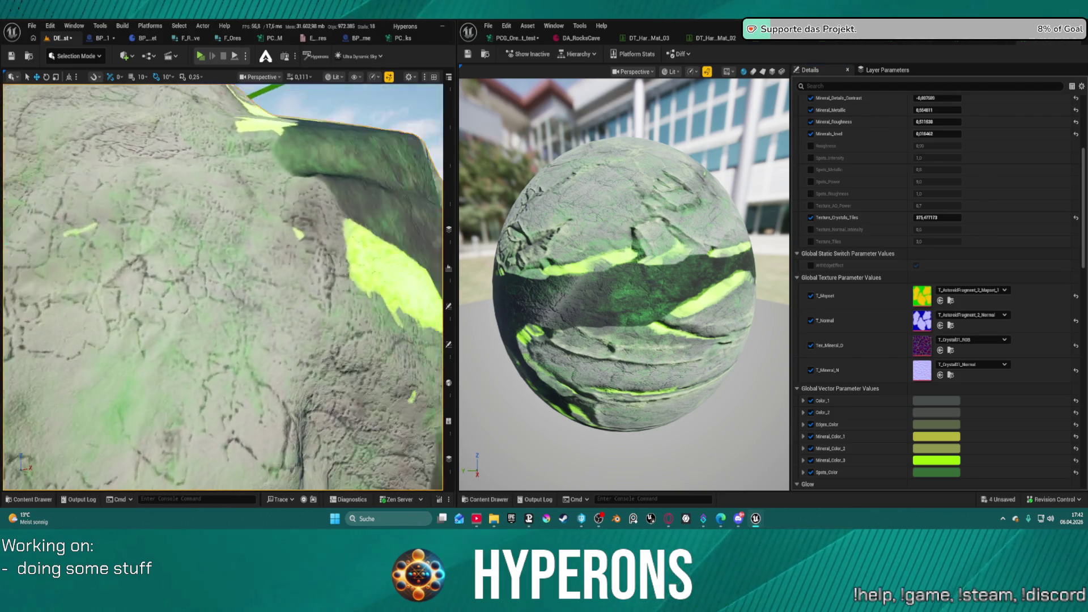
key("s")
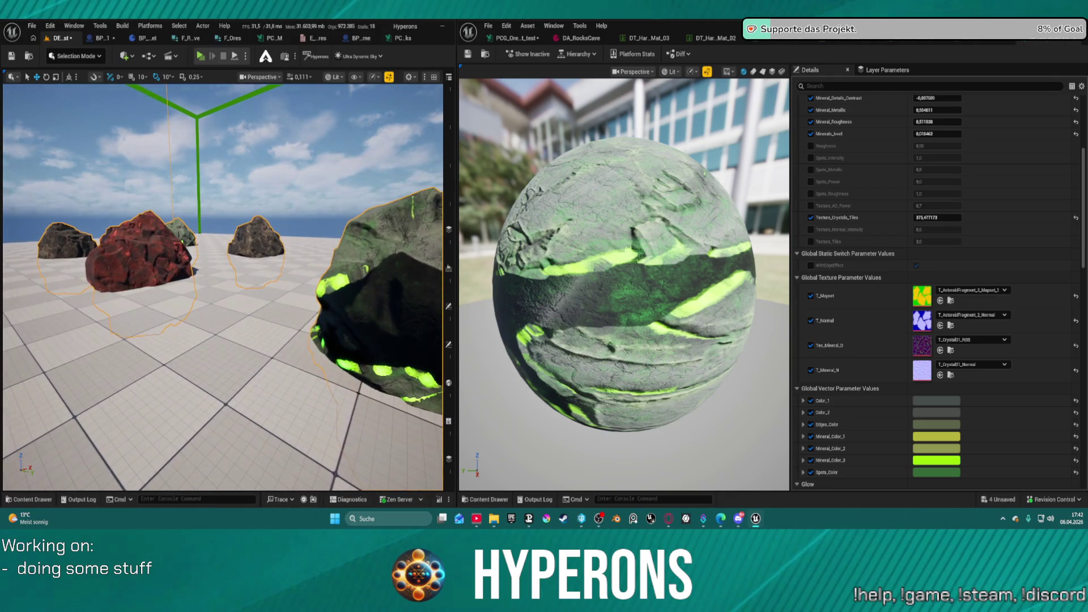
key("s")
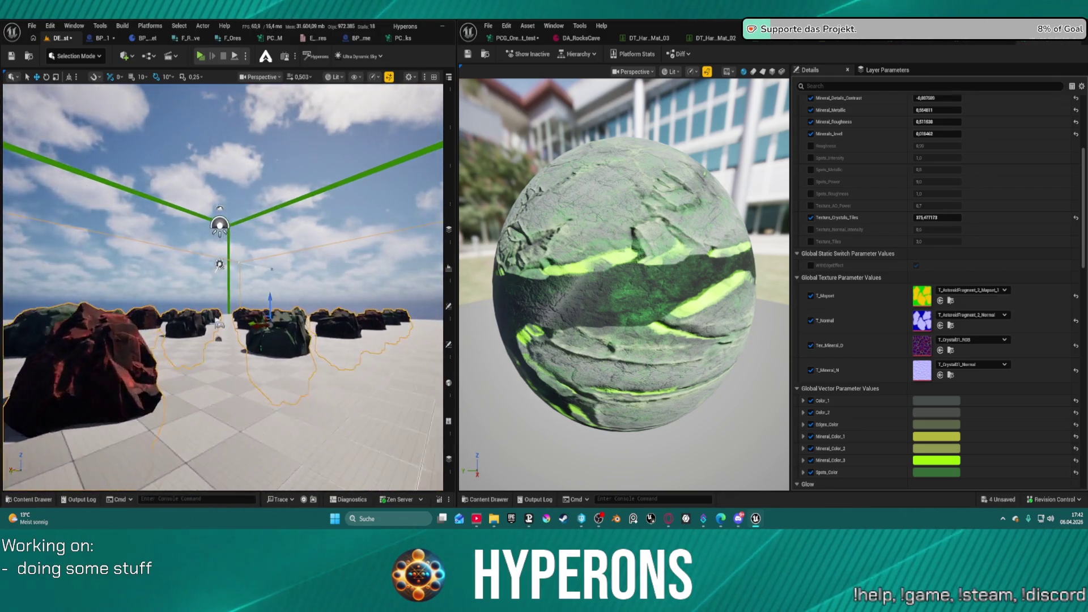
scroll(222, 286, "up", 5)
key("q")
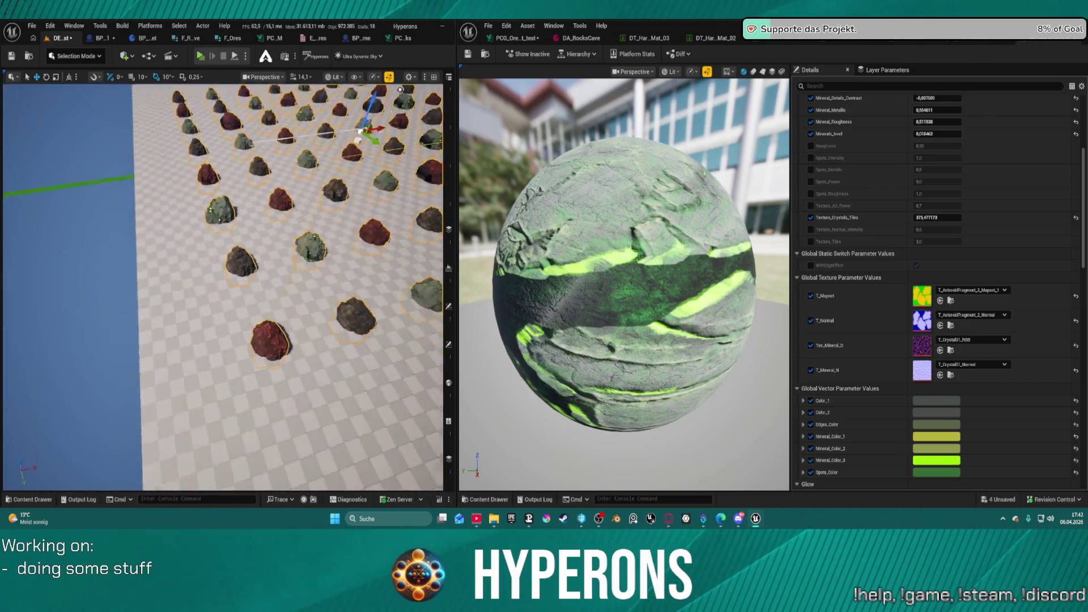
key("w")
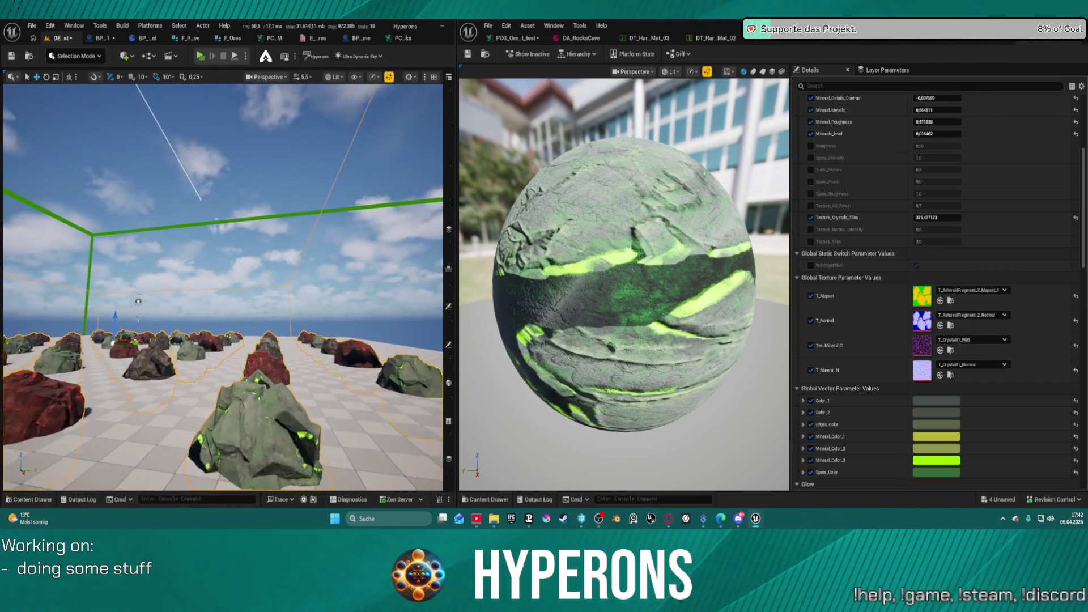
scroll(222, 286, "down", 2)
key("e")
key("s")
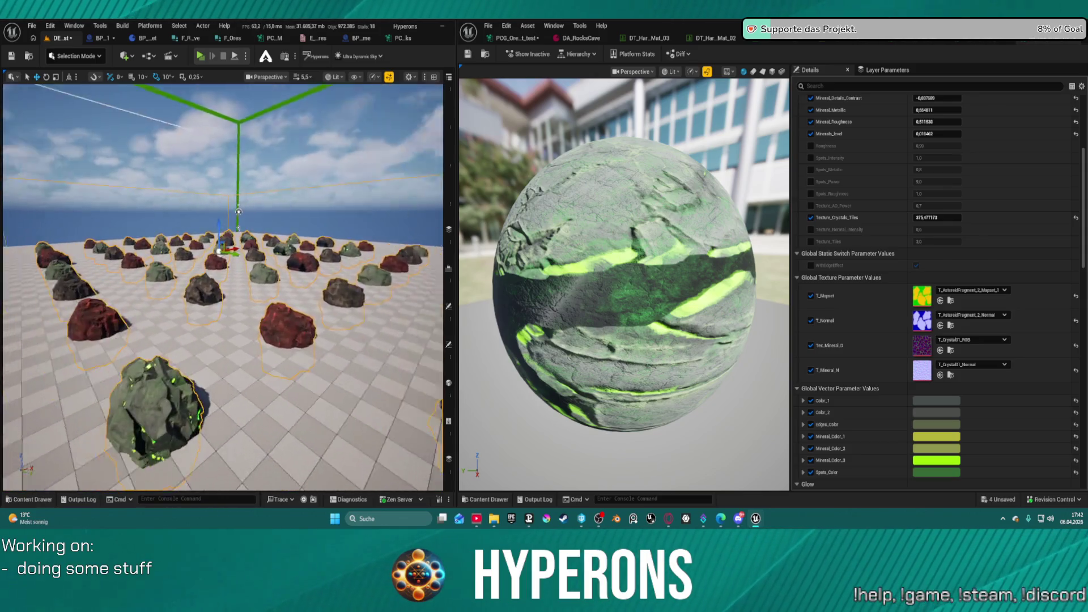
key("w")
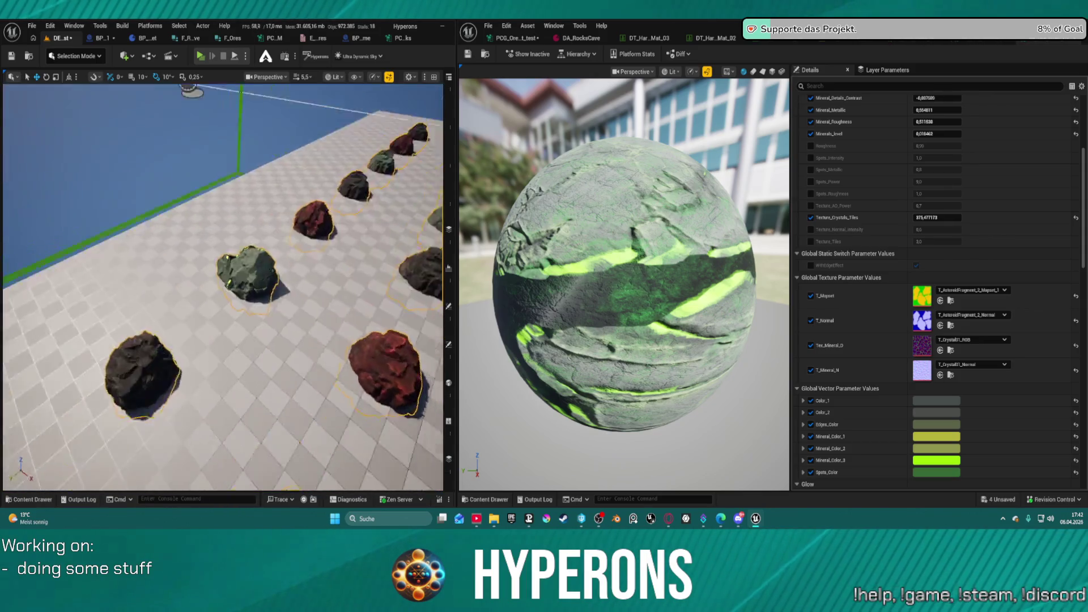
key("q")
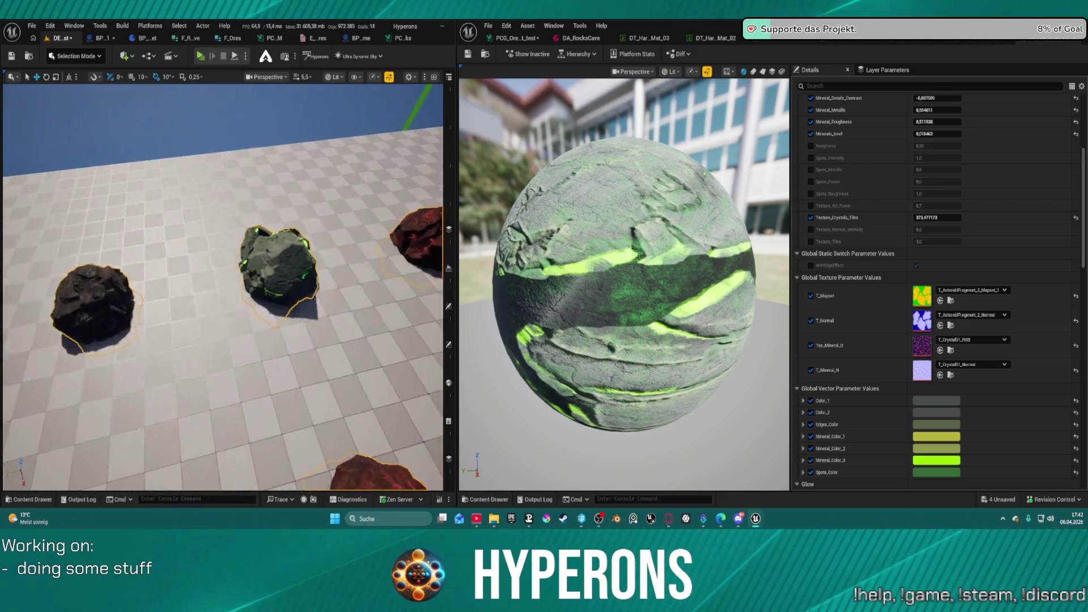
key("w")
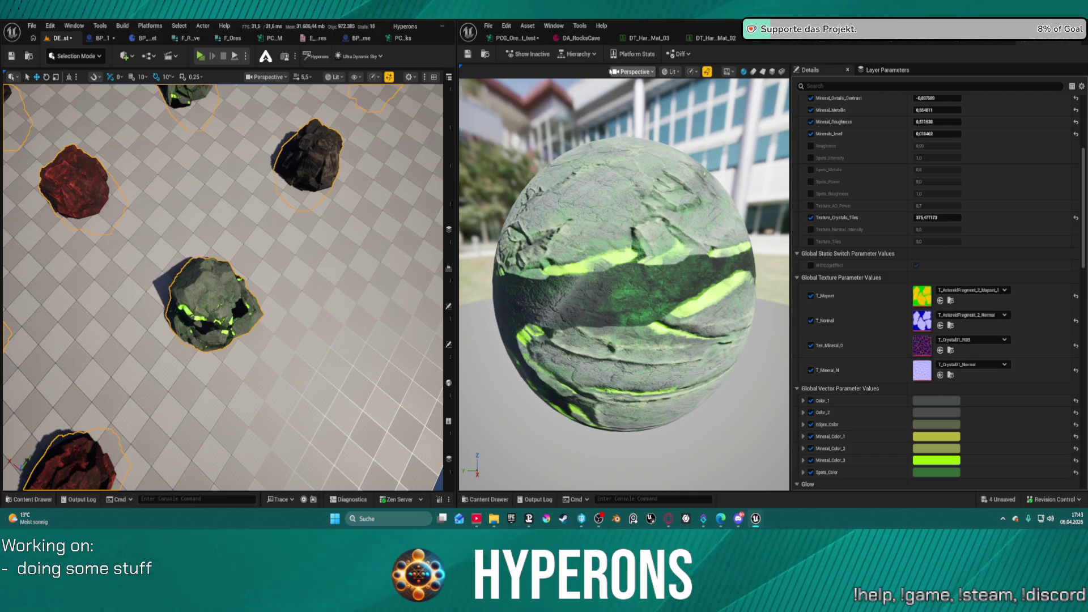
key("ctrl+space")
left_click(466, 121)
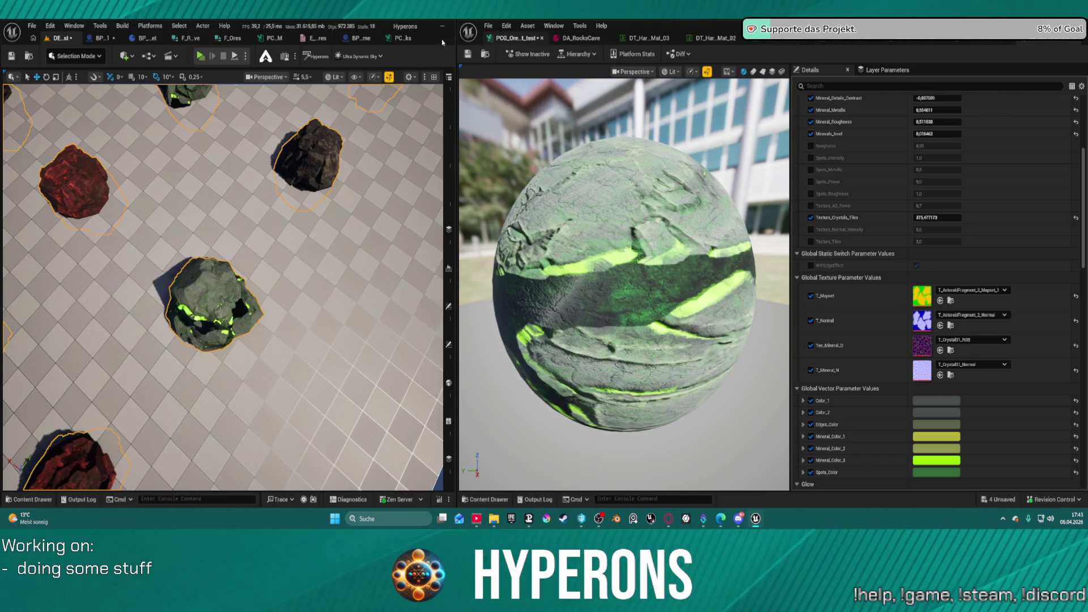
key("ctrl+space")
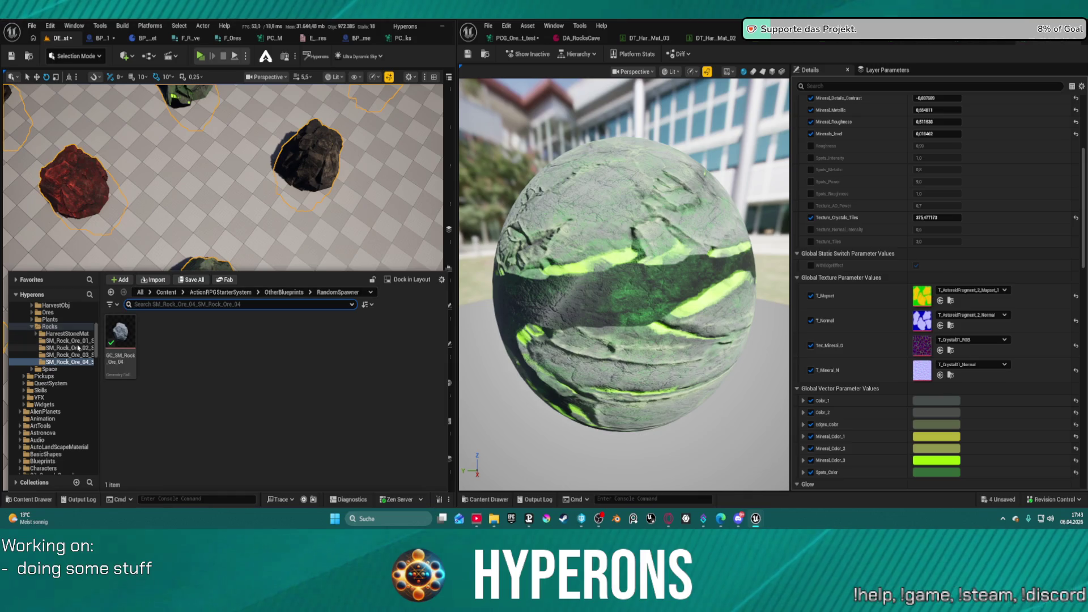
Browse the SM_Rock_Ore_04 and SM_Rock_Ore_02 folders and switch to another ore material instance
left_click(73, 361)
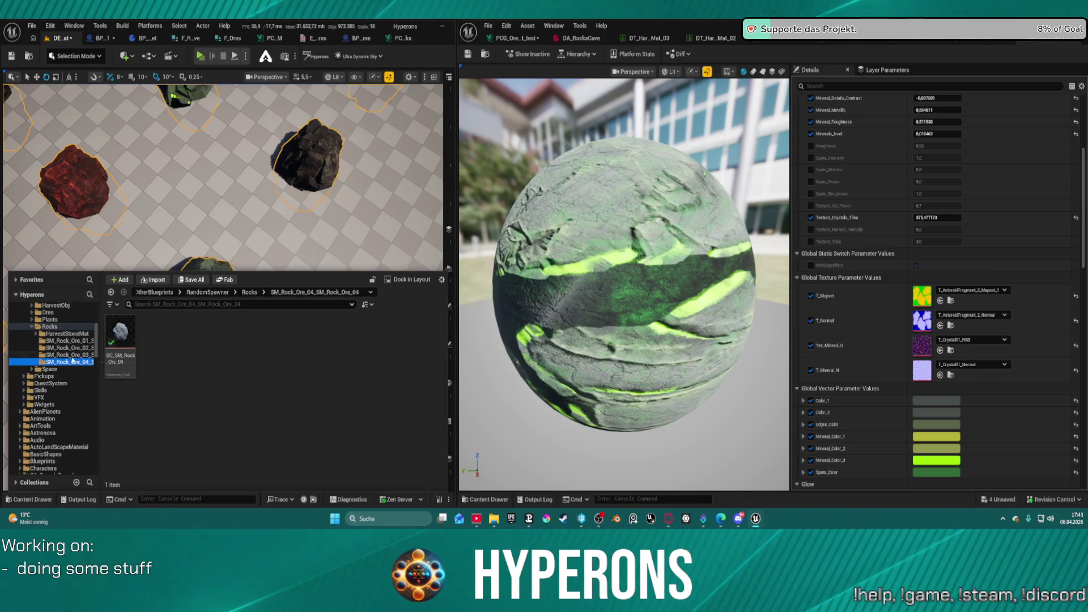
left_click(68, 348)
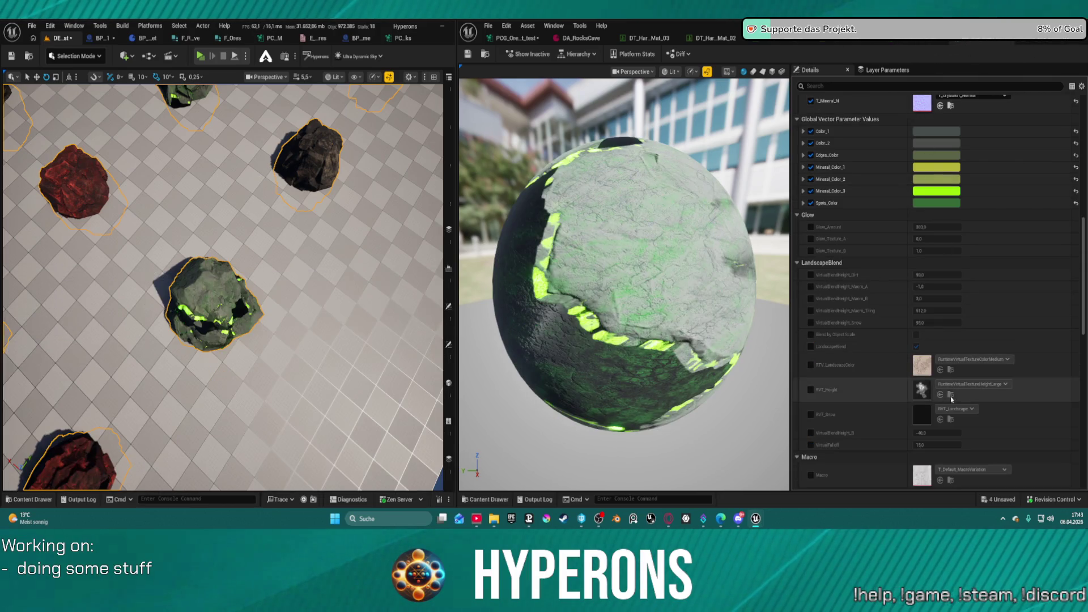
scroll(927, 177, "up", 5)
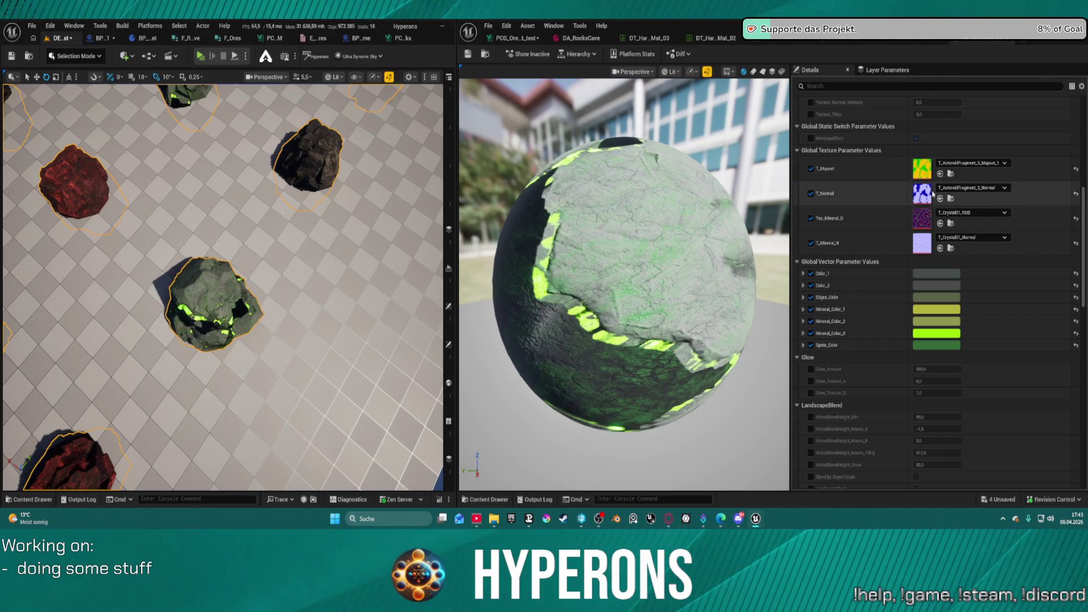
left_click(914, 40)
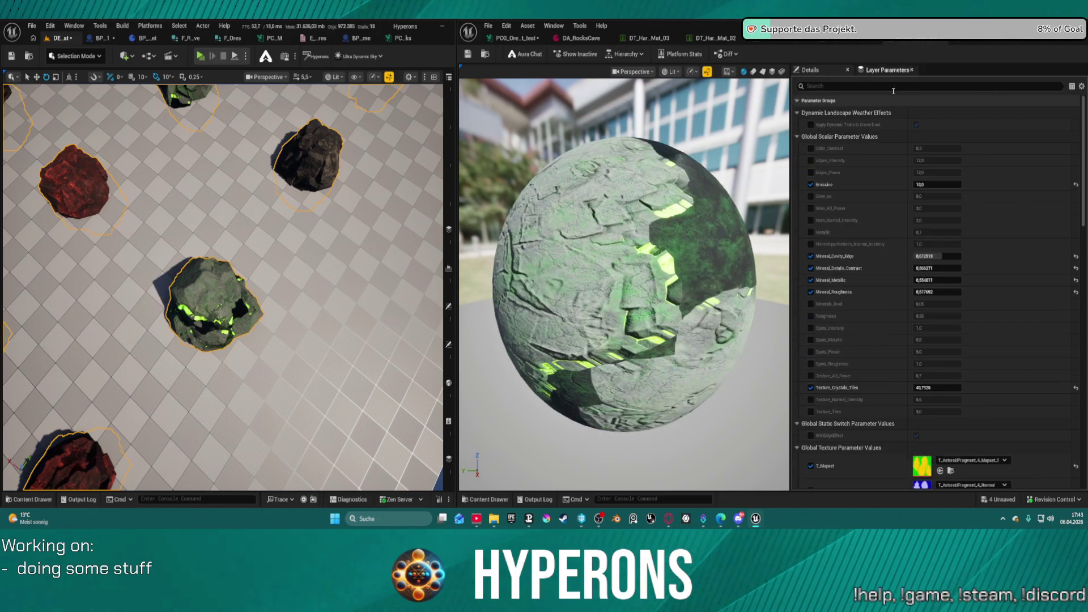
scroll(928, 453, "down", 1)
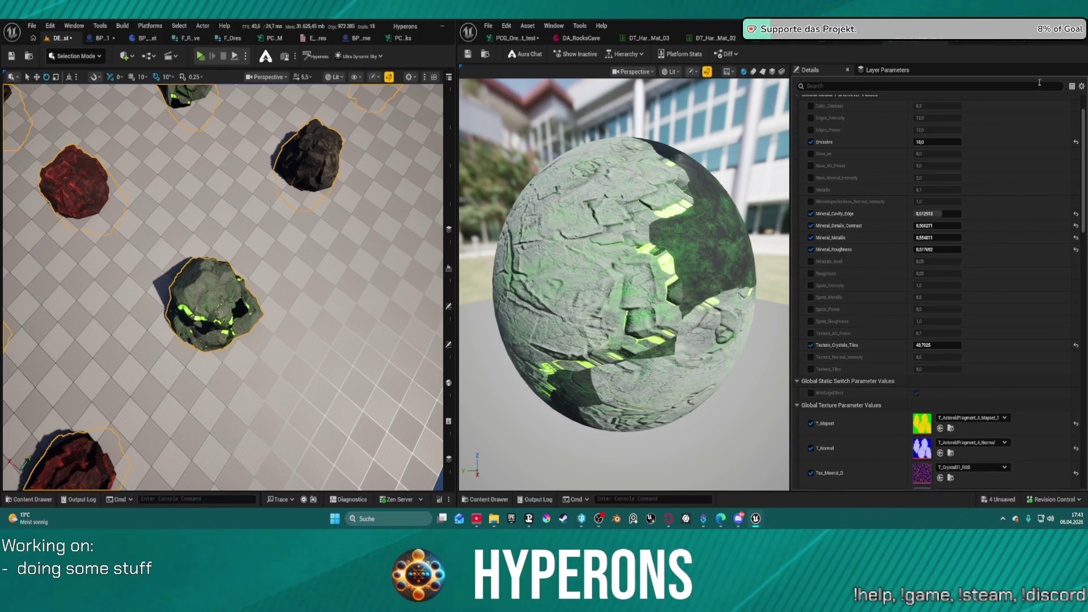
Show the AsteroidFragment_2 material, then return to the data table and angle the rock-grid view
left_click(1039, 41)
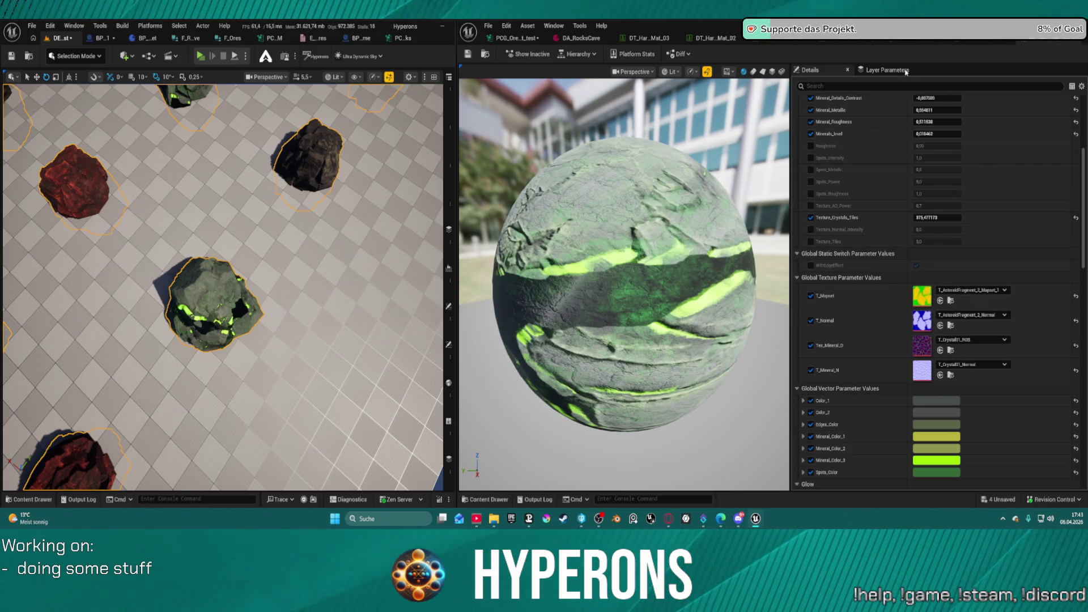
left_click(843, 39)
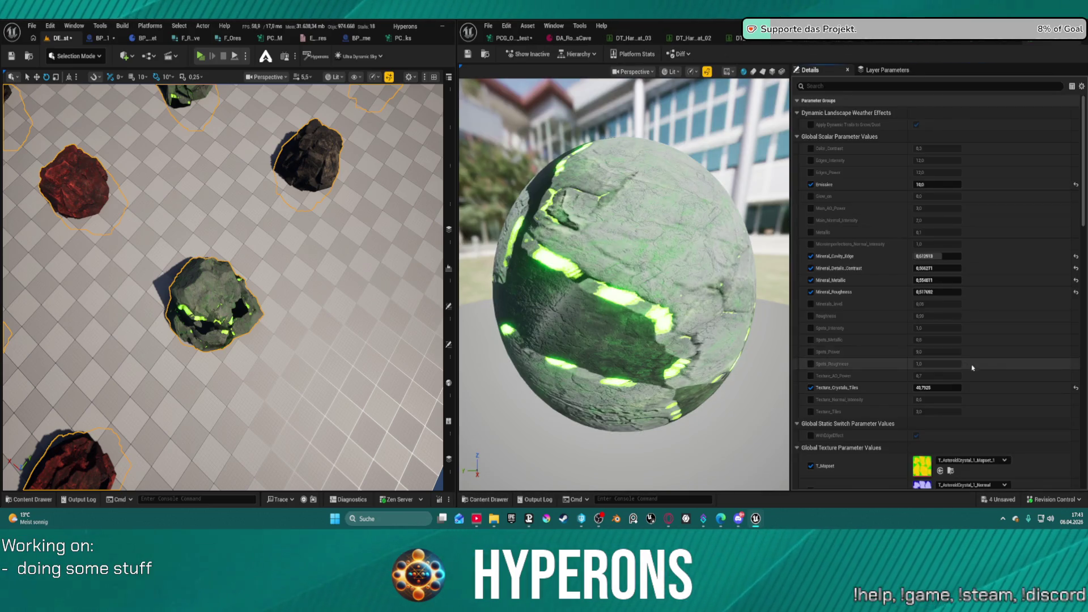
scroll(932, 458, "down", 2)
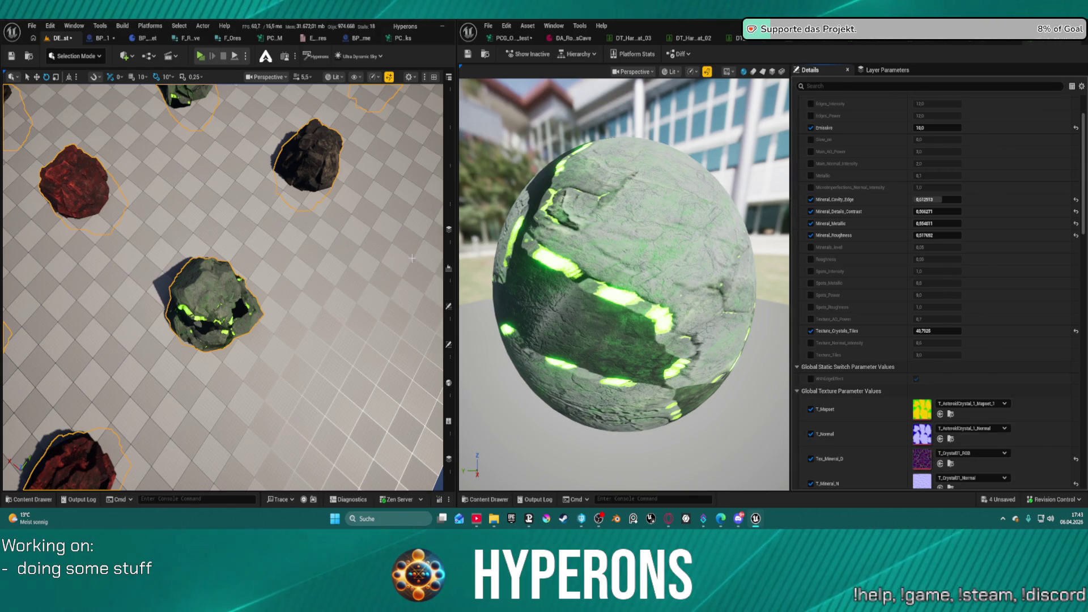
mouse_move(412, 258)
left_mouse_down()
mouse_move(412, 238)
mouse_move(412, 289)
left_mouse_up()
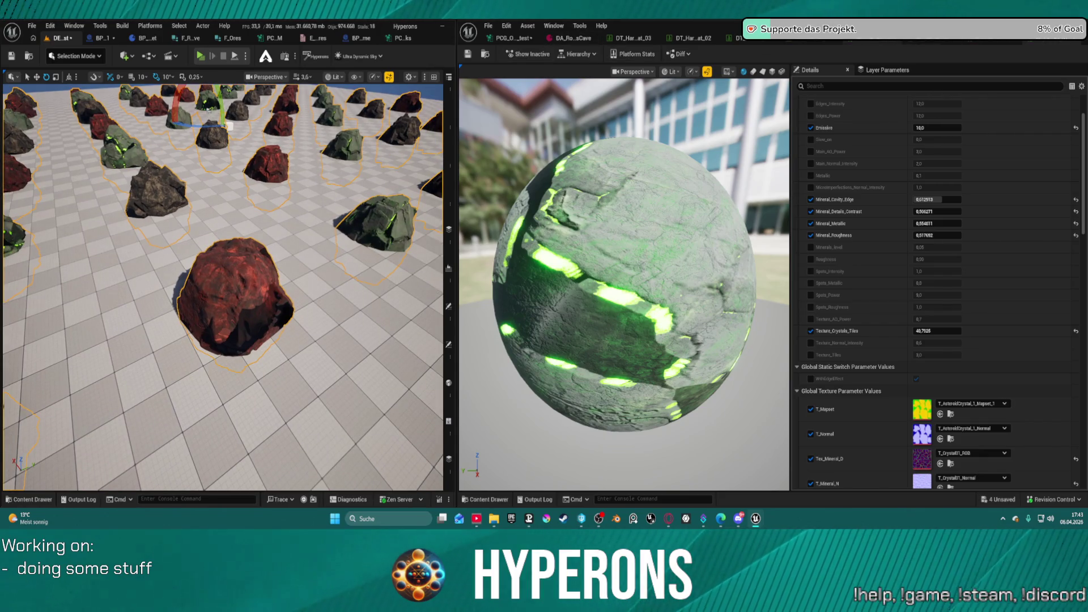
Bring up the PCG_Ore_Mat_test graph and zoom around its nodes
left_click(523, 38)
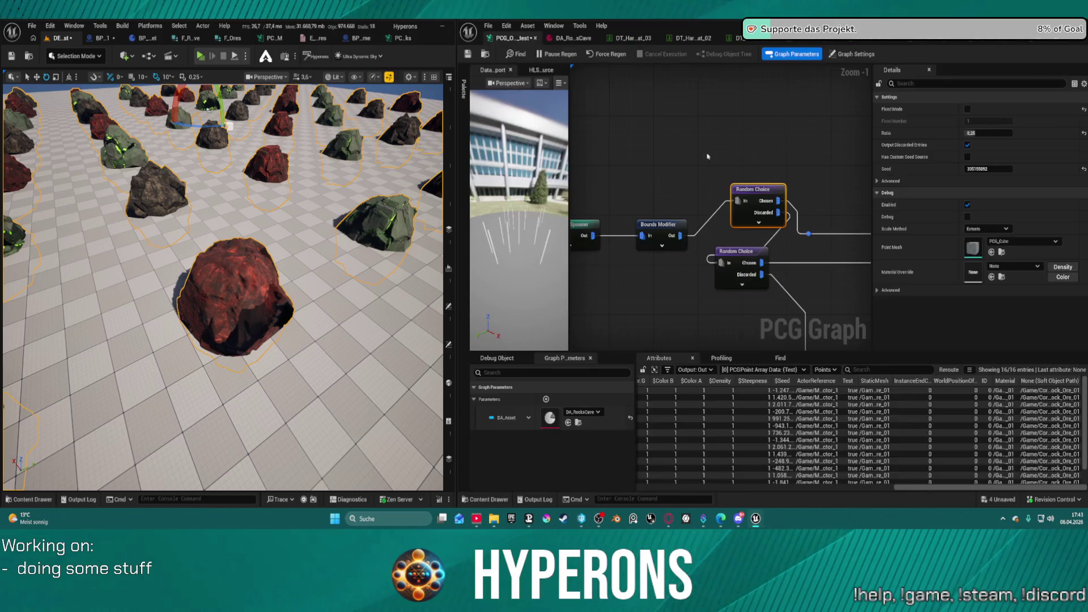
scroll(633, 110, "down", 3)
scroll(728, 215, "up", 4)
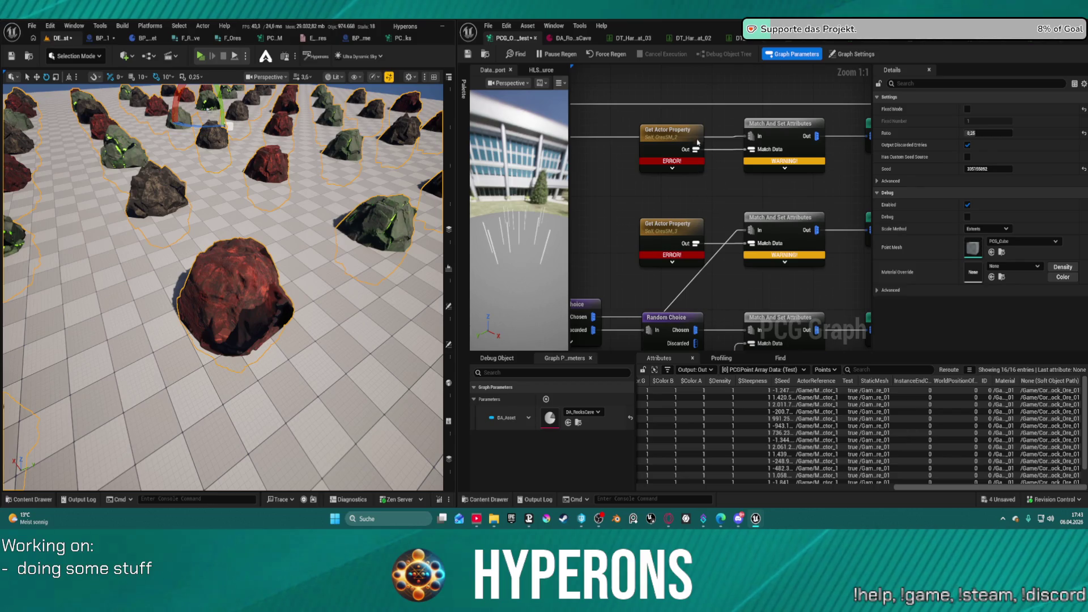
scroll(688, 193, "down", 7)
scroll(689, 194, "up", 3)
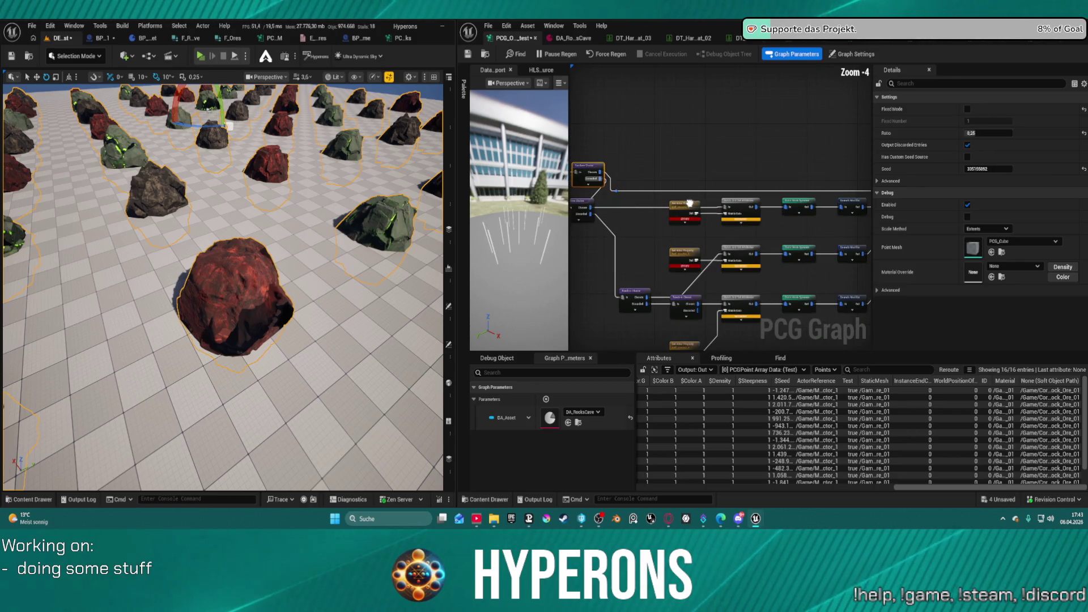
scroll(748, 210, "down", 6)
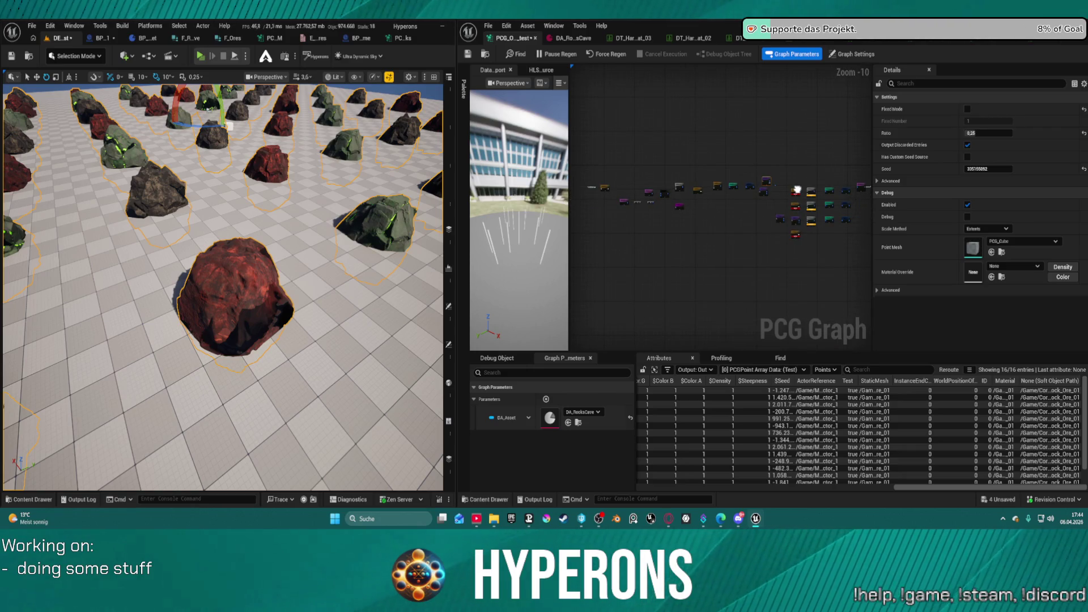
scroll(708, 144, "up", 6)
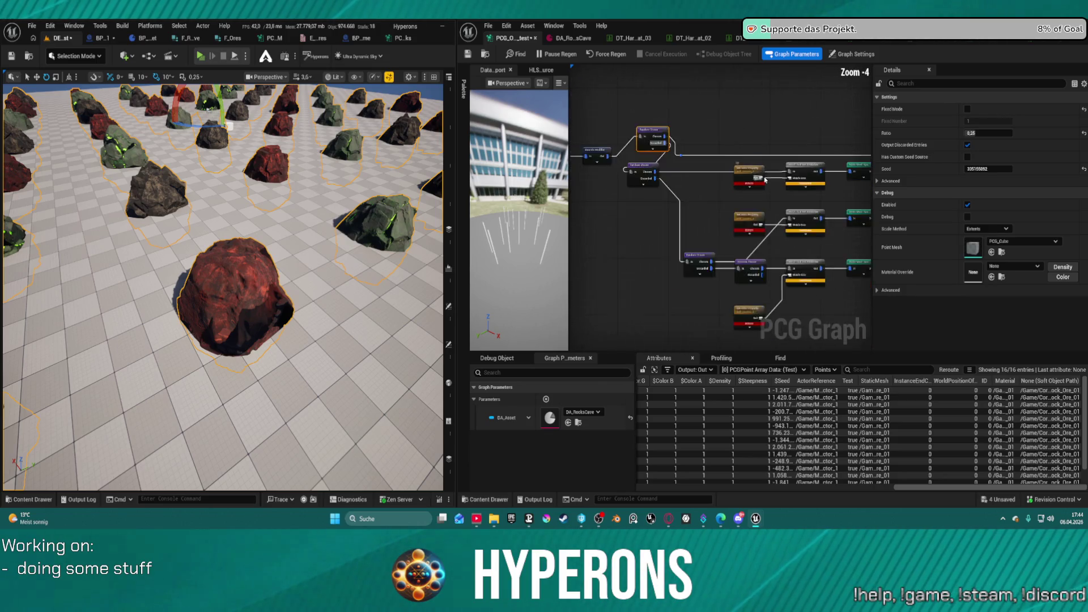
Check Get Actor Property and Bounds Modifier settings, then move the upper Random Choice node down
left_click(614, 122)
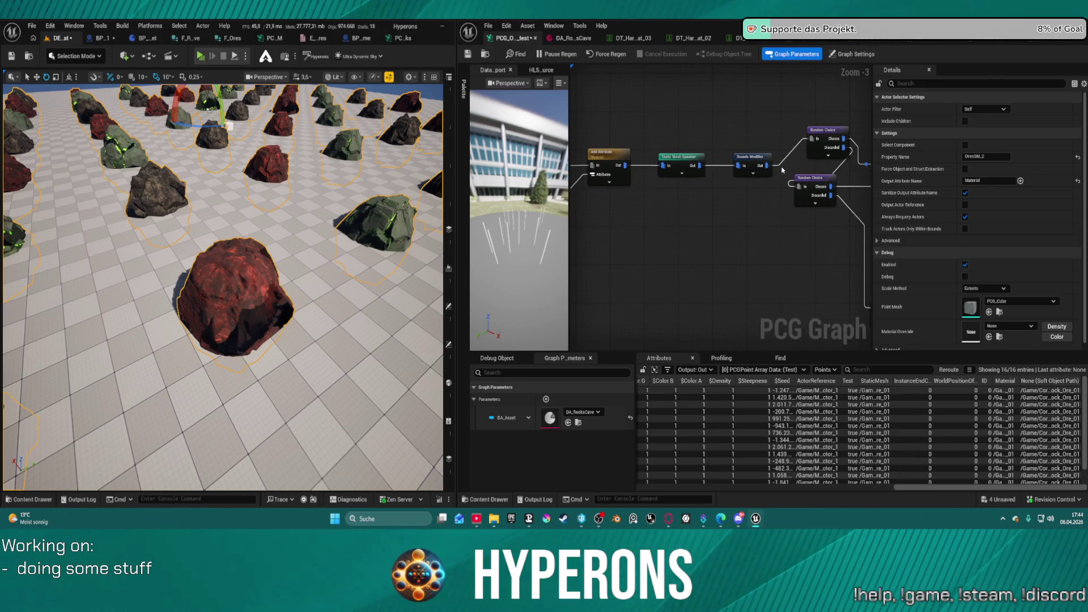
left_click(763, 165)
left_click_drag(811, 134, 637, 240)
mouse_move(553, 248)
left_mouse_down()
mouse_move(549, 310)
mouse_move(630, 293)
mouse_move(601, 314)
mouse_move(632, 333)
mouse_move(651, 286)
left_mouse_up()
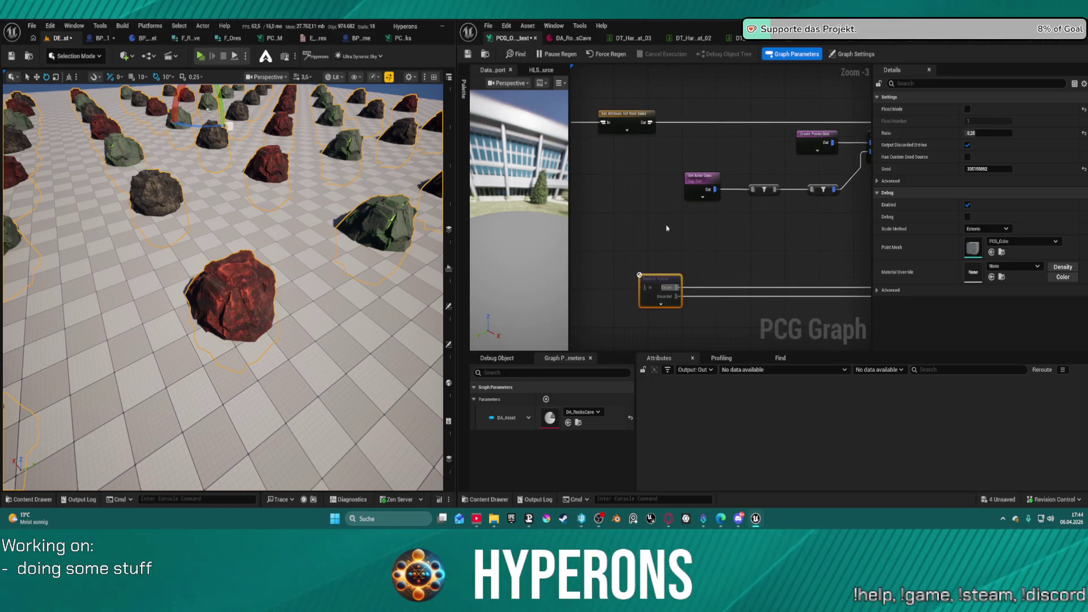
left_click(651, 119)
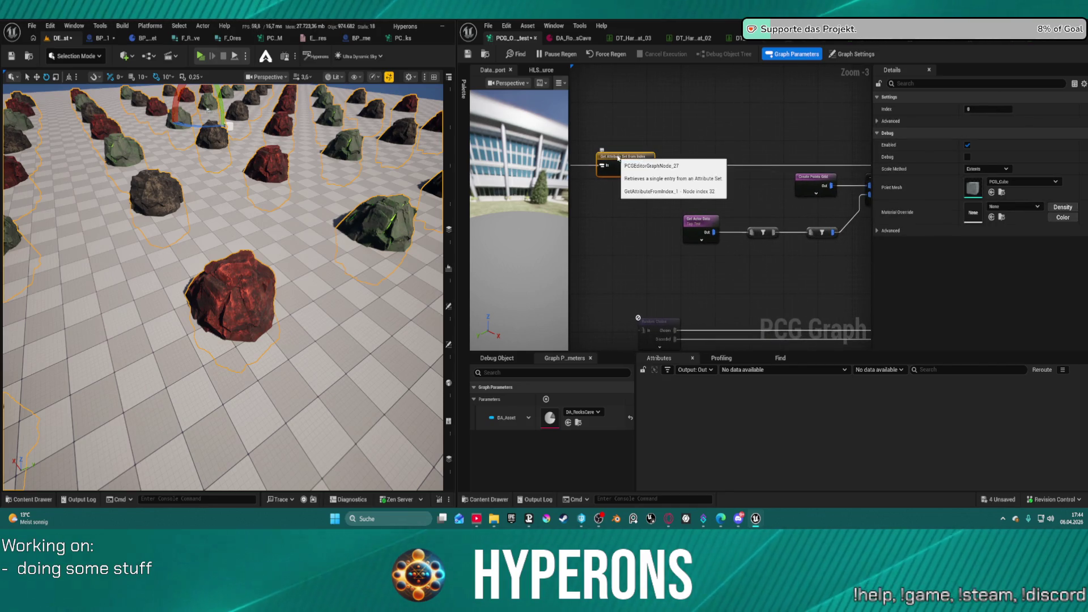
mouse_move(618, 159)
left_mouse_down()
mouse_move(588, 157)
mouse_move(719, 164)
left_mouse_up()
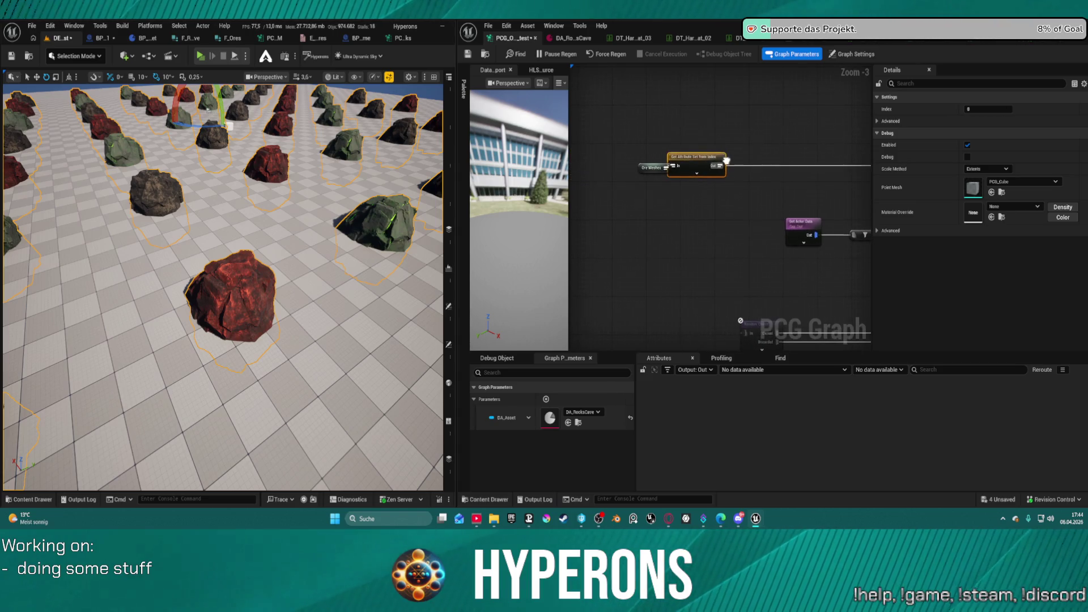
left_click(558, 165)
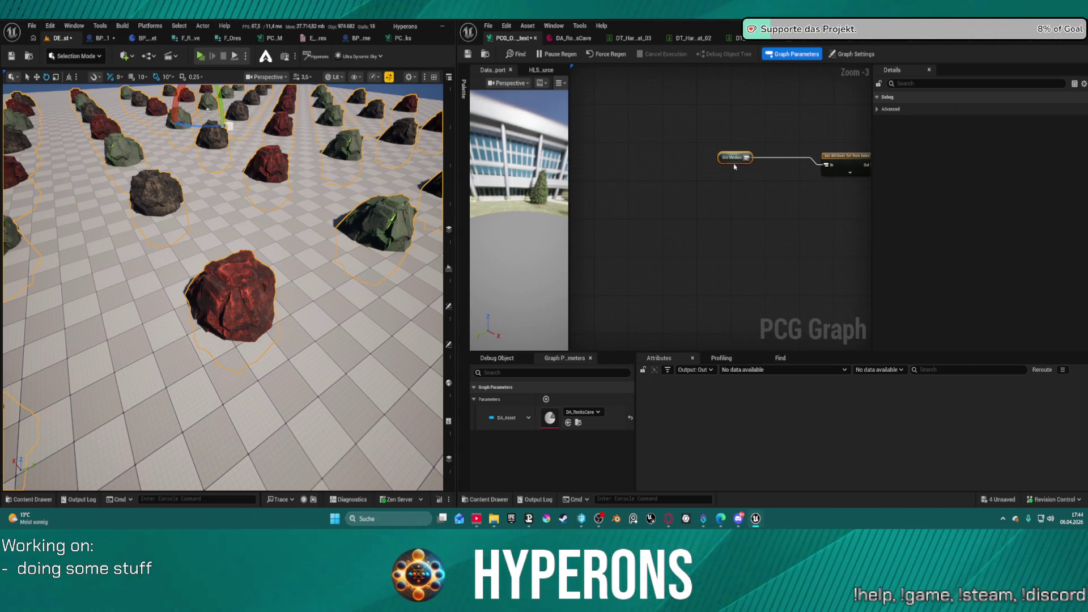
scroll(709, 154, "down", 9)
scroll(696, 151, "up", 6)
left_click(629, 128)
left_click_drag(629, 131, 583, 151)
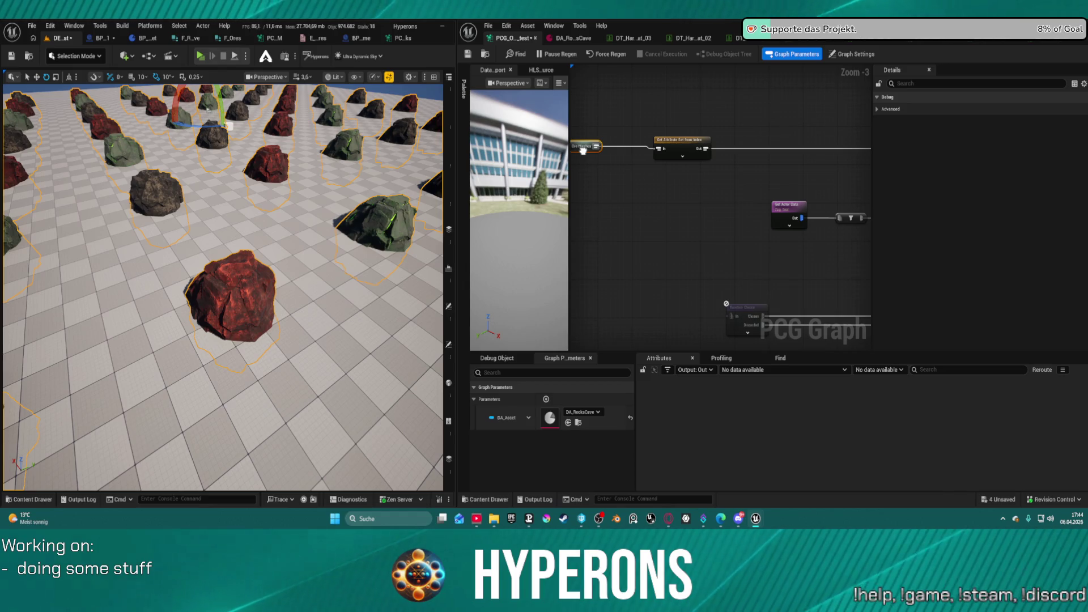
scroll(607, 175, "down", 4)
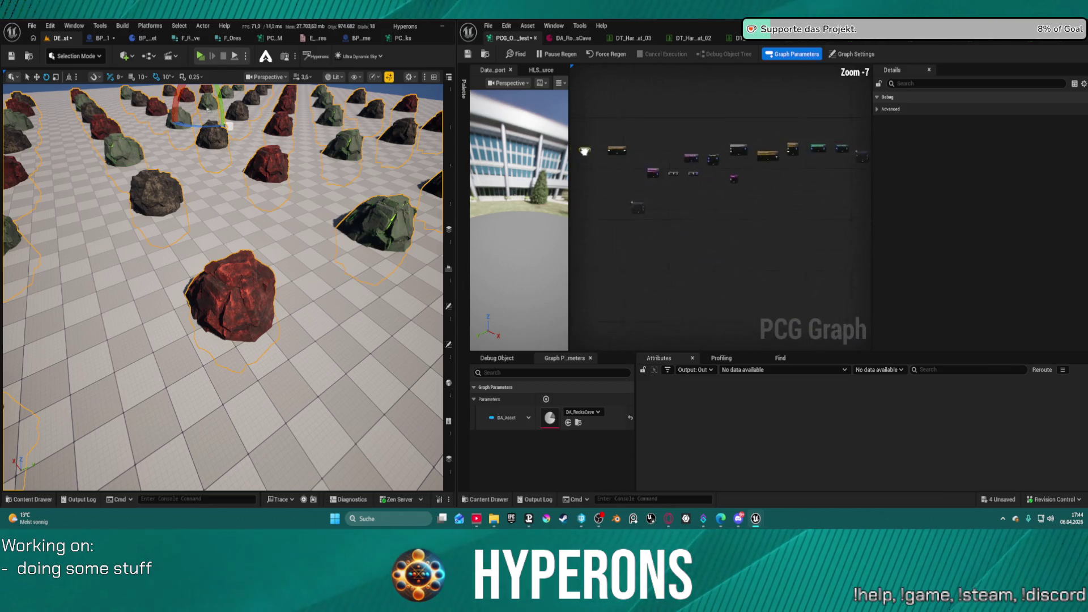
left_click_drag(626, 207, 590, 159)
mouse_move(691, 112)
left_mouse_down()
mouse_move(825, 244)
mouse_move(814, 188)
mouse_move(704, 260)
mouse_move(639, 262)
mouse_move(786, 228)
left_mouse_up()
scroll(799, 144, "down", 2)
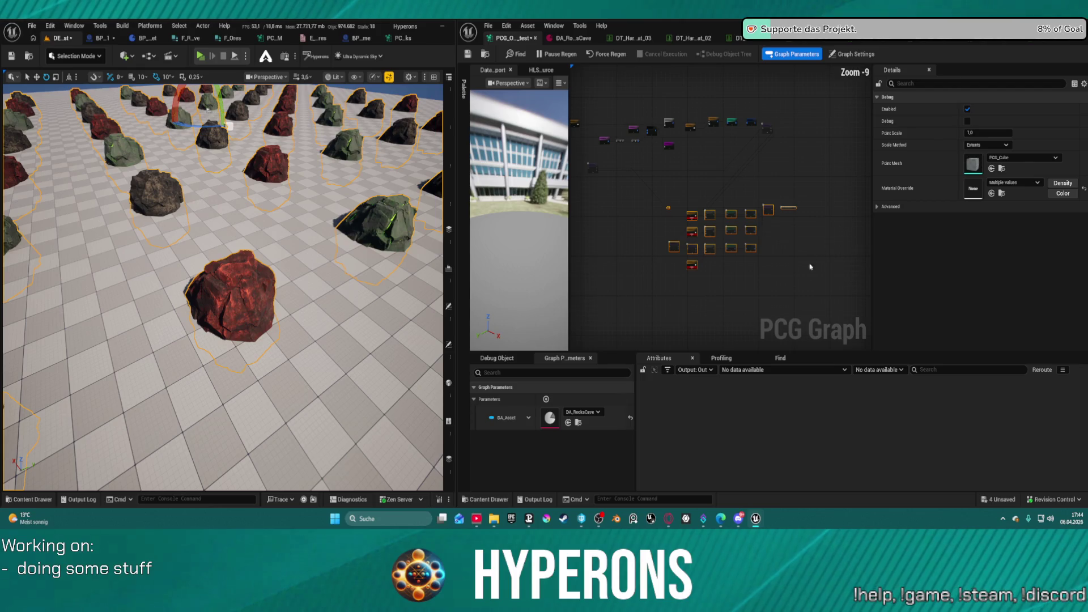
key("Delete")
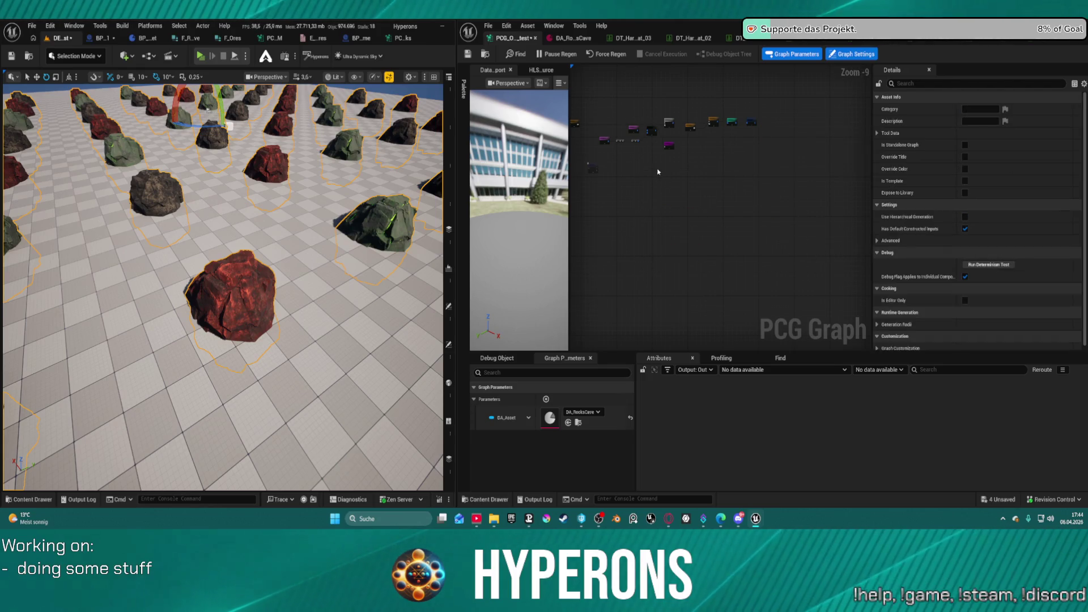
scroll(711, 204, "up", 6)
left_click_drag(711, 204, 850, 224)
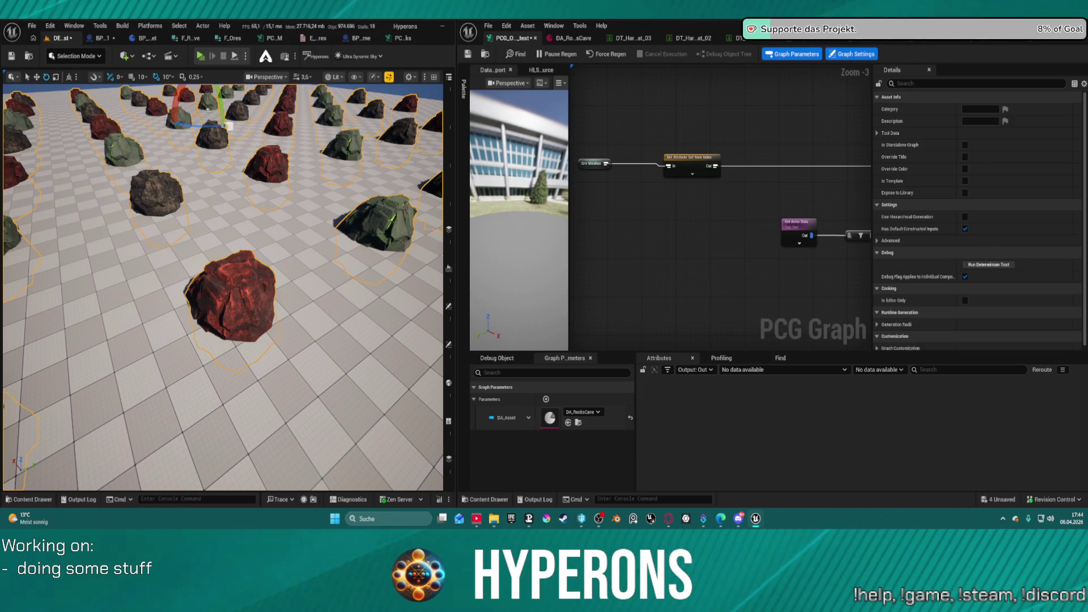
left_click(695, 159)
mouse_move(818, 150)
left_mouse_down()
mouse_move(719, 153)
mouse_move(591, 187)
left_mouse_up()
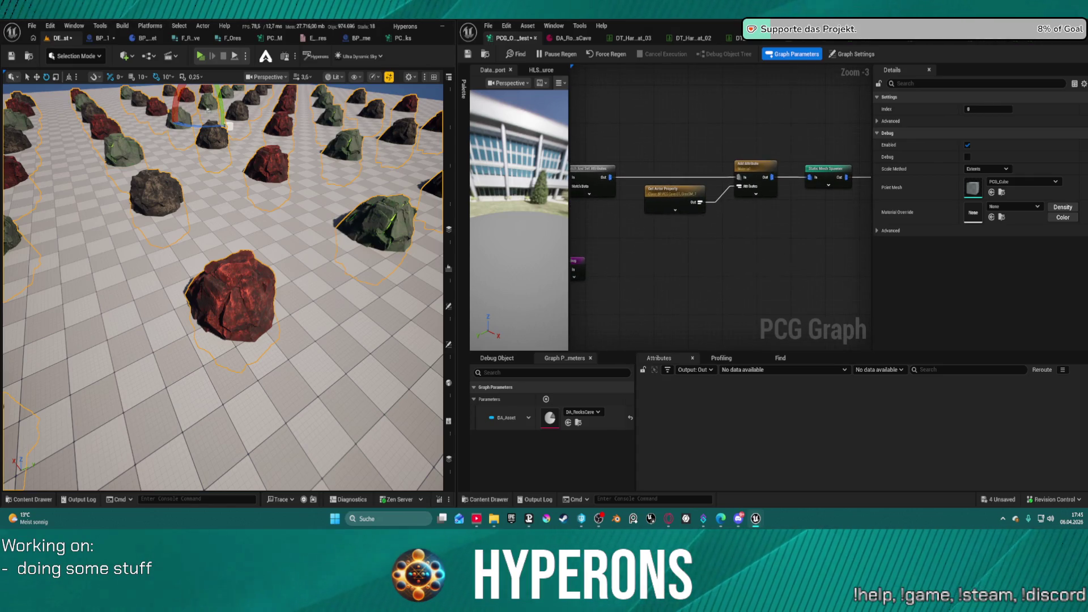
scroll(782, 155, "down", 4)
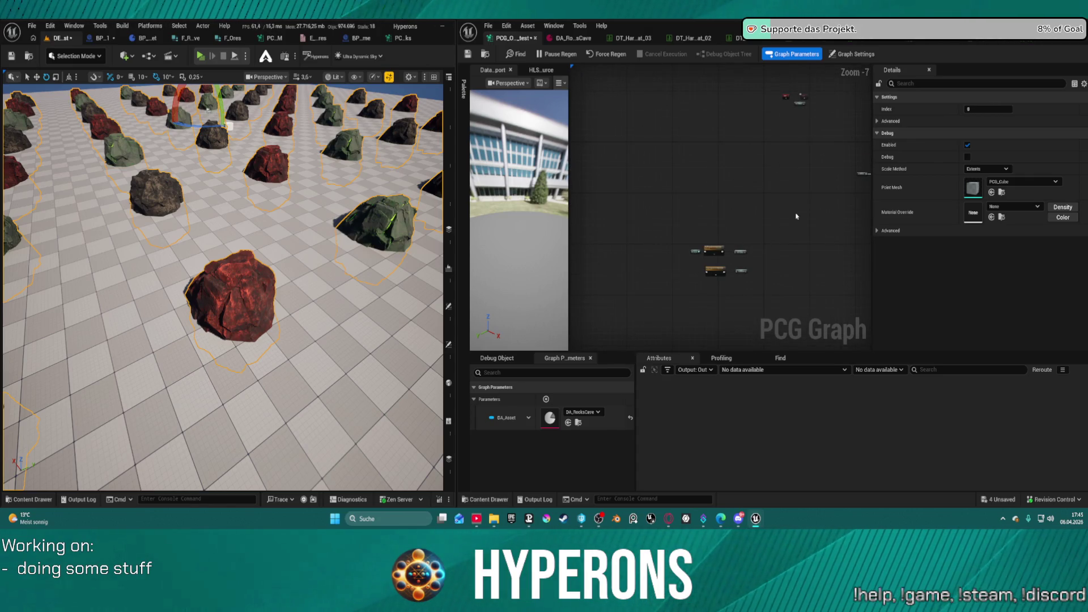
scroll(757, 164, "up", 5)
left_click_drag(759, 163, 699, 245)
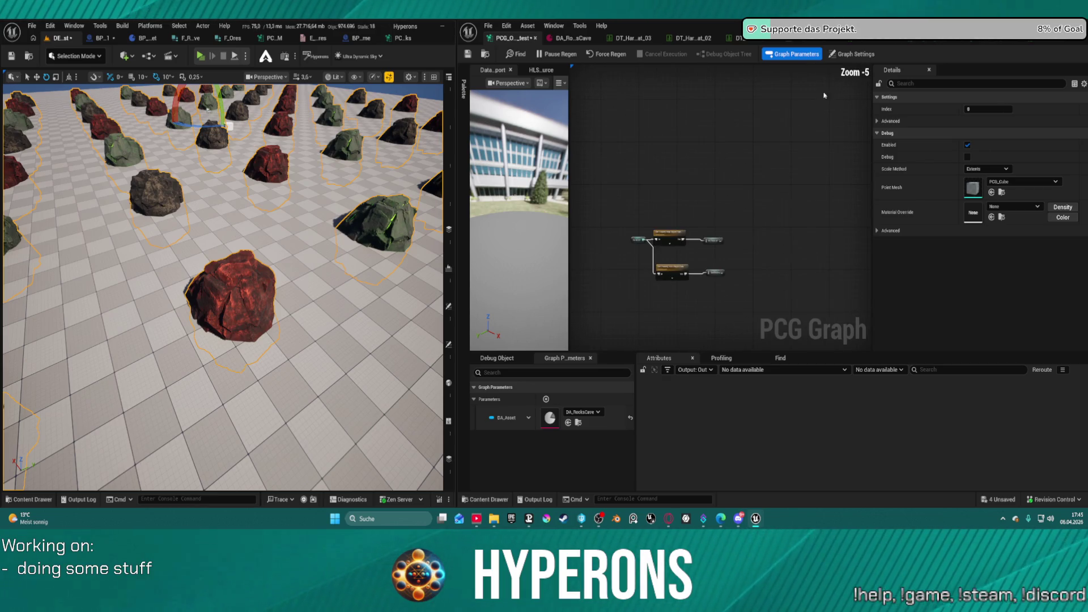
scroll(703, 244, "up", 1)
scroll(774, 233, "down", 3)
mouse_move(780, 231)
left_mouse_down()
mouse_move(725, 223)
mouse_move(821, 184)
left_mouse_up()
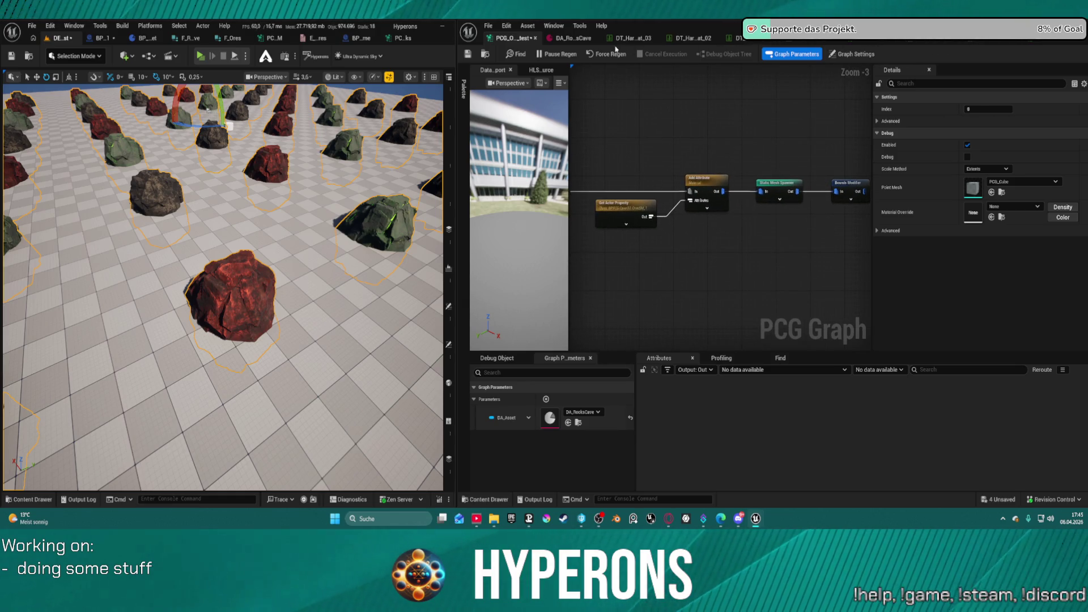
In the PC_ks graph, select and copy the Random Choice node group
left_click(400, 39)
scroll(160, 143, "down", 6)
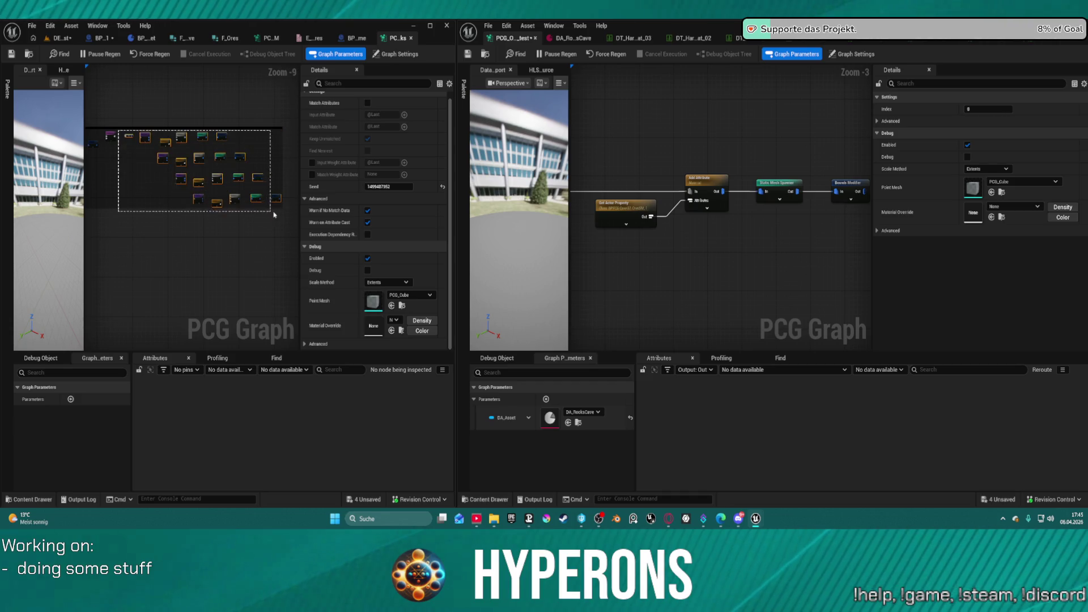
left_click_drag(278, 211, 238, 124)
scroll(279, 212, "up", 6)
left_click_drag(170, 255, 219, 173)
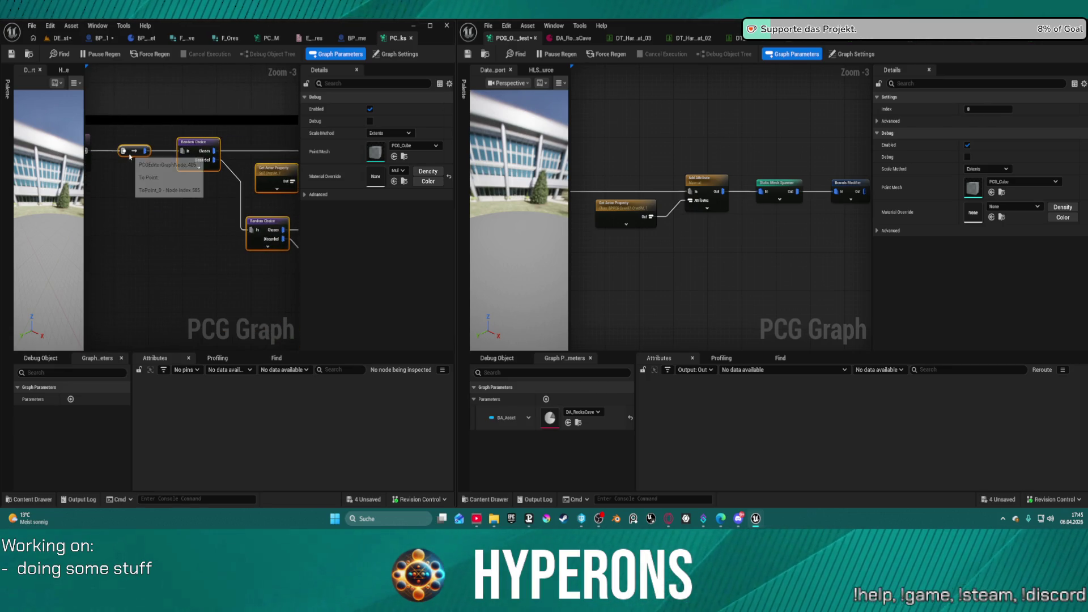
scroll(727, 197, "down", 4)
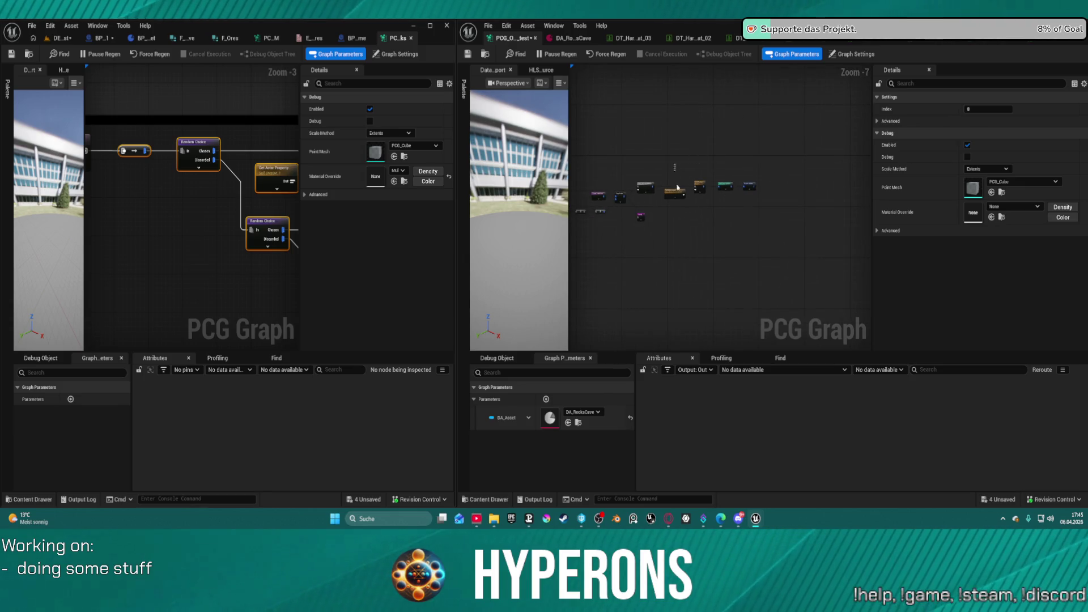
key("ctrl+a")
scroll(680, 182, "up", 7)
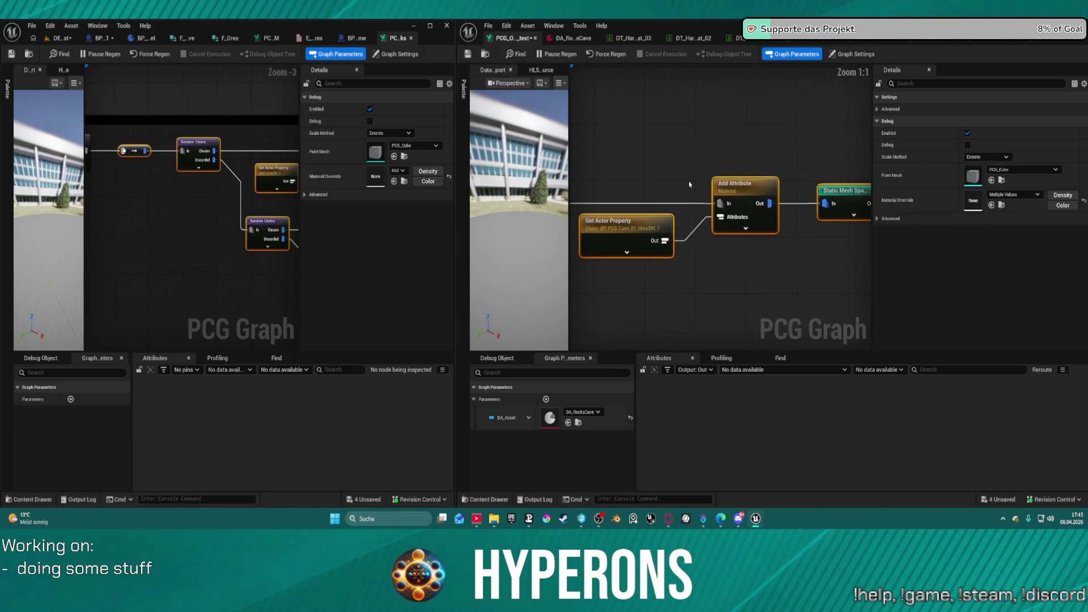
left_click_drag(275, 155, 112, 157)
Paste the copied Random Choice nodes into empty space in the ore graph
scroll(738, 220, "down", 6)
scroll(737, 220, "down", 3)
mouse_move(738, 220)
left_mouse_down()
mouse_move(716, 236)
mouse_move(716, 172)
left_mouse_up()
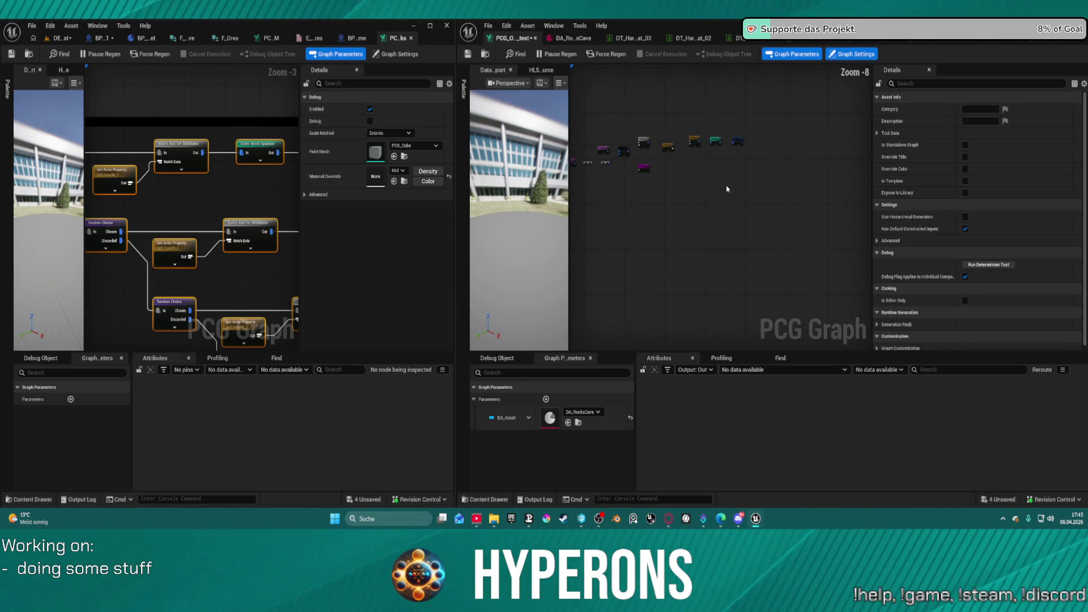
key("ctrl+v")
Delete the top row of duplicate pasted nodes from the ore graph
scroll(715, 160, "up", 5)
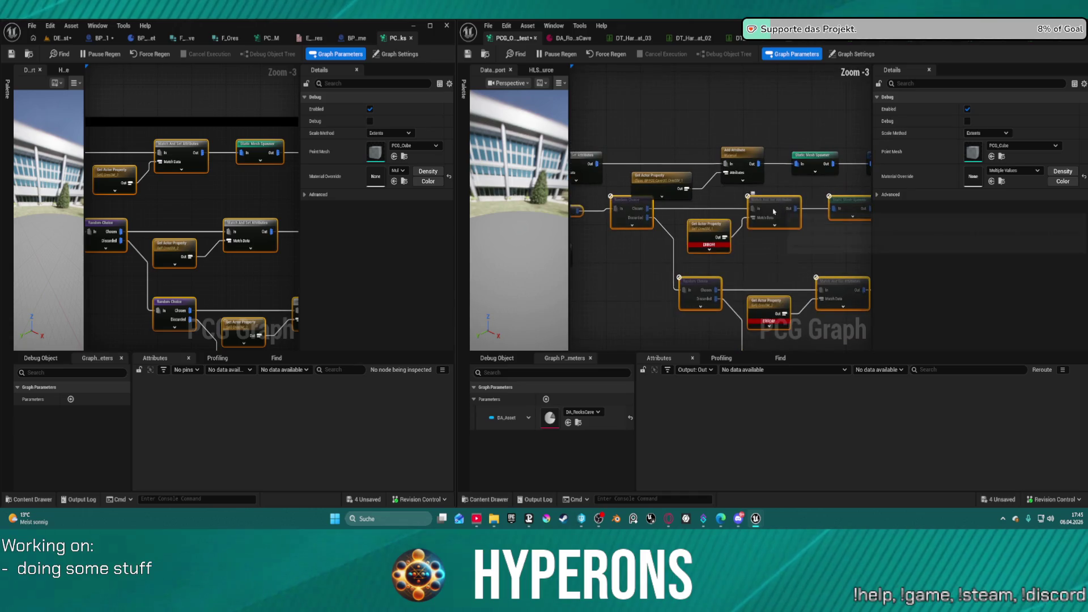
left_click_drag(623, 145, 752, 213)
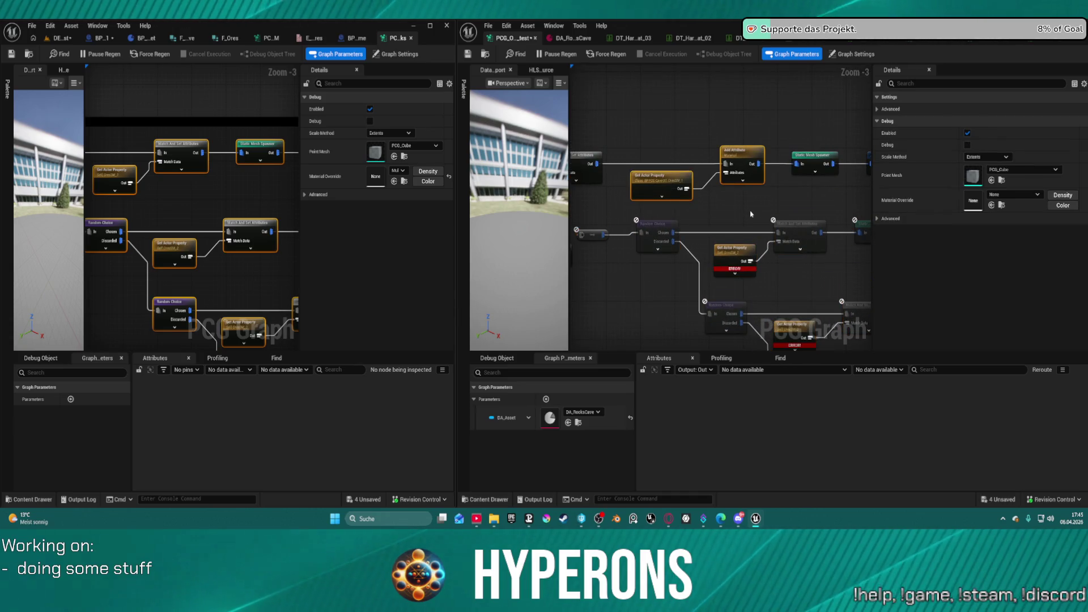
key("Delete")
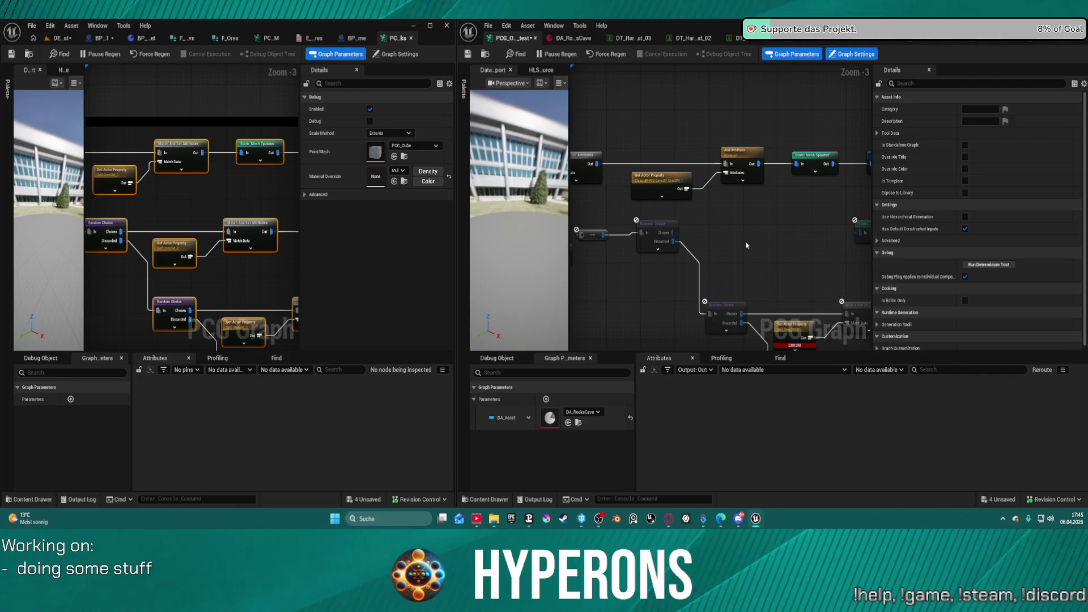
key("ctrl+z")
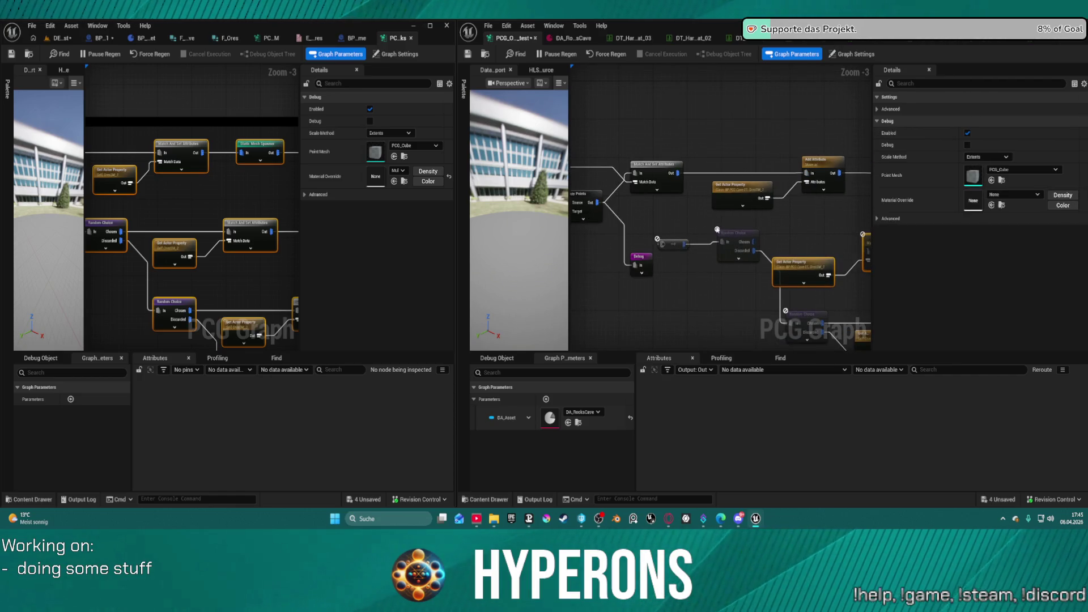
left_click_drag(662, 242, 679, 199)
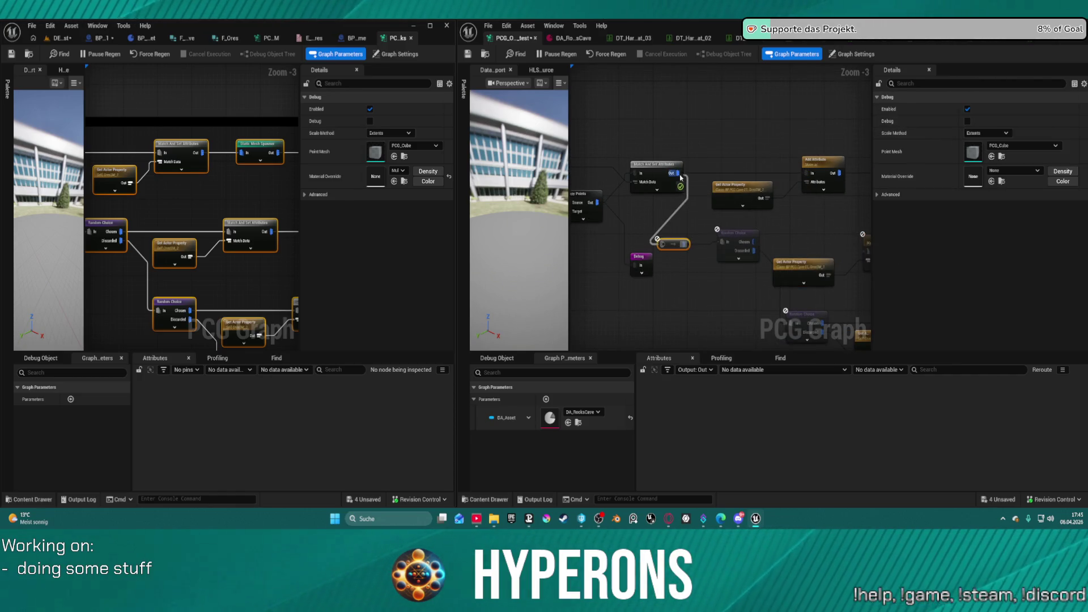
key("ctrl+z")
mouse_move(616, 139)
left_mouse_down()
mouse_move(819, 212)
mouse_move(845, 195)
left_mouse_up()
key("Delete")
Wire Chosen through Add Attribute into the Static Mesh Spawner and delete extra Match And Set Attributes nodes
left_click(680, 190)
left_click_drag(649, 172, 834, 177)
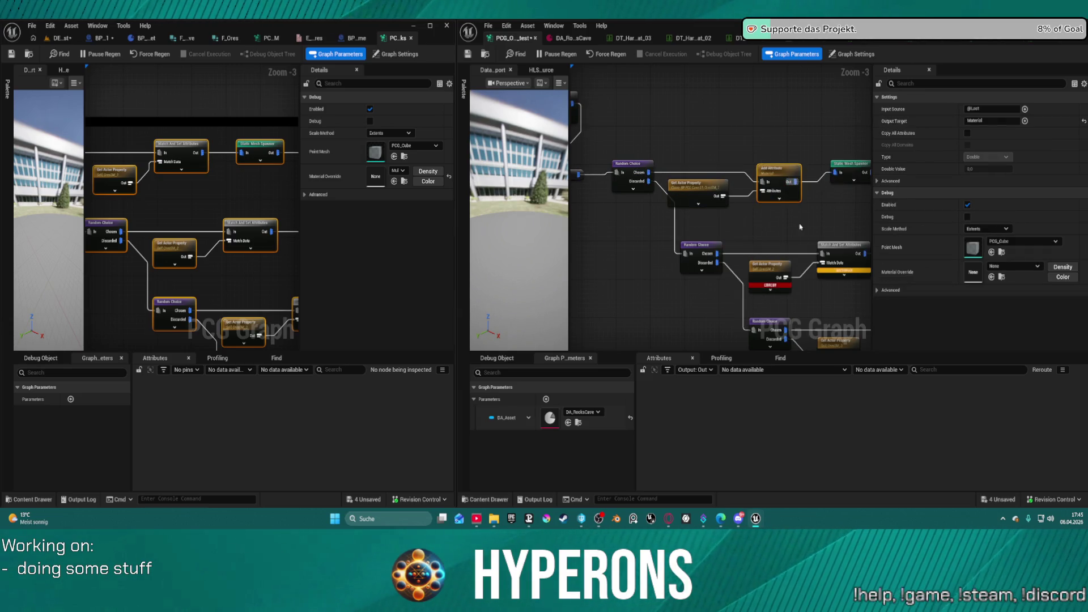
left_click_drag(786, 230, 707, 183)
left_click_drag(765, 241, 773, 243)
key("Delete")
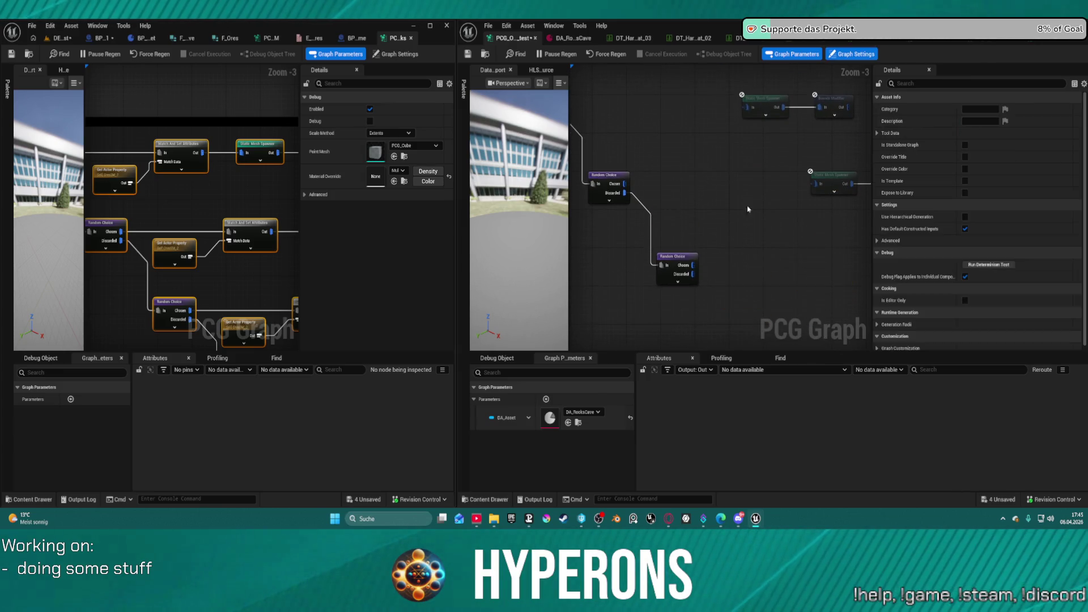
Paste two more Get Actor Property and Add Attribute pairs into the graph
left_click_drag(694, 167, 727, 264)
key("ctrl+v")
left_click_drag(666, 241, 631, 153)
key("ctrl+v")
mouse_move(779, 304)
left_mouse_down()
mouse_move(598, 252)
mouse_move(727, 249)
left_mouse_up()
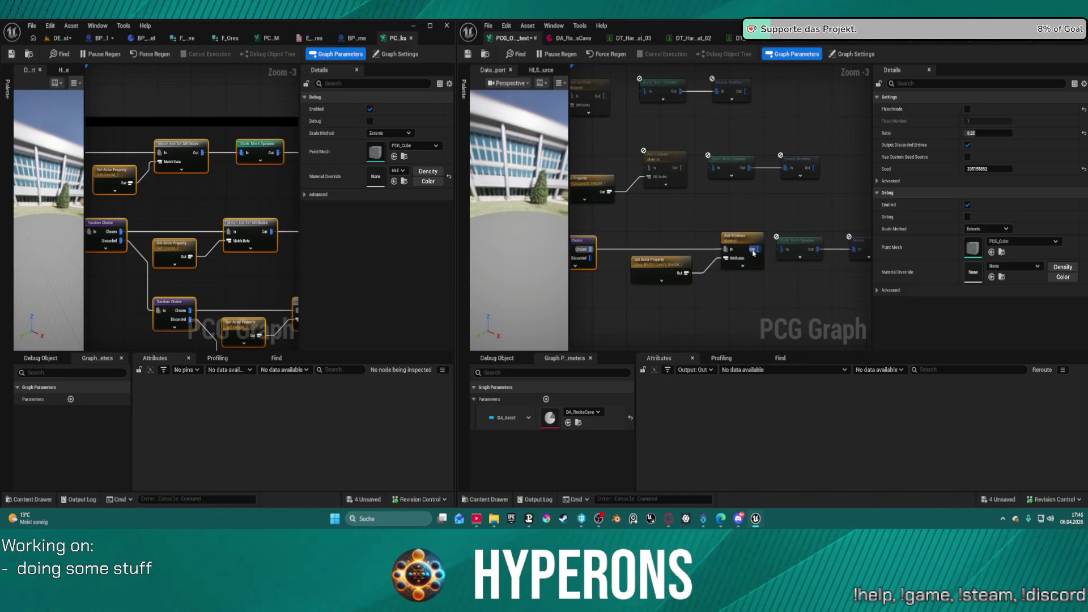
Connect each Random Choice Chosen into its Add Attribute and on to the Static Mesh Spawner
mouse_move(683, 168)
left_mouse_down()
mouse_move(786, 181)
mouse_move(743, 168)
mouse_move(586, 178)
left_mouse_up()
left_click_drag(745, 172, 780, 173)
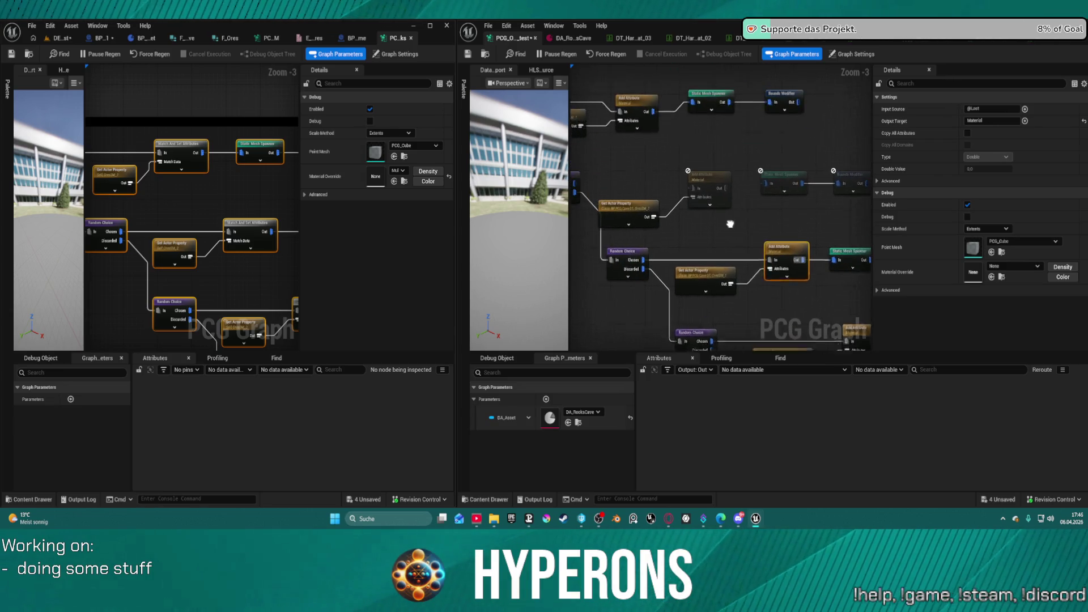
left_click_drag(723, 199, 610, 193)
left_click_drag(760, 198, 800, 193)
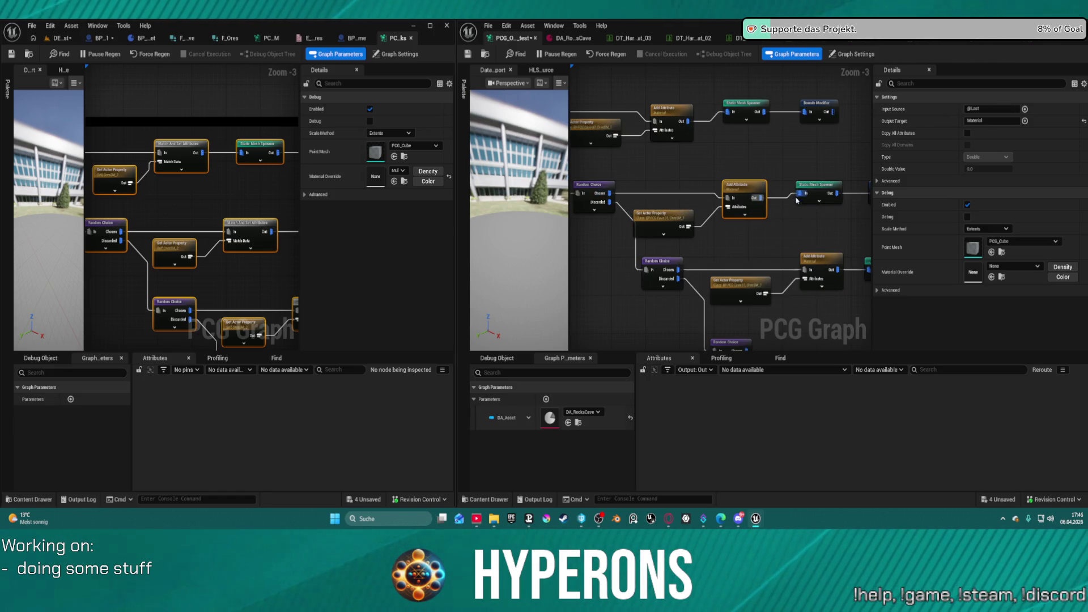
left_click(680, 224)
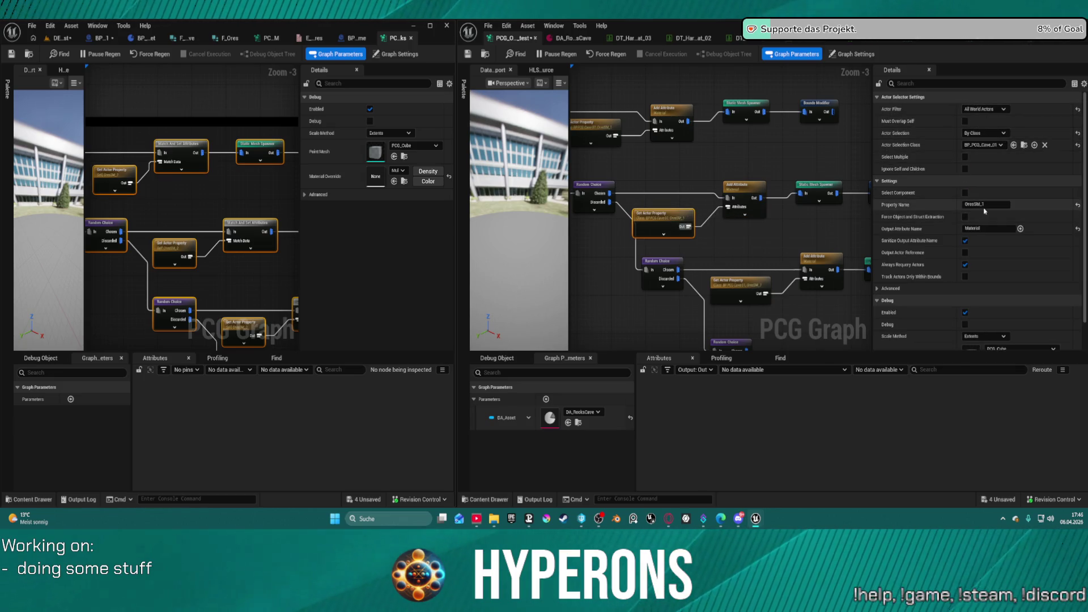
Commit OresSM_2 and rename the next Get Actor Property's property to OresSM_3
key("Return")
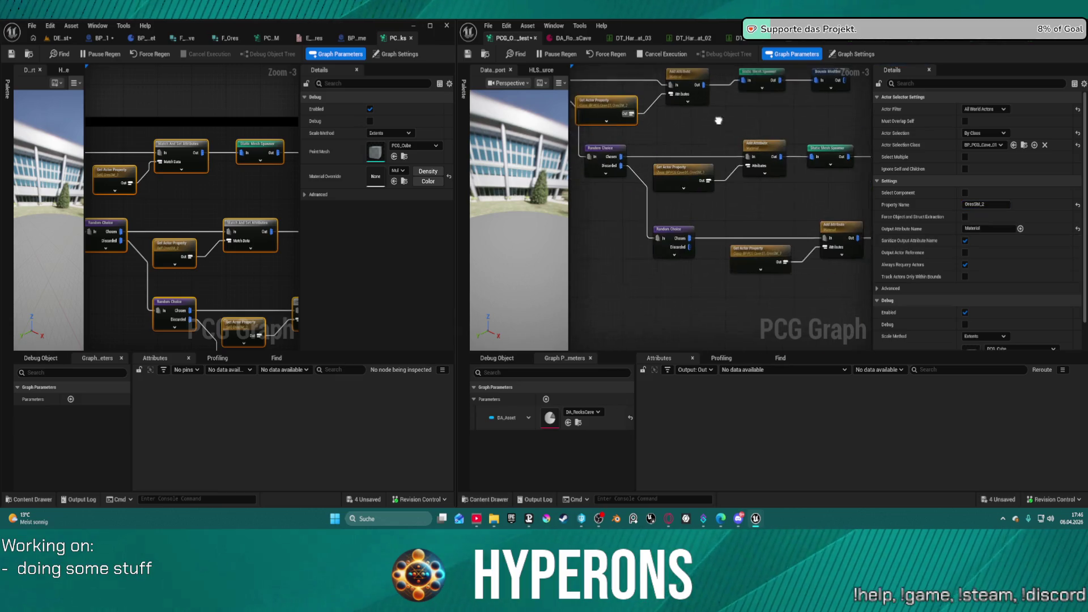
left_click(996, 147)
left_click(997, 147)
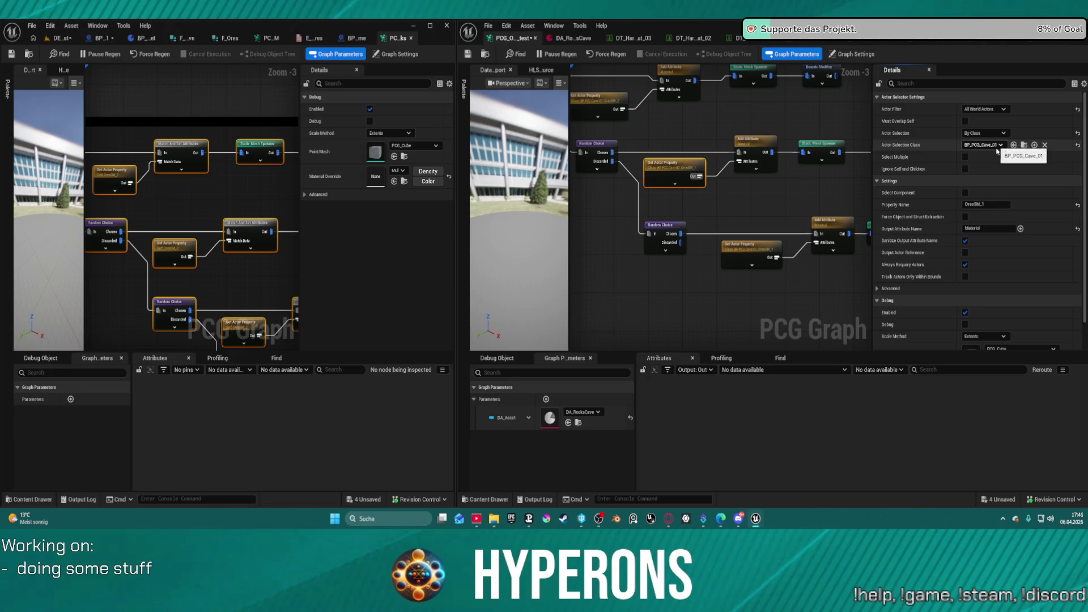
key("BackSpace")
type("3")
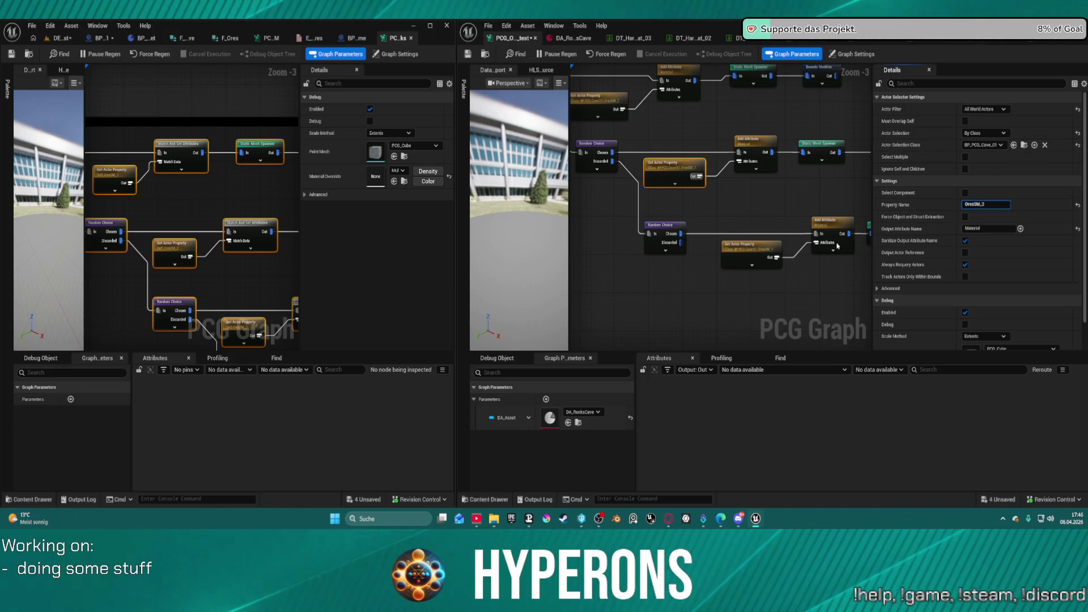
Set the last Get Actor Property to OresSM_4 and save all changed assets
left_click(767, 251)
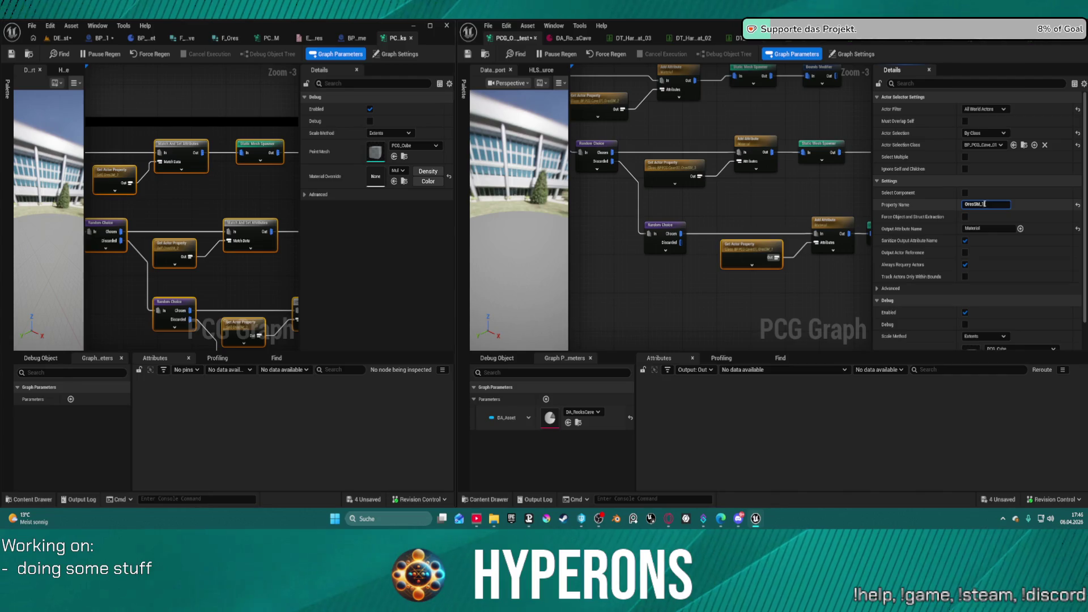
key("BackSpace")
type("4")
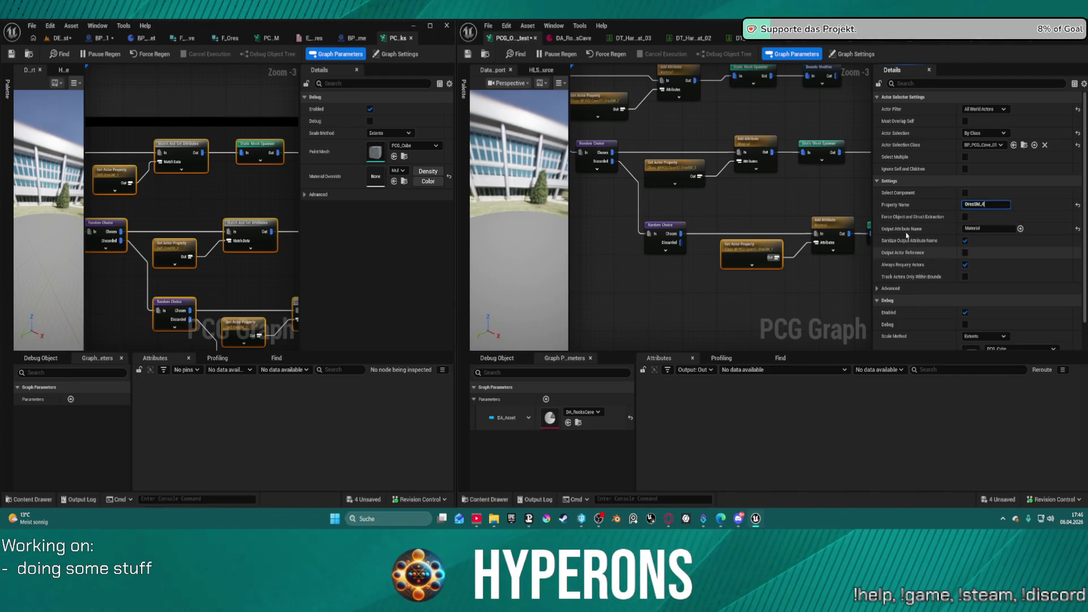
left_click(818, 184)
left_click(468, 53)
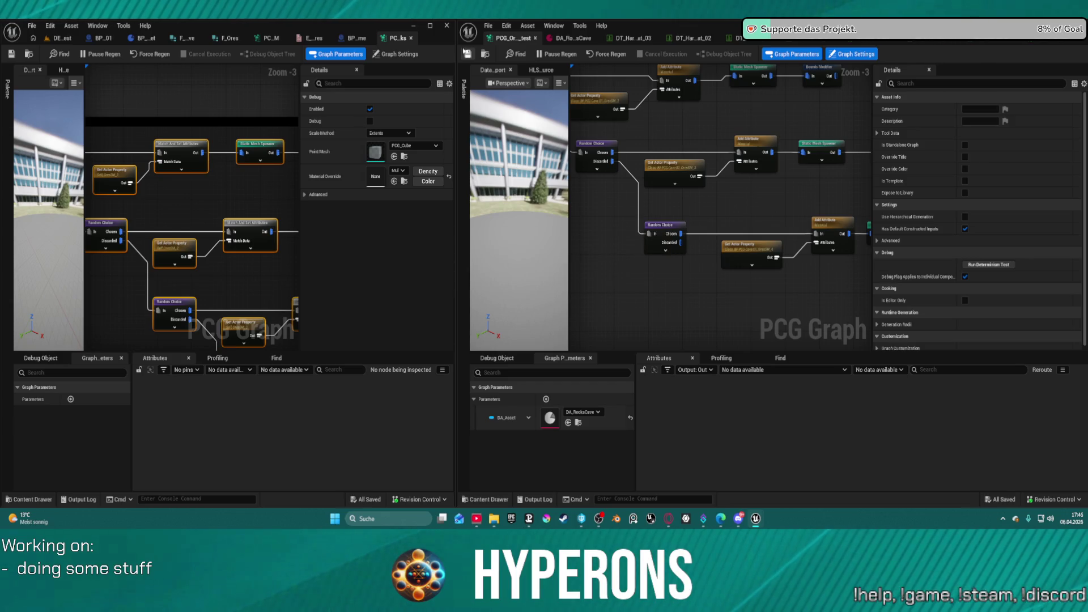
left_click(468, 55)
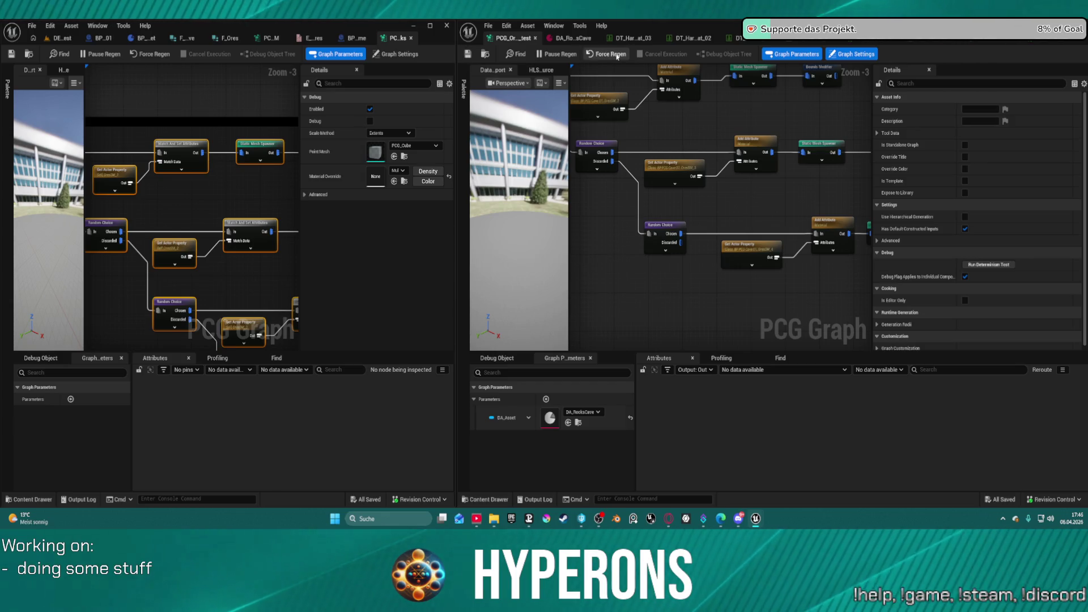
Switch to the ore test level and fly above the spawned rock field
left_click(53, 38)
mouse_move(334, 191)
left_mouse_down()
mouse_move(116, 88)
mouse_move(284, 238)
mouse_move(396, 182)
mouse_move(444, 306)
left_mouse_up()
mouse_move(223, 286)
left_mouse_down()
mouse_move(222, 340)
mouse_move(272, 115)
mouse_move(421, 280)
mouse_move(127, 246)
mouse_move(137, 227)
left_mouse_up()
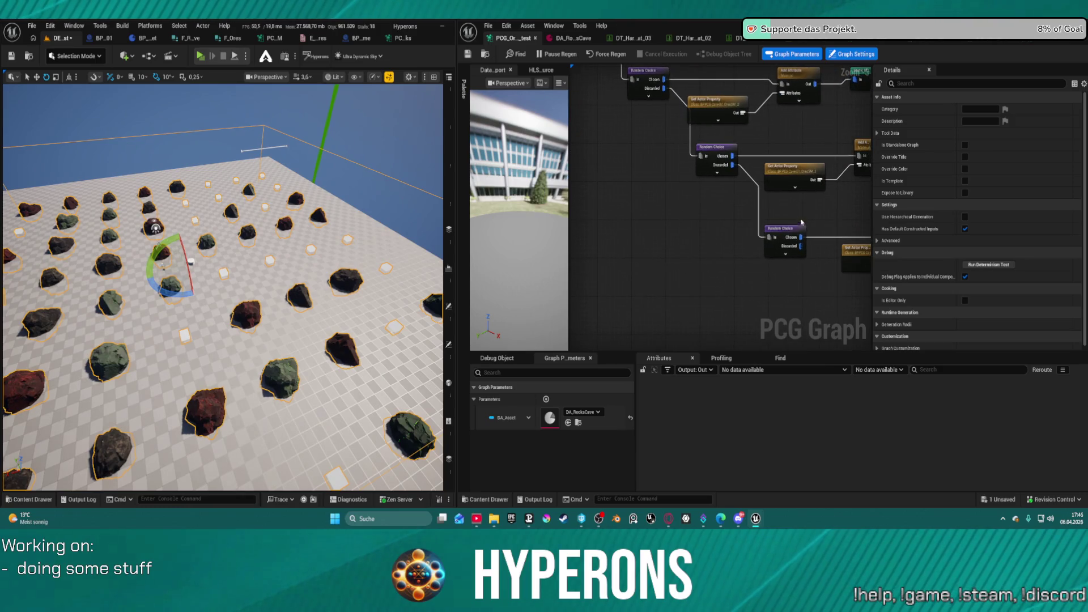
Raise the Random Choice node's Ratio from 0.25 to 1.0 and review the regenerated rocks
left_click(784, 232)
left_click_drag(697, 177, 750, 256)
left_click_drag(837, 319, 746, 274)
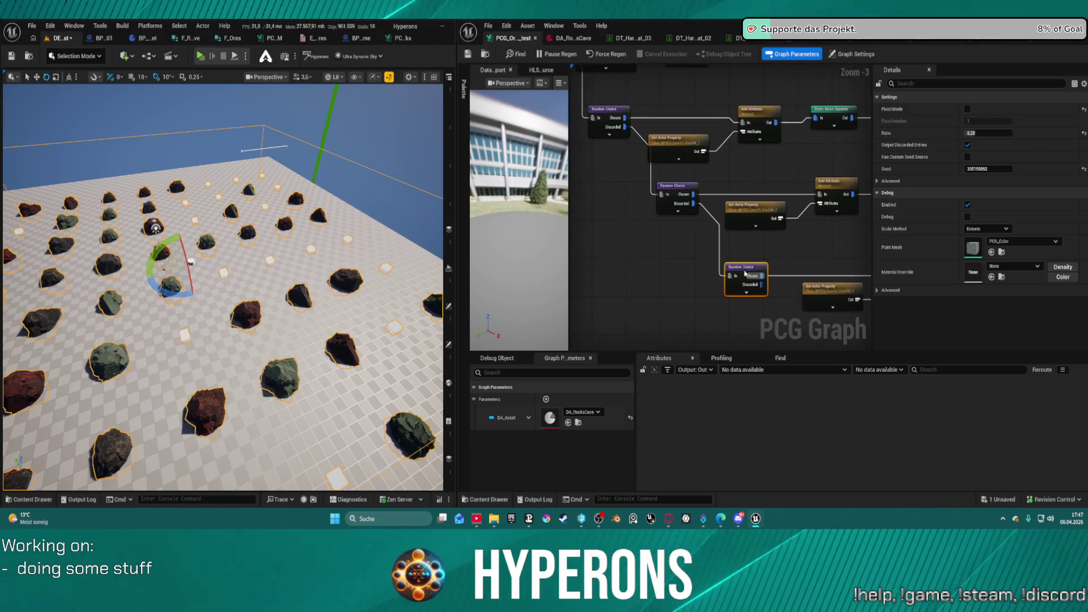
left_click(1083, 134)
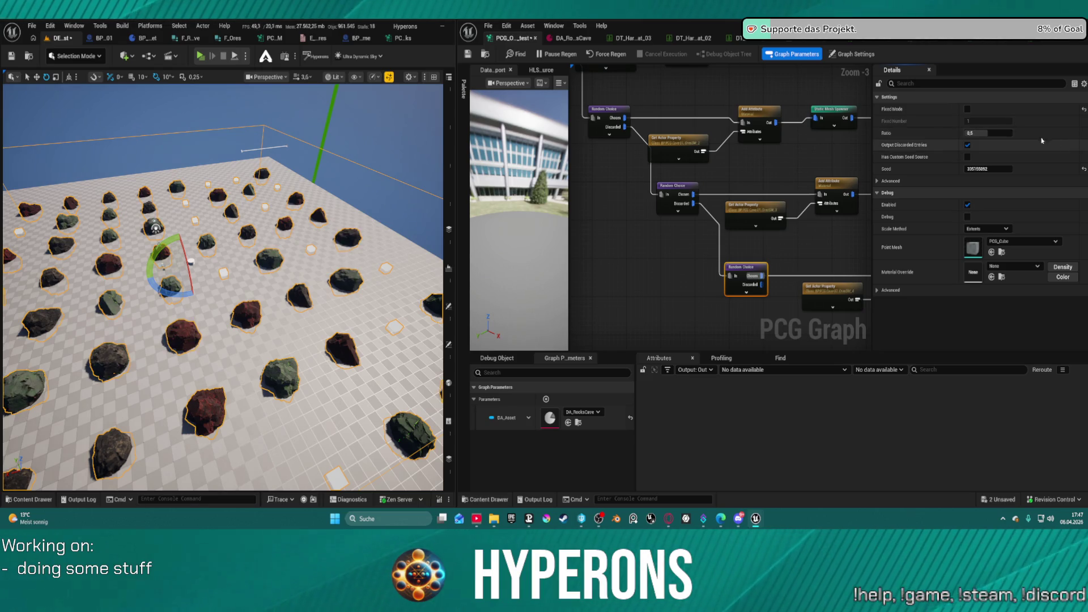
left_click_drag(985, 134, 1012, 134)
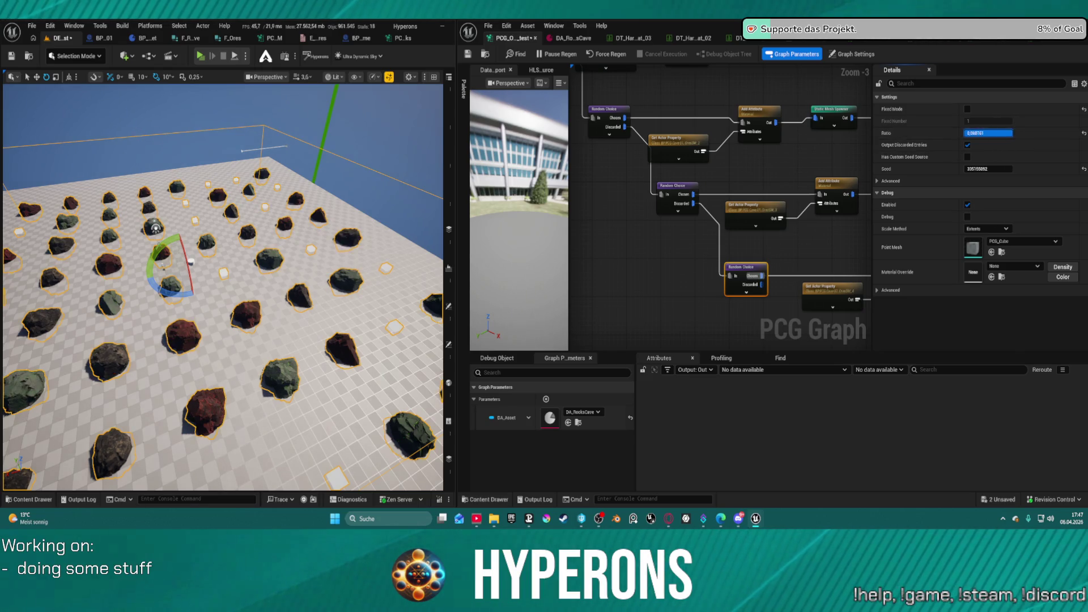
mouse_move(227, 283)
left_mouse_down()
mouse_move(250, 318)
mouse_move(265, 400)
mouse_move(258, 354)
left_mouse_up()
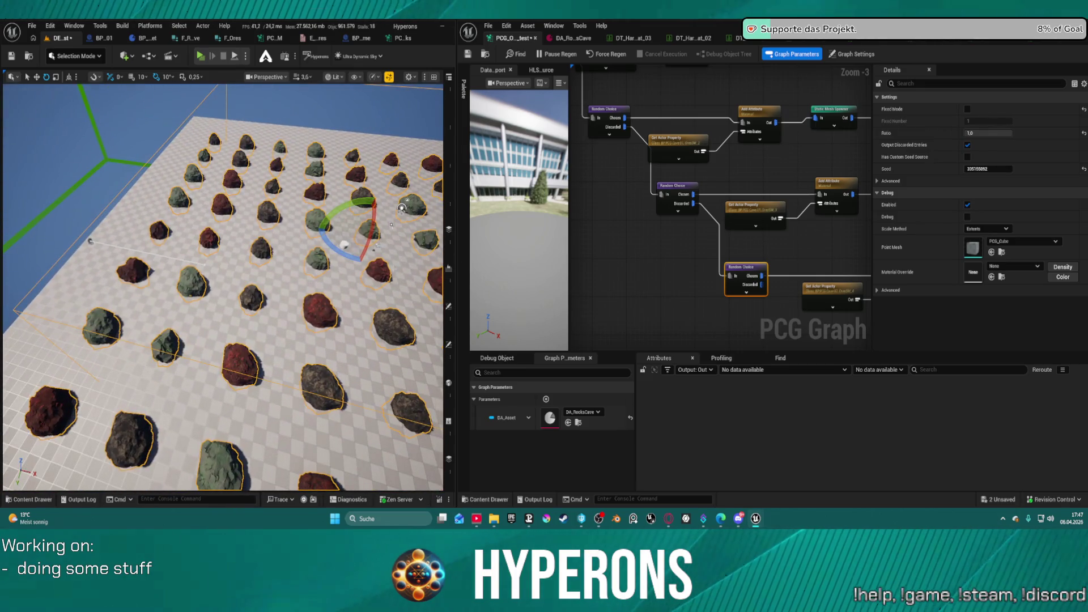
left_click(784, 250)
scroll(784, 250, "down", 2)
left_click_drag(632, 208, 698, 217)
scroll(617, 227, "up", 4)
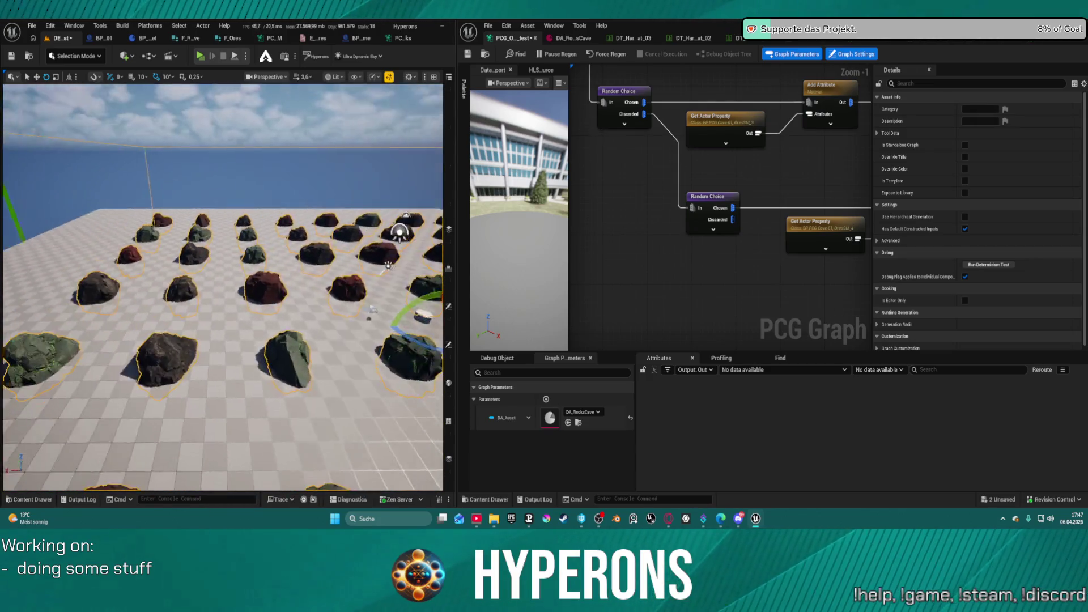
In DA_RocksCave, change PossibleOres Index[0] from Coal to Limestone and save
left_click(579, 38)
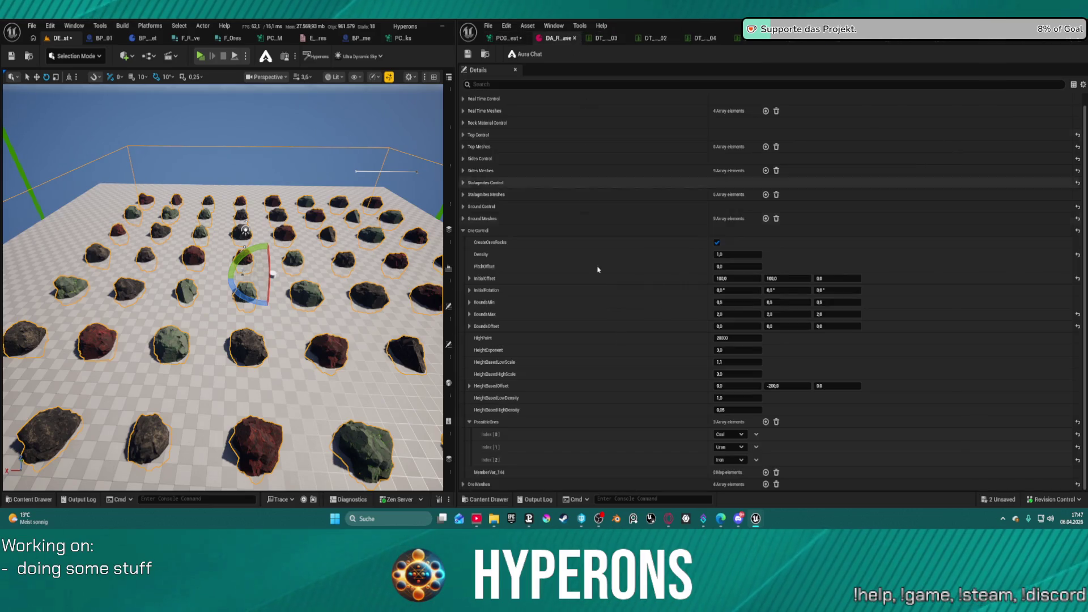
left_click(740, 436)
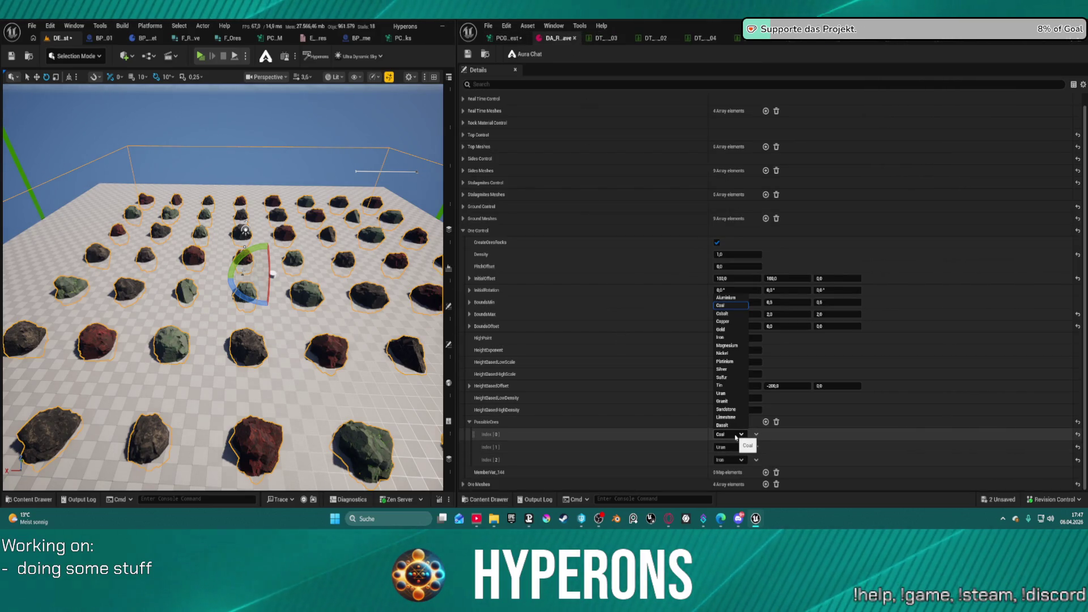
left_click(738, 418)
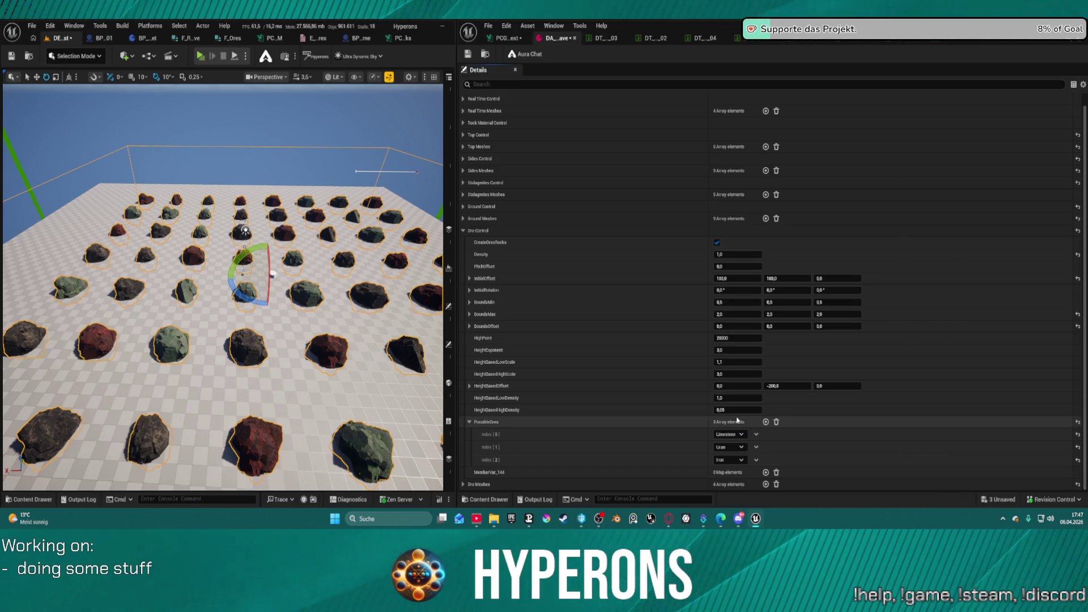
left_click(465, 55)
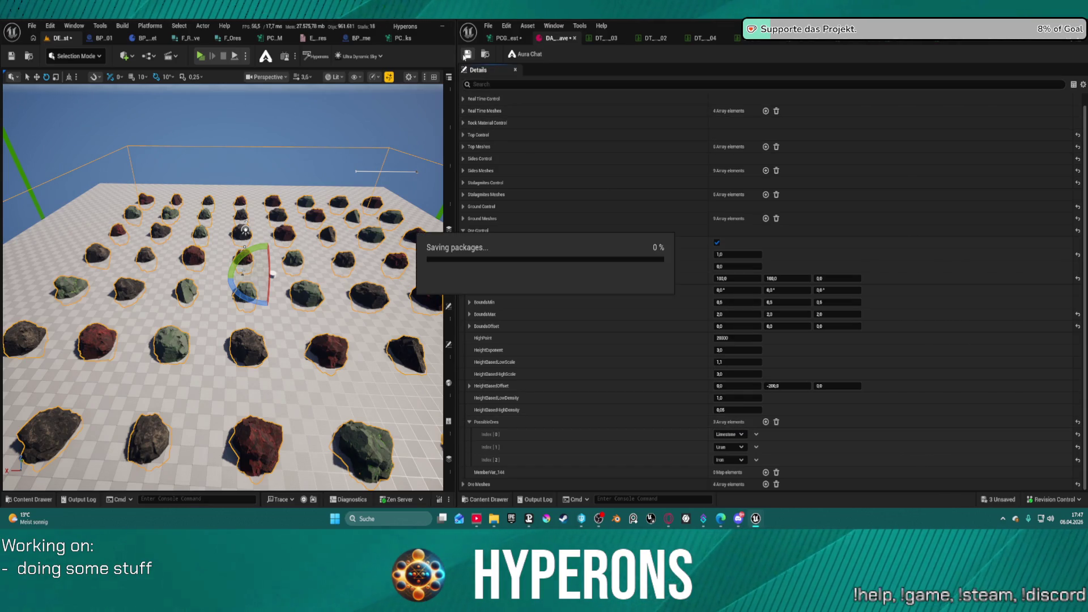
Go through the PCG graph and BP_PCG_Cave_01 tabs back to the ore test level
left_click(500, 38)
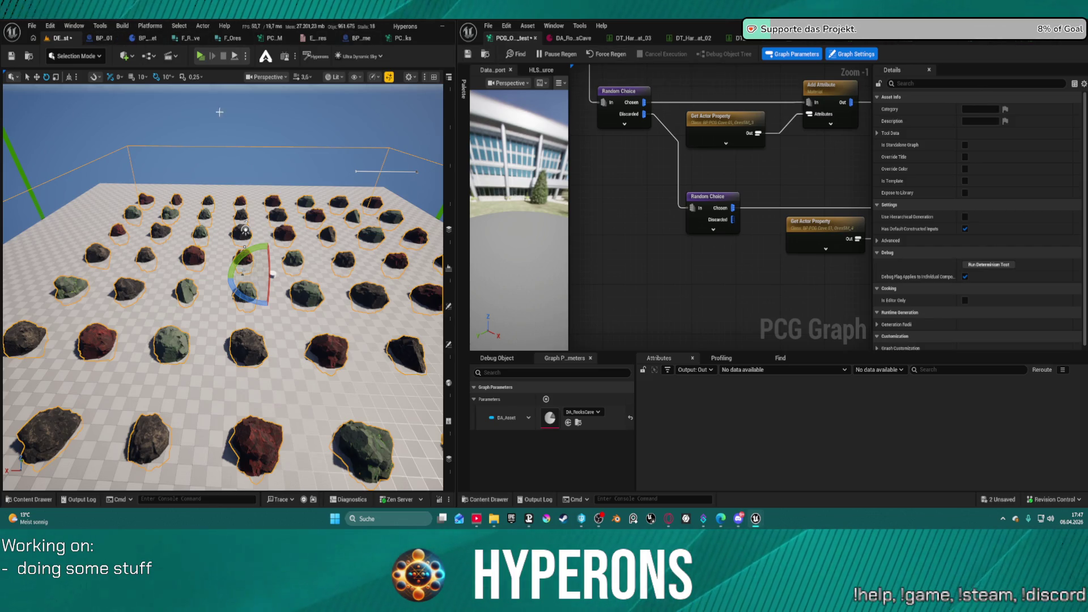
left_click(96, 38)
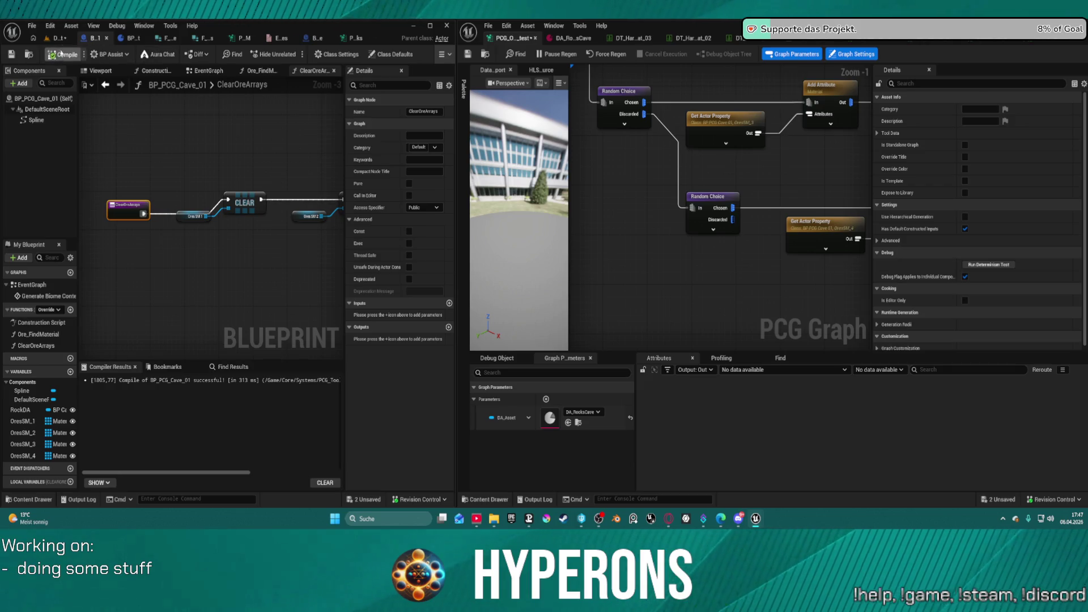
left_click(59, 38)
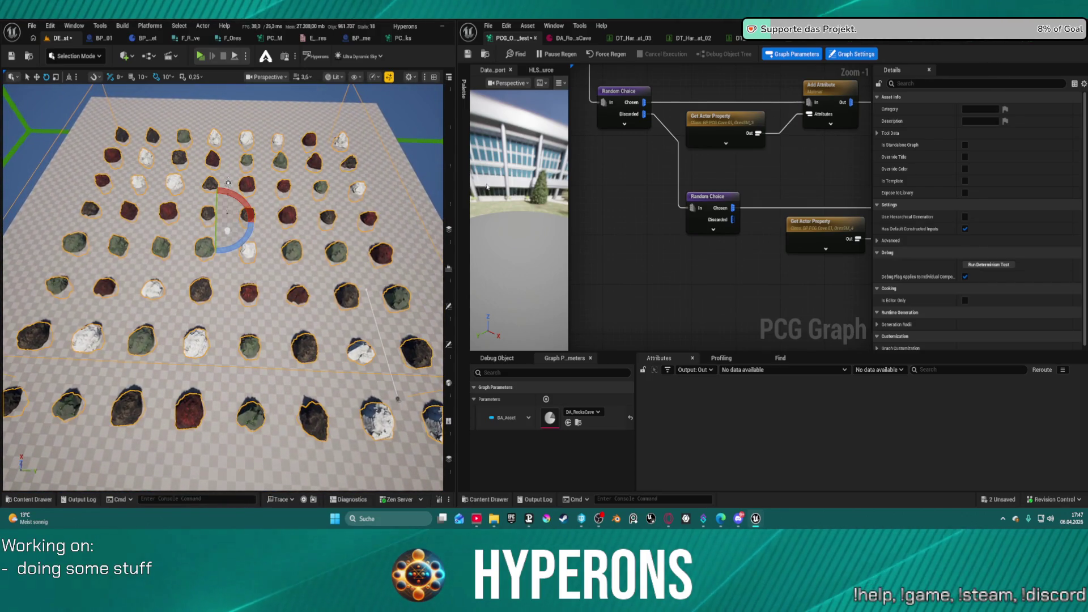
Toggle the Random Choice nodes' advanced pins and adjust the graph view
left_click(714, 230)
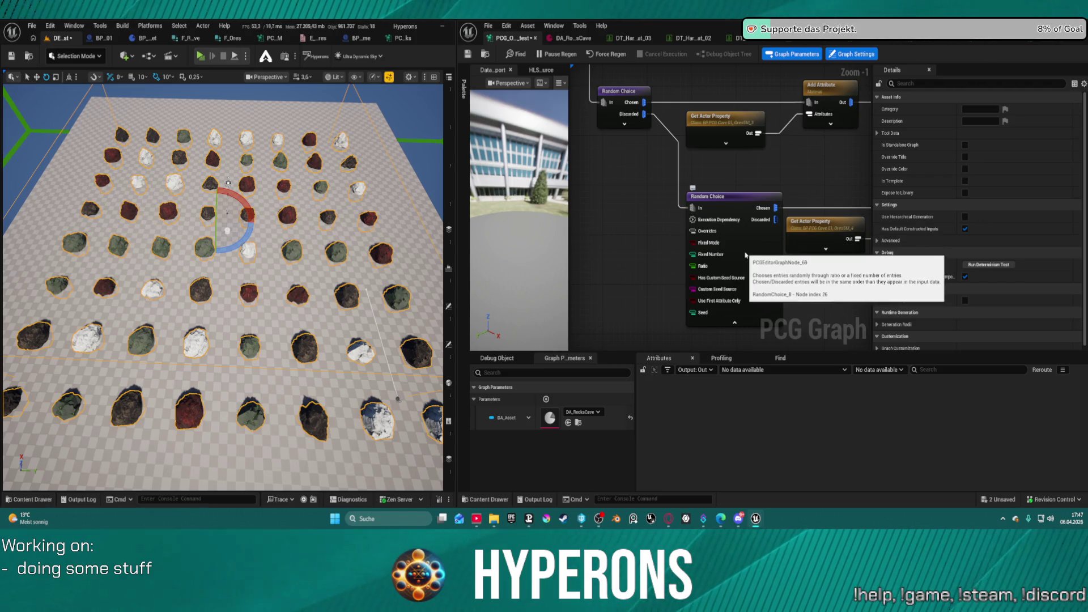
left_click(736, 324)
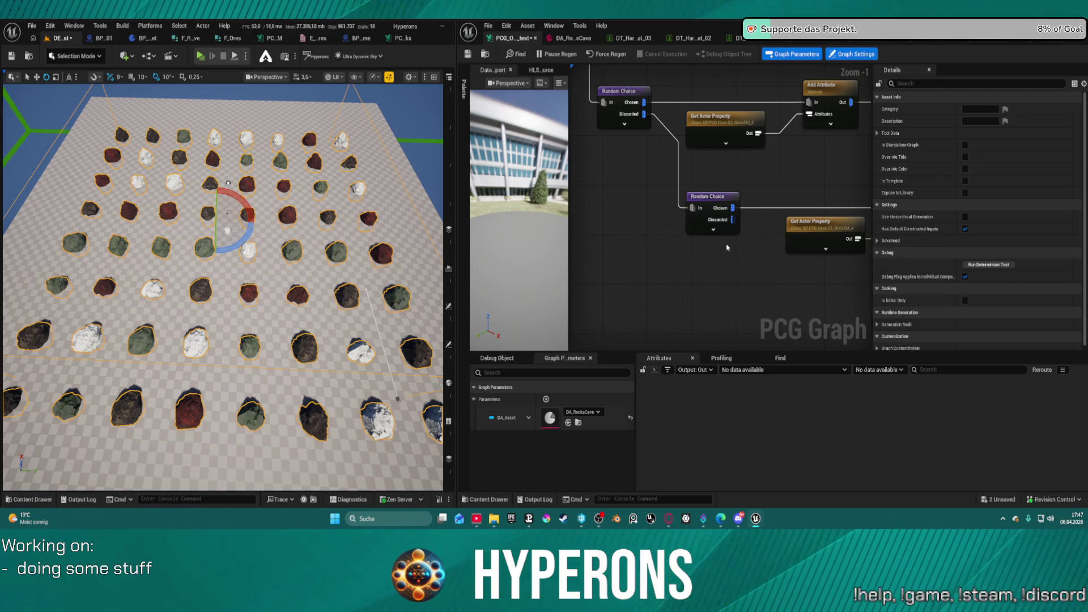
left_click_drag(690, 176, 742, 231)
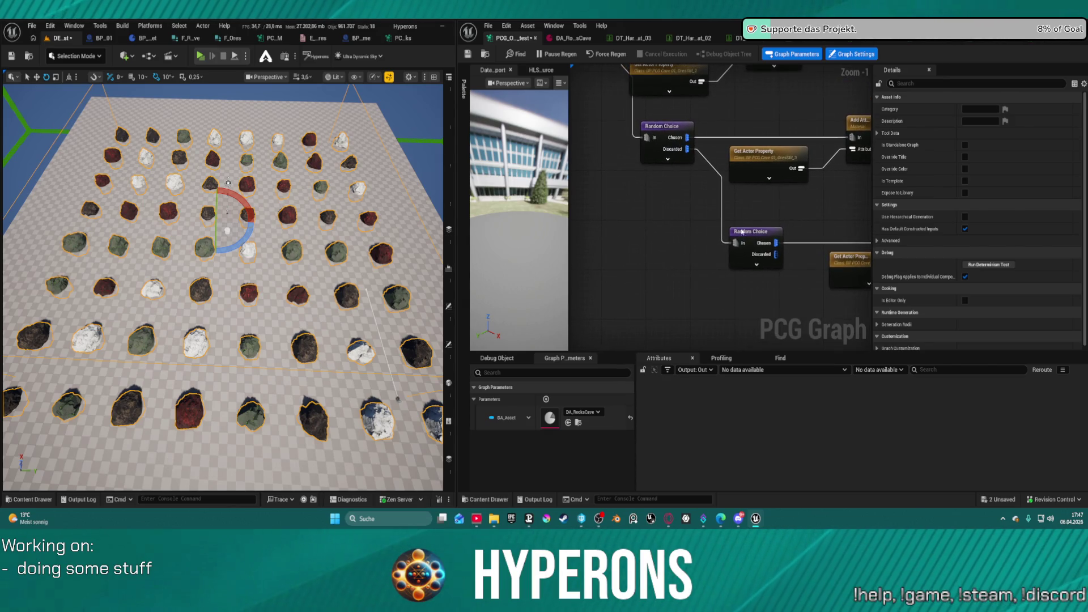
left_click(752, 265)
mouse_move(735, 300)
left_mouse_down()
mouse_move(612, 208)
mouse_move(667, 131)
left_mouse_up()
scroll(612, 208, "down", 2)
Move the Random Choice node and the Get Actor Property/Add Attribute pair higher
left_click_drag(695, 192, 712, 127)
left_click(763, 215)
left_click(842, 213, "shift")
mouse_move(842, 213)
left_mouse_down()
mouse_move(850, 151)
mouse_move(705, 100)
left_mouse_up()
left_click(687, 255)
left_click(769, 227, "shift")
left_click_drag(769, 227, 803, 199)
mouse_move(803, 198)
left_mouse_down()
mouse_move(673, 165)
mouse_move(788, 211)
mouse_move(806, 169)
left_mouse_up()
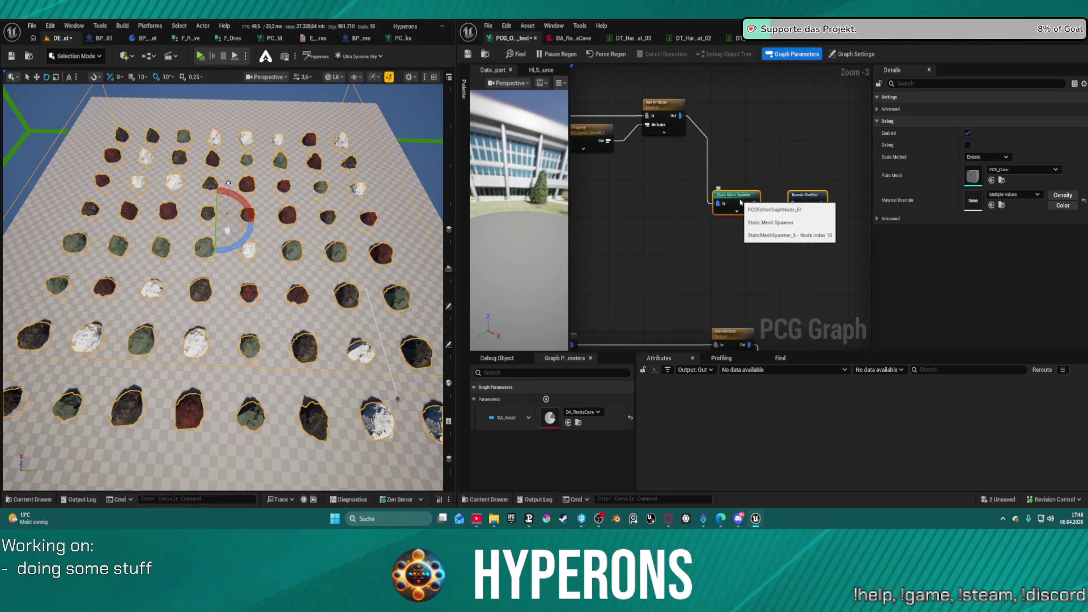
scroll(694, 230, "up", 2)
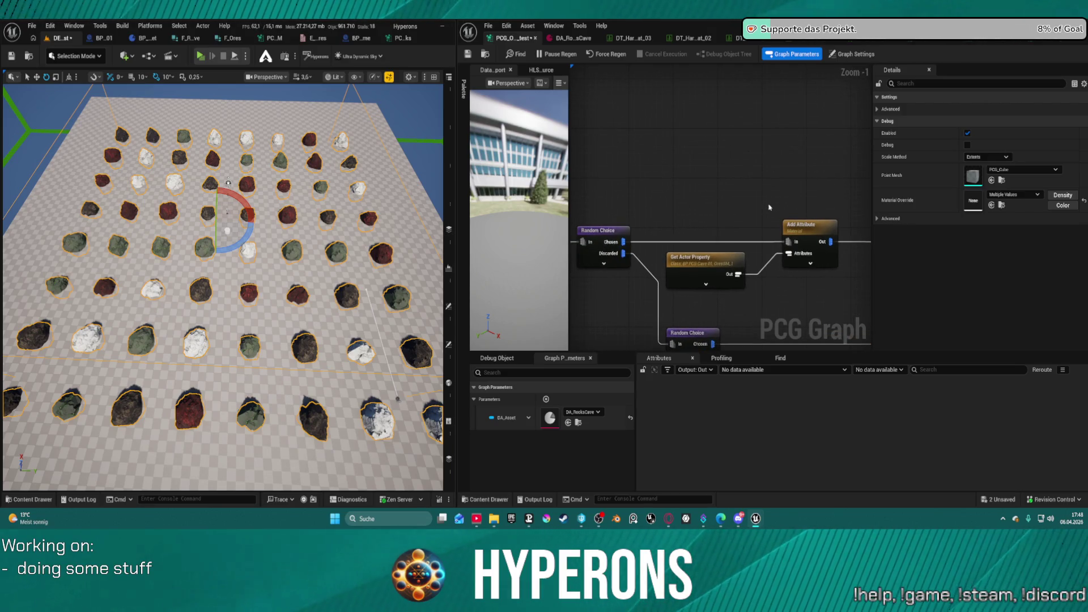
Add a Match And Set Attributes node off Get Actor Property's Out pin
left_click_drag(738, 275, 731, 188)
type("mat")
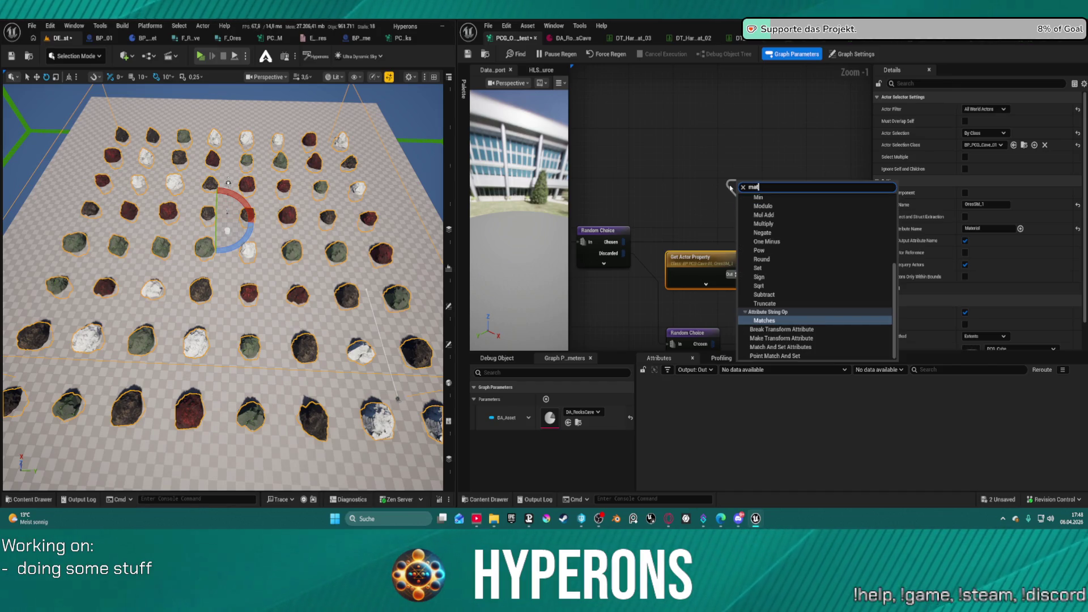
type("ch and se")
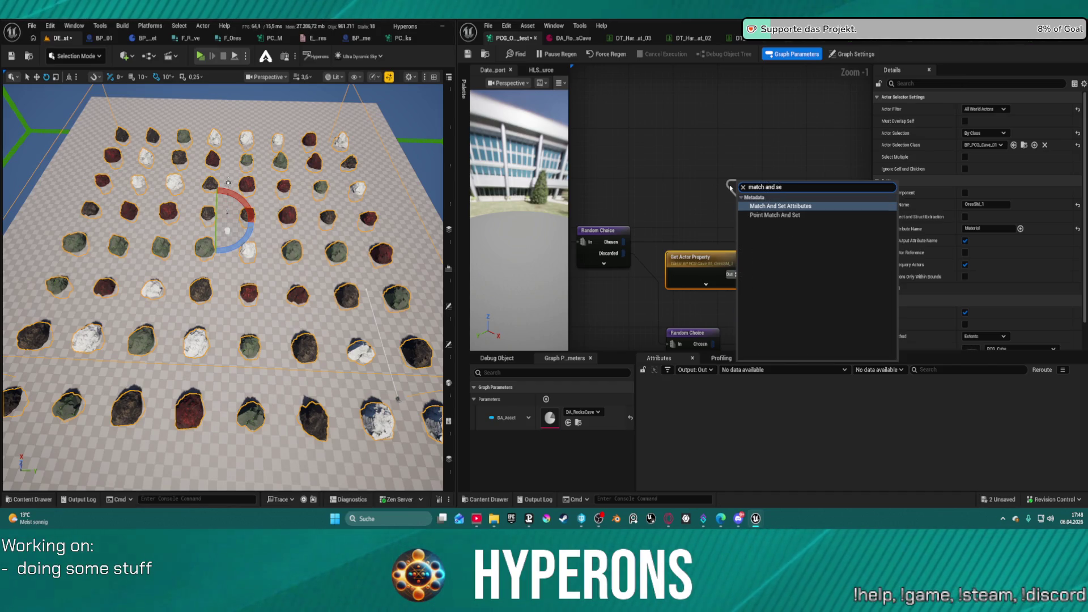
left_click(781, 206)
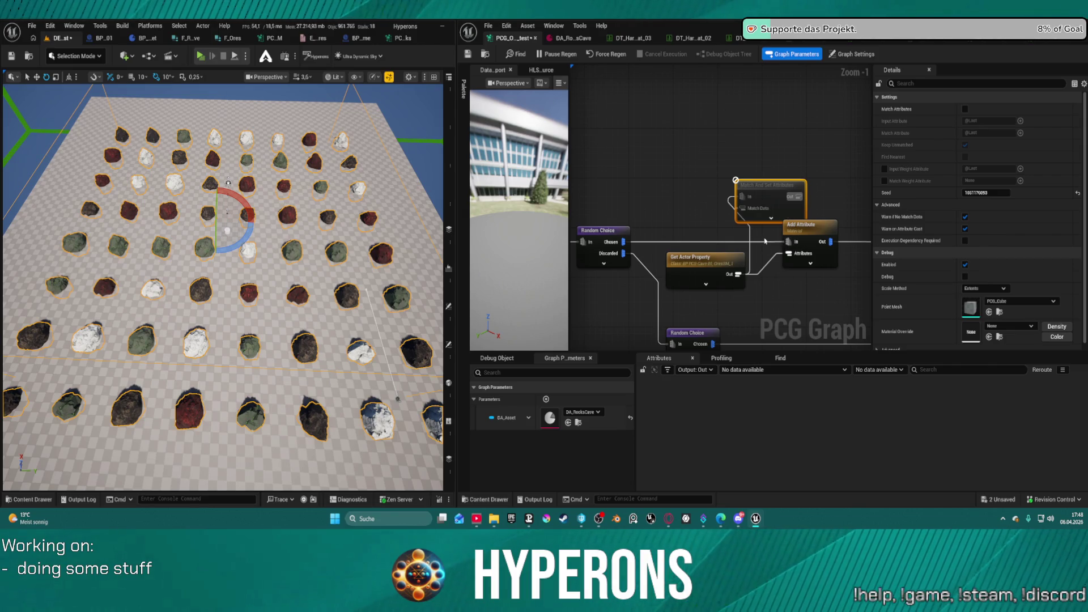
Disable Add Attribute, rewire through Match And Set Attributes, then open F_Ores in BP_PCG_Cave_01
key("ctrl+z")
key("ctrl+z")
key("ctrl+z")
mouse_move(780, 198)
left_mouse_down()
mouse_move(624, 199)
mouse_move(680, 196)
mouse_move(721, 163)
left_mouse_up()
left_click(713, 228)
left_click_drag(717, 228, 722, 150)
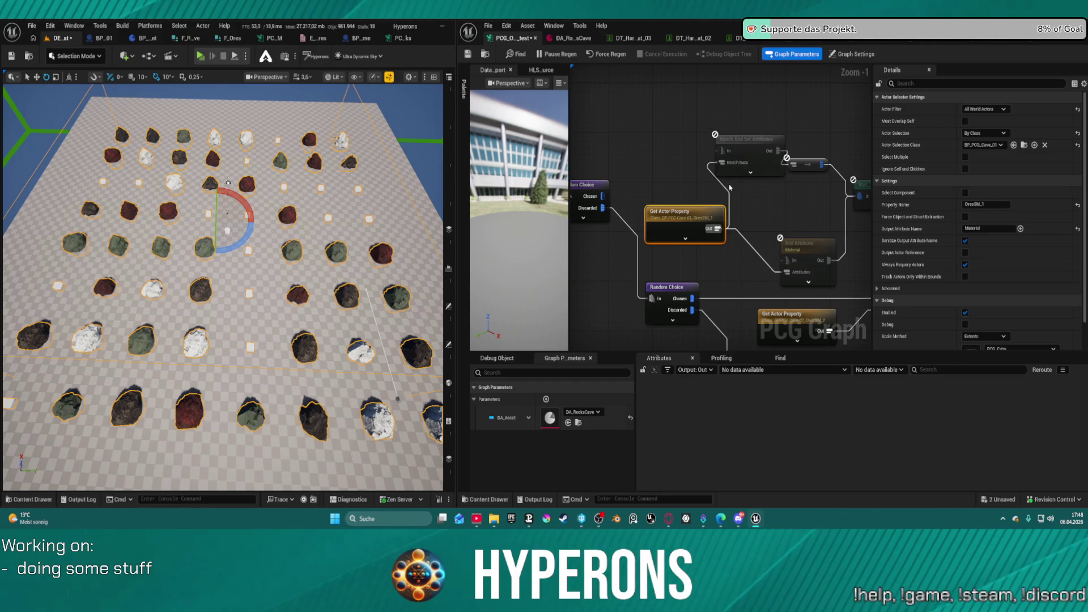
left_click_drag(721, 150, 603, 196)
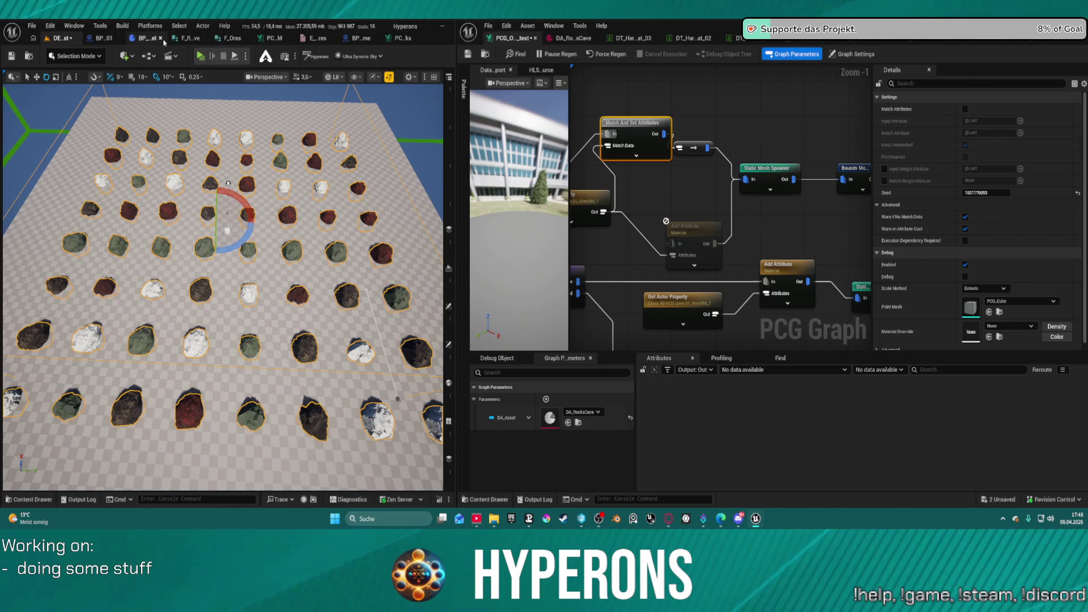
left_click(103, 38)
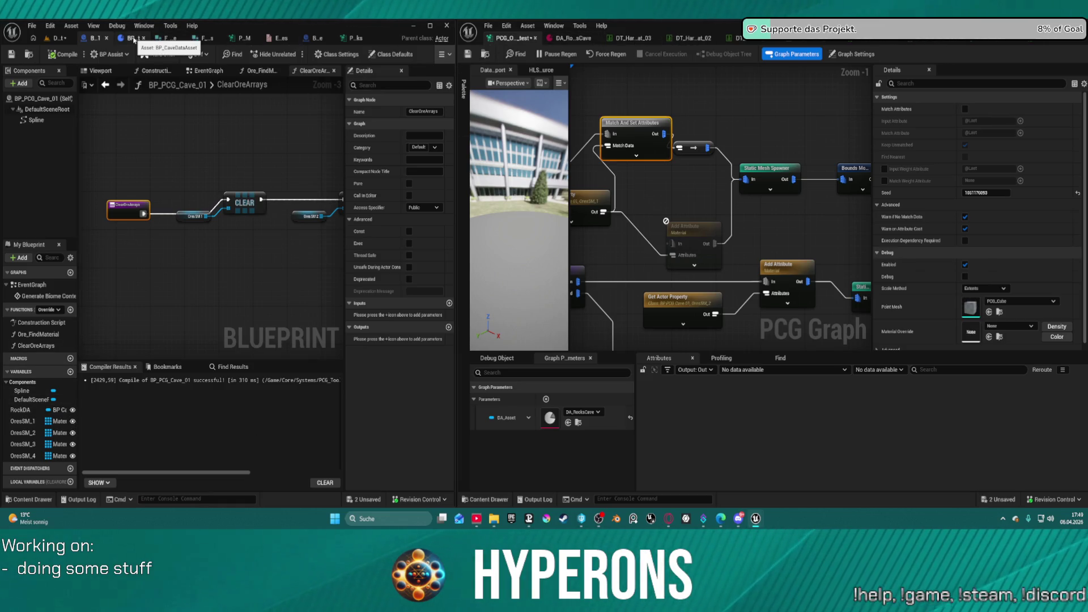
left_click(204, 42)
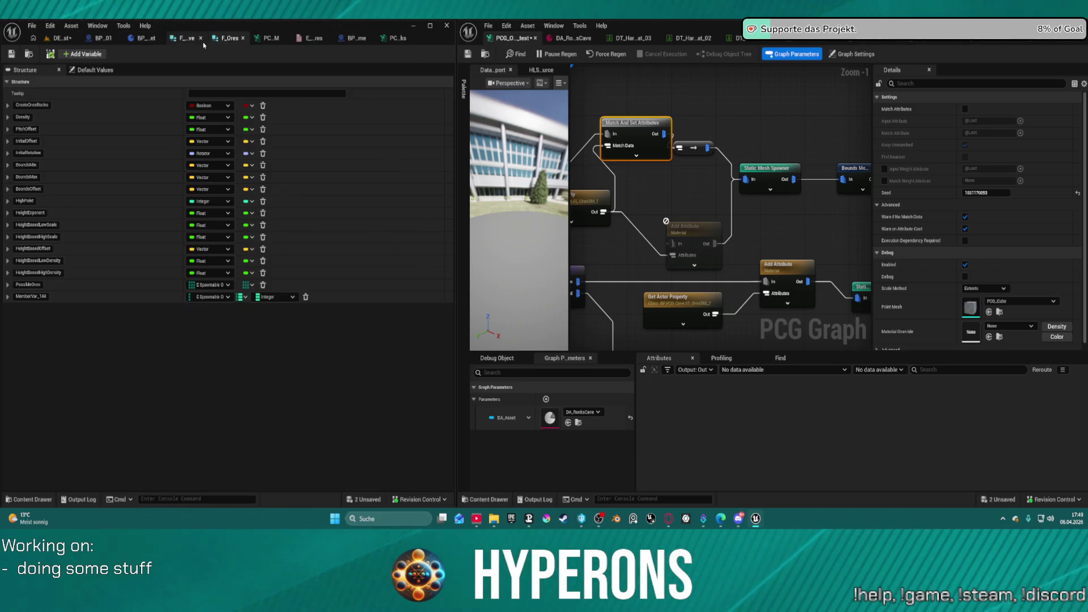
Make F_Ores' PossibleOres a Map, save all, and select the level's Static Mesh Spawner
left_click(253, 286)
left_click(242, 335)
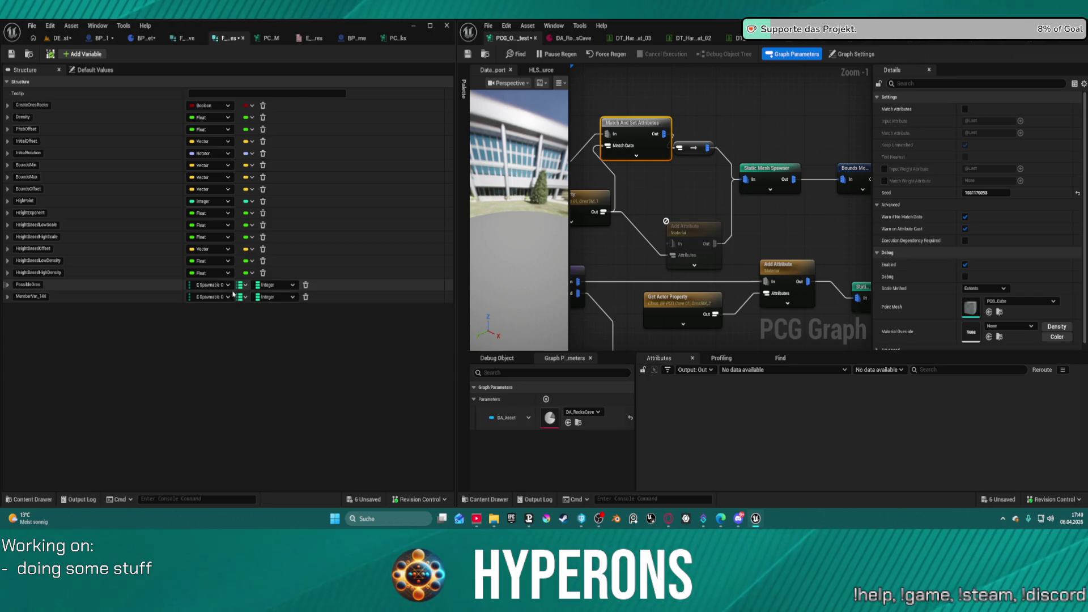
left_click(11, 54)
left_click(62, 38)
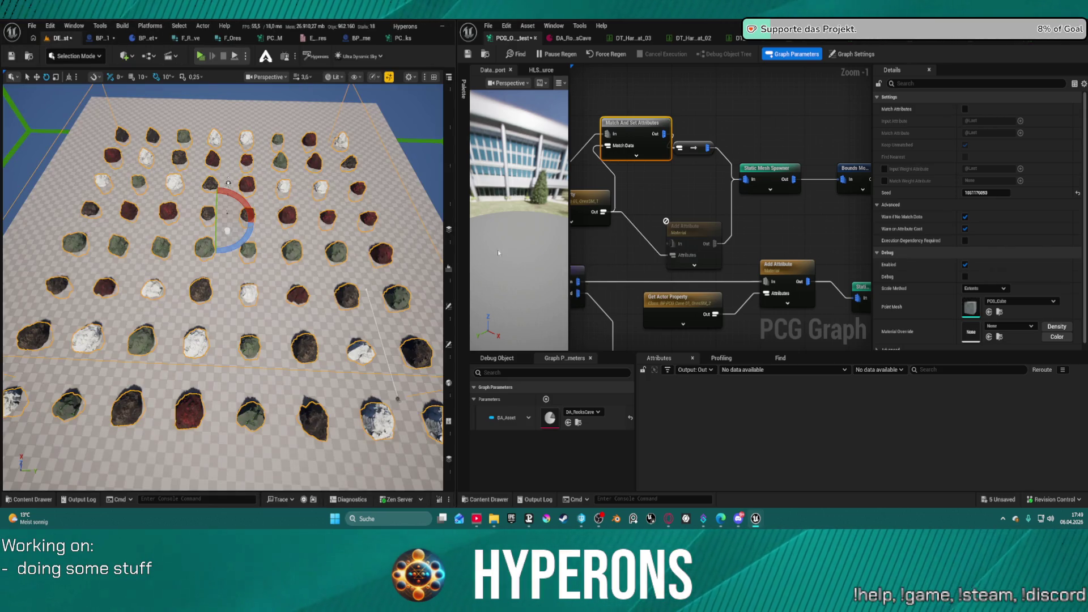
left_click(773, 175)
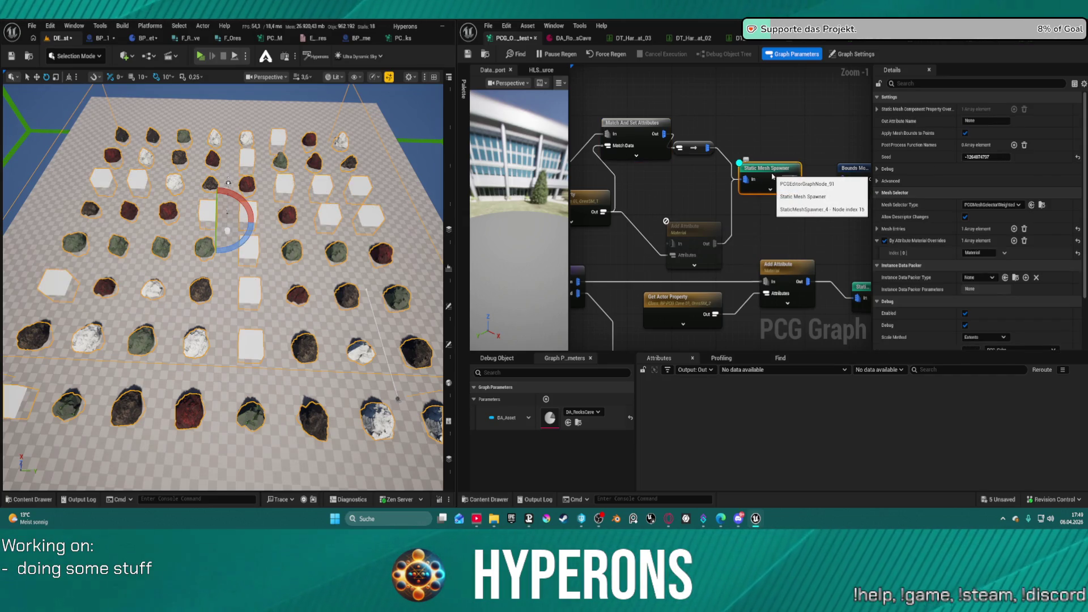
Compile BP_PCG_Cave_01, check the level, and return to the blueprint
left_click(102, 39)
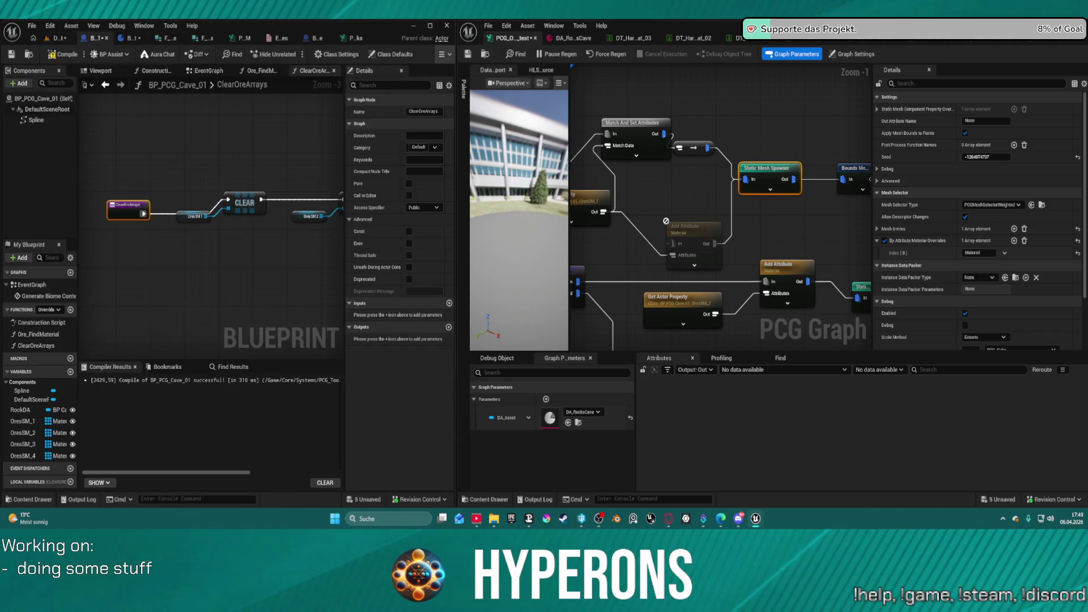
left_click(59, 55)
left_click(56, 38)
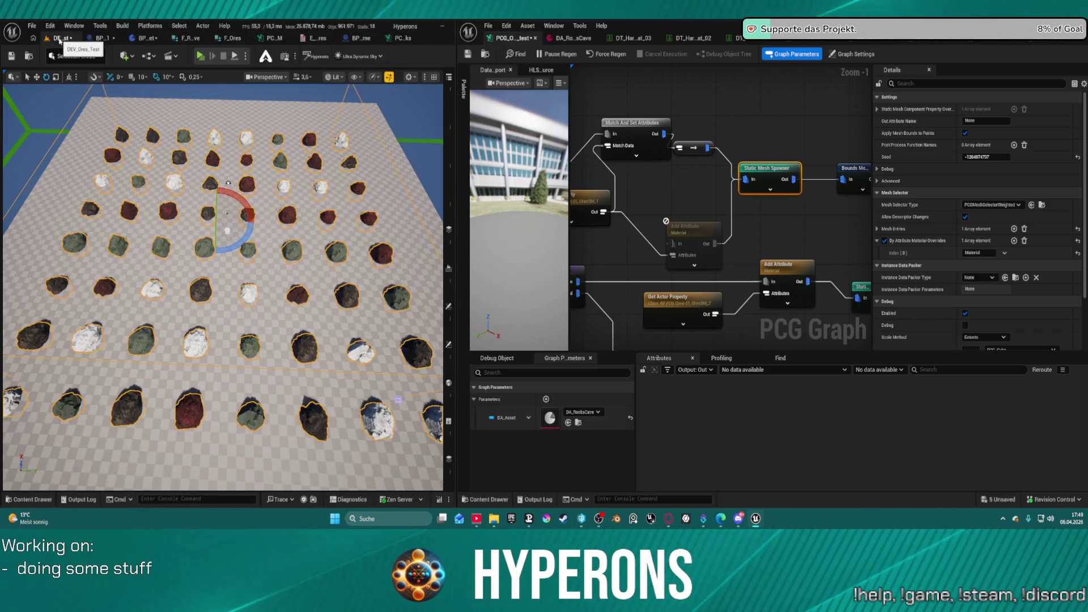
left_click(101, 41)
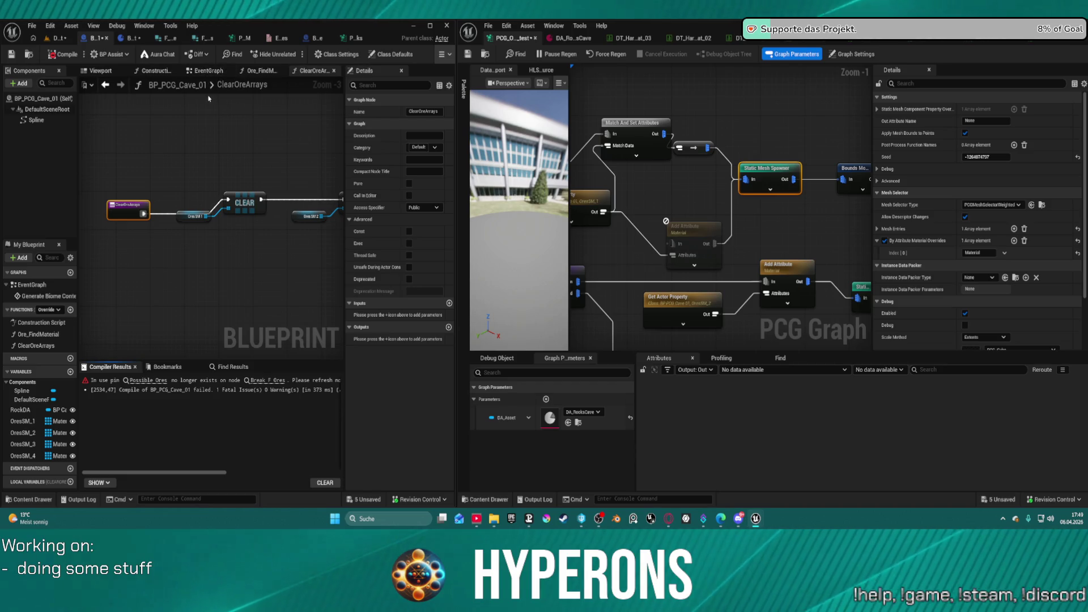
In Ore_FindMaterial, add a Keys node off Possible Ores, compile, and inspect the spawner output
left_click(240, 72)
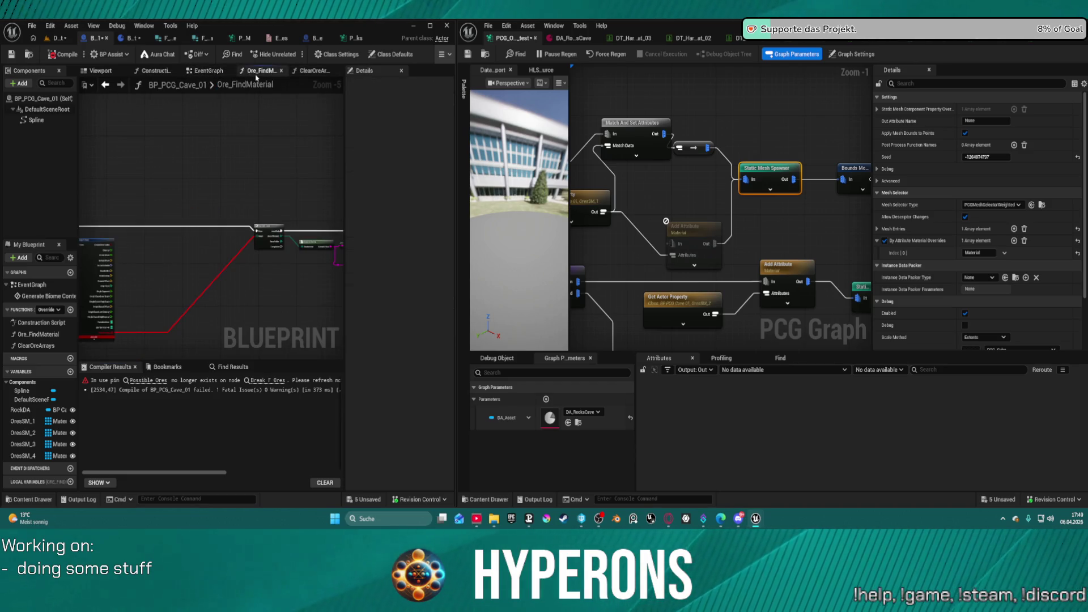
scroll(198, 216, "up", 3)
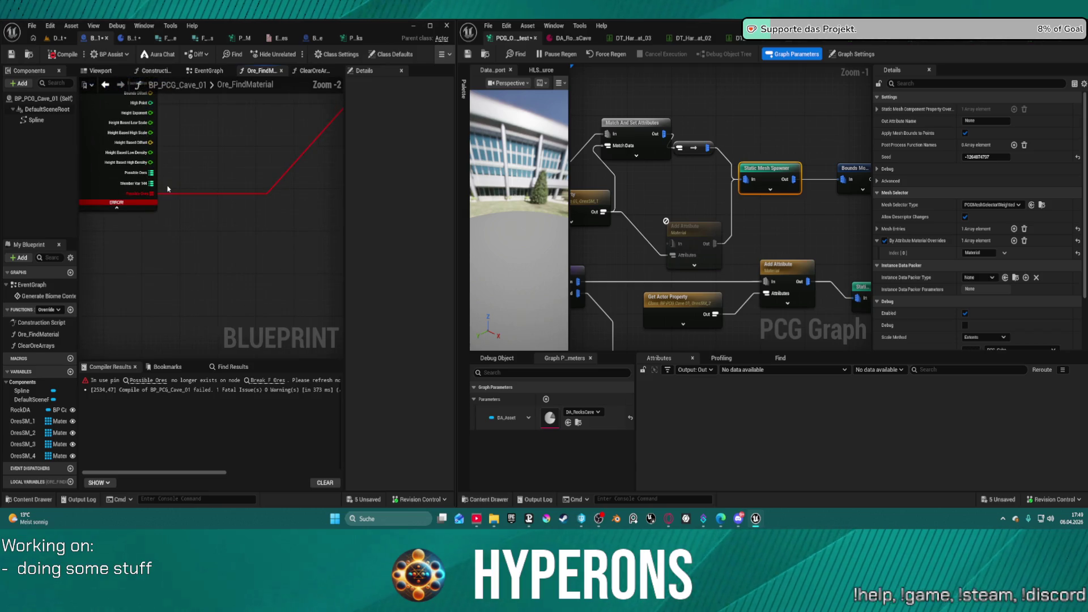
left_click_drag(141, 209, 181, 153)
type("keys")
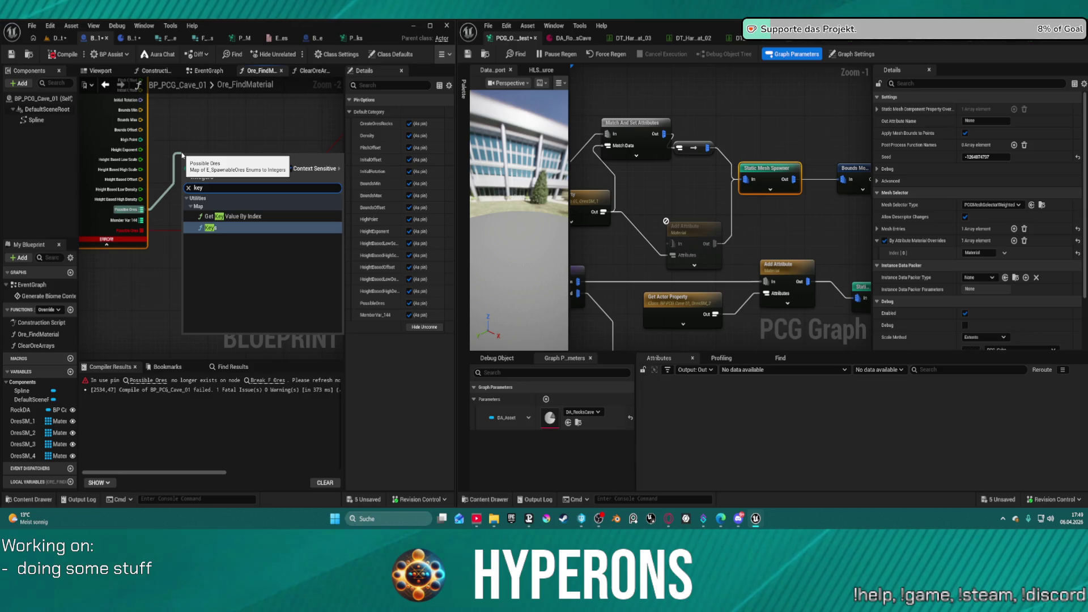
key("Return")
mouse_move(221, 172)
left_mouse_down()
mouse_move(244, 233)
mouse_move(278, 185)
mouse_move(318, 193)
mouse_move(224, 188)
mouse_move(329, 210)
left_mouse_up()
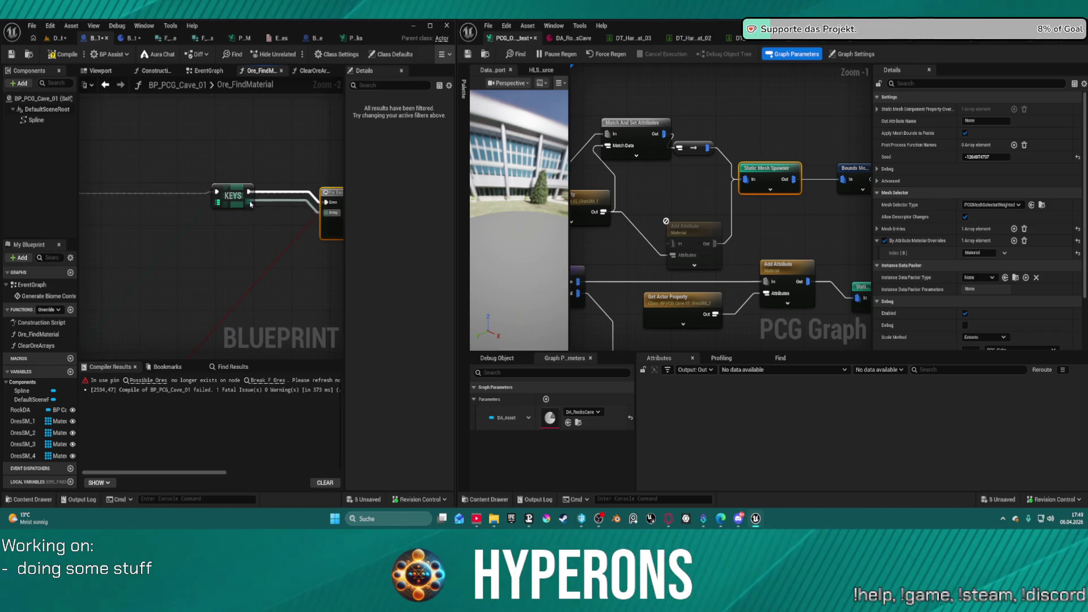
key("F7")
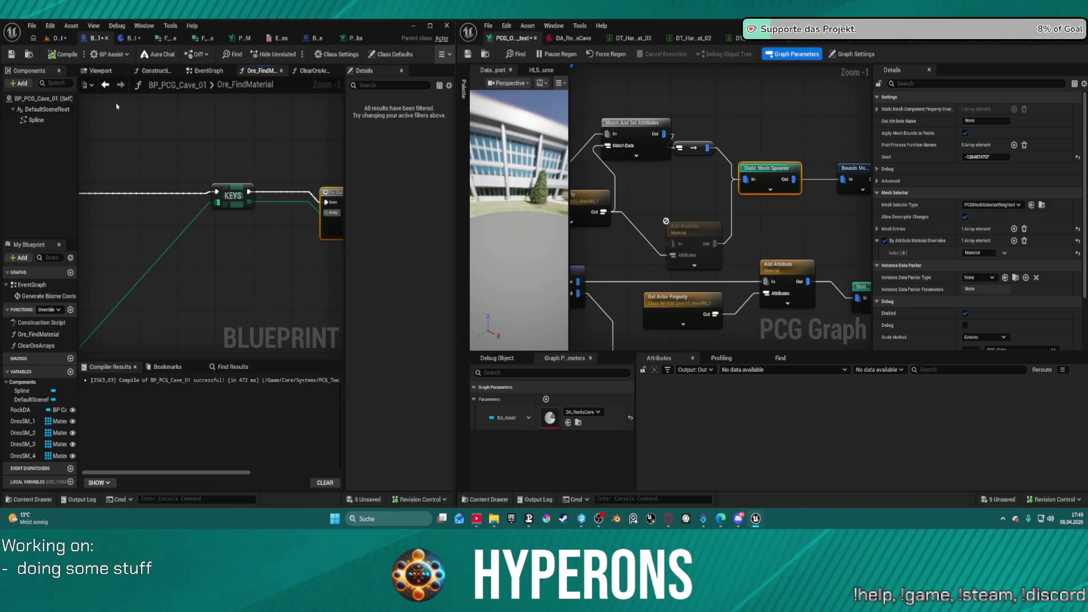
left_click(47, 39)
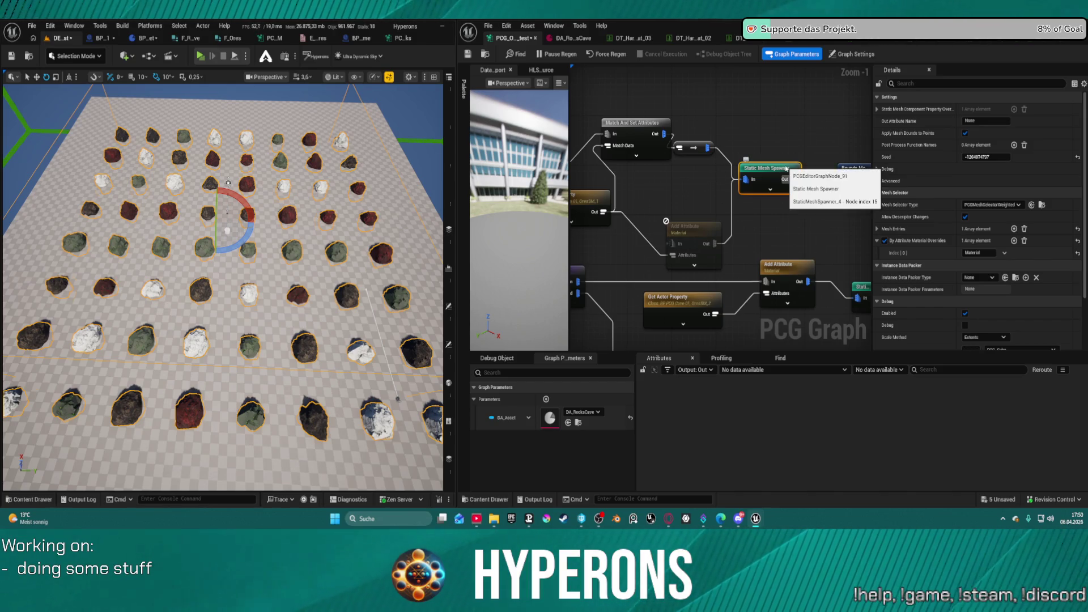
key("a")
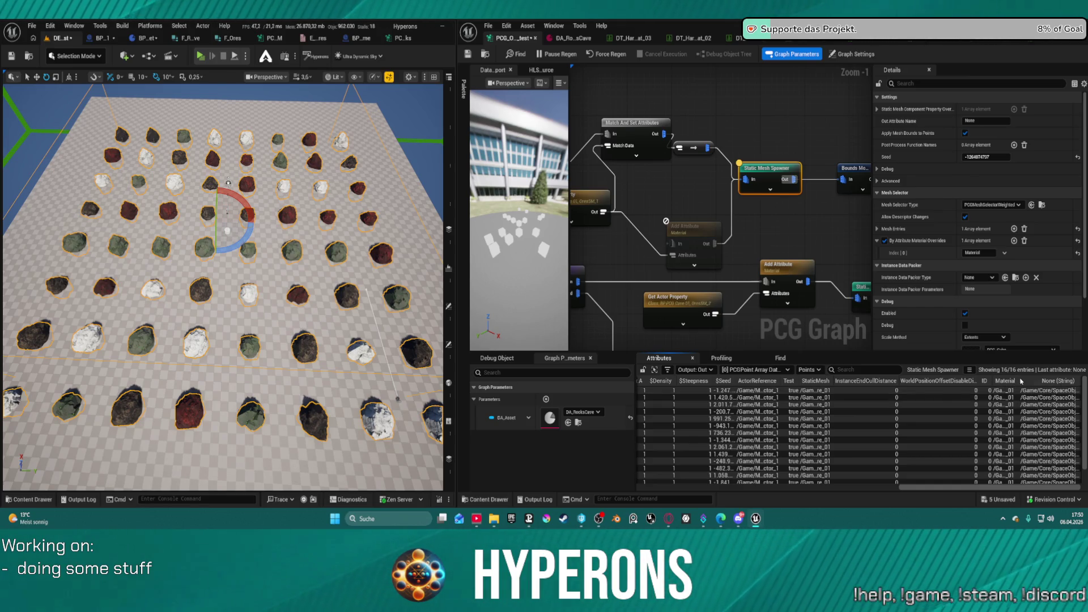
Inspect the Match And Set Attributes and both Get Actor Property nodes in the PCG graph
left_click(638, 131)
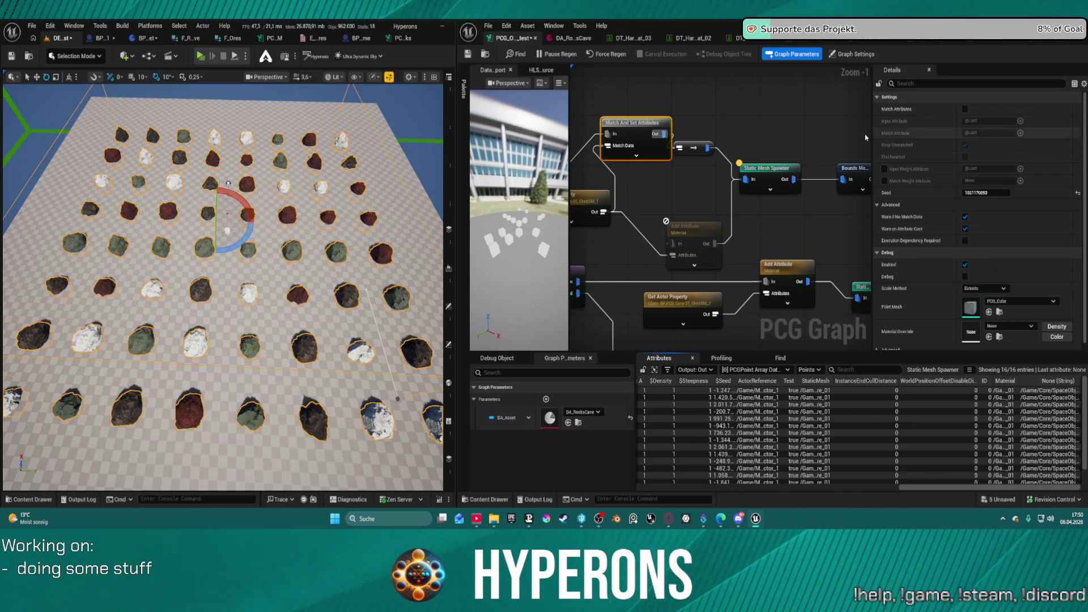
mouse_move(662, 175)
left_mouse_down()
mouse_move(828, 162)
mouse_move(737, 175)
left_mouse_up()
left_click(734, 180)
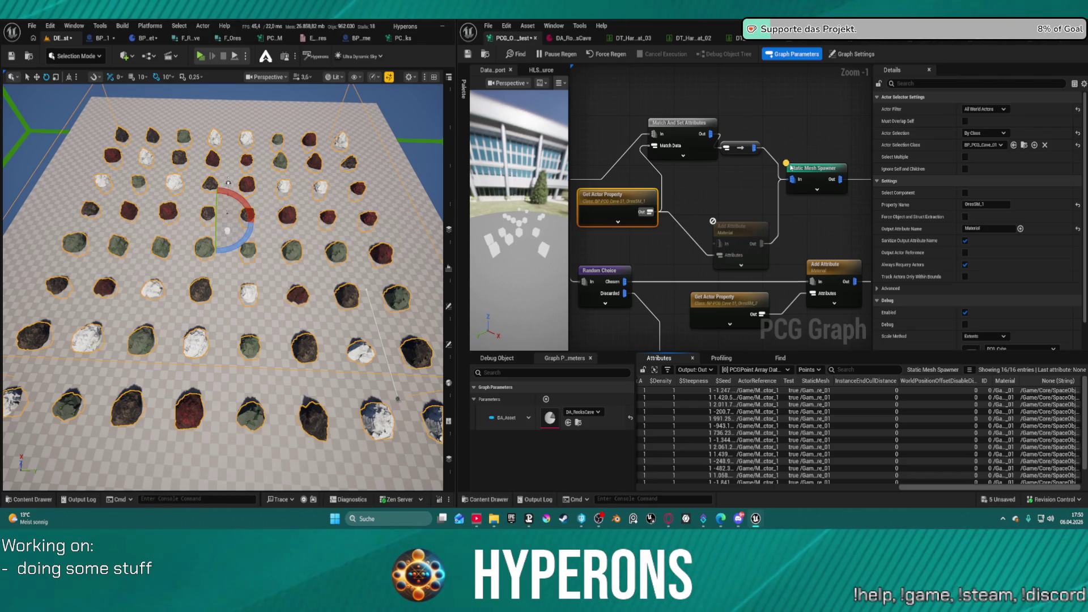
left_click(752, 312)
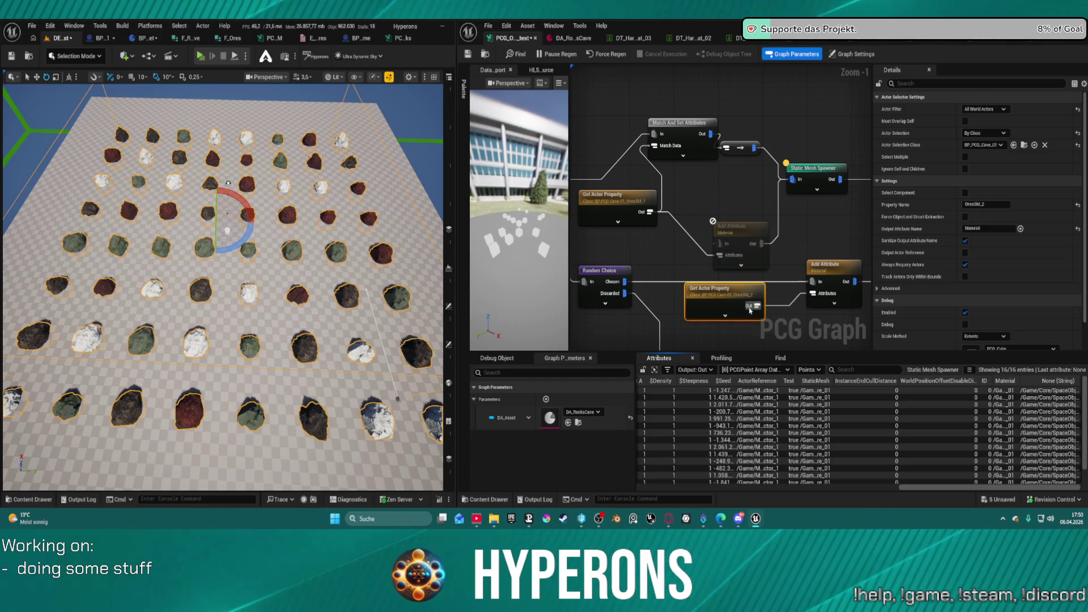
left_click_drag(753, 315, 754, 324)
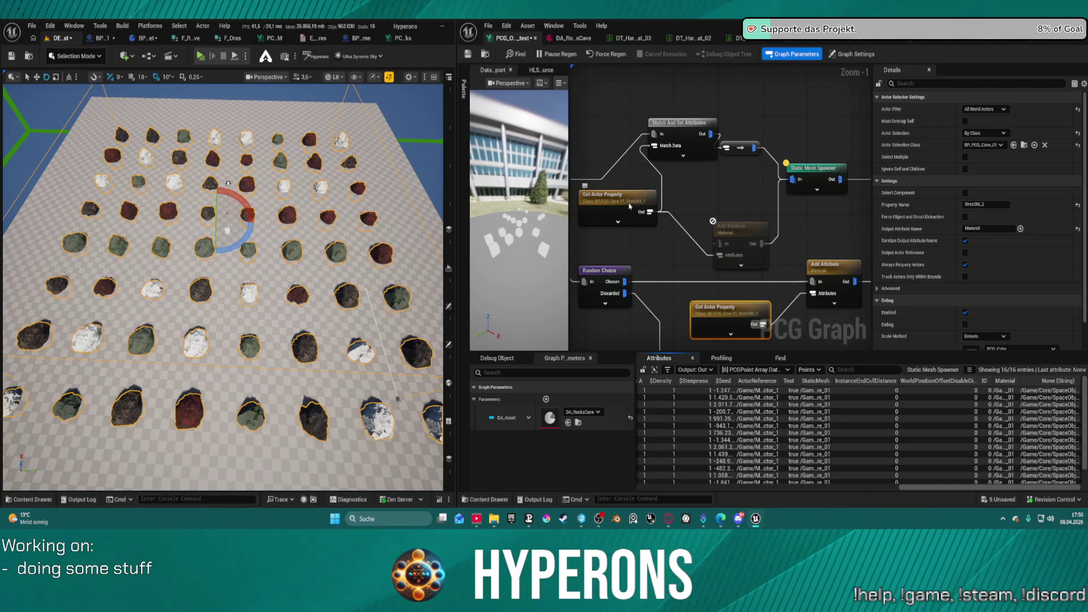
Save the PCG graph and return to the BP_PCG_Cave_01 blueprint
left_click(467, 56)
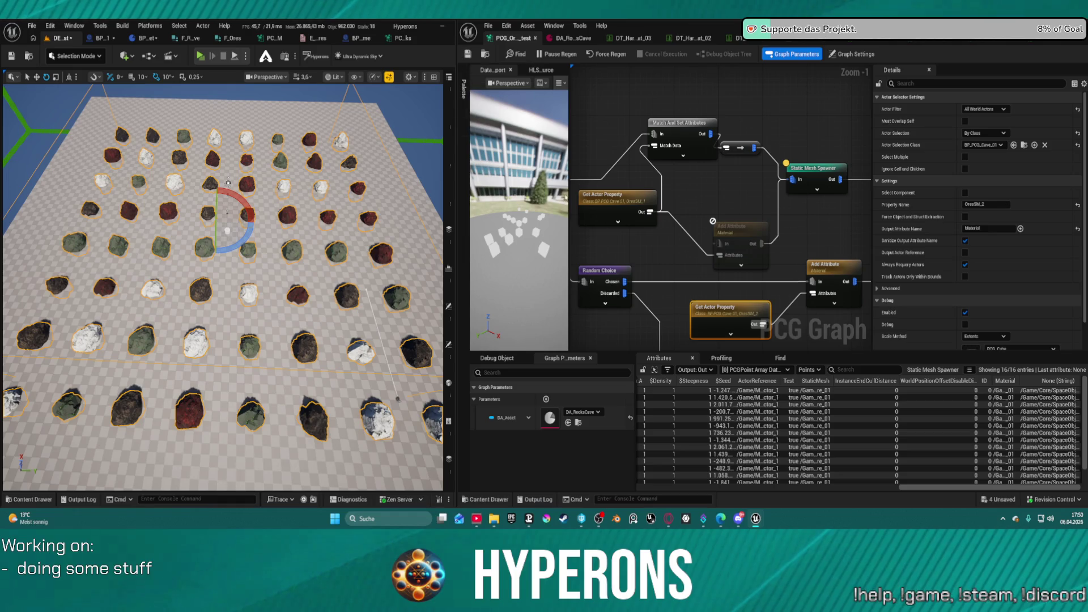
left_click(638, 224)
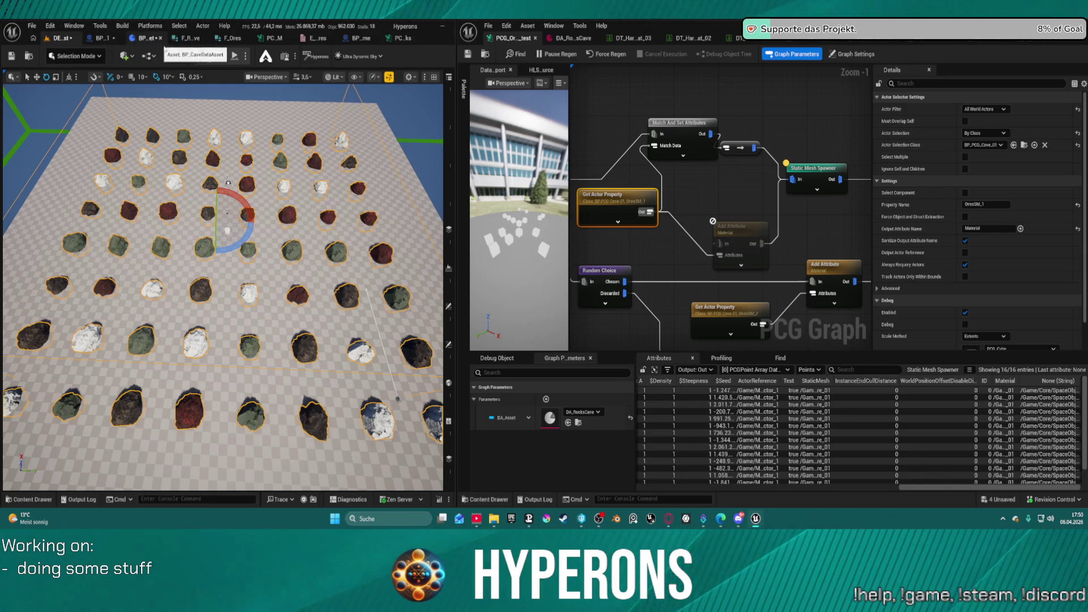
left_click(96, 40)
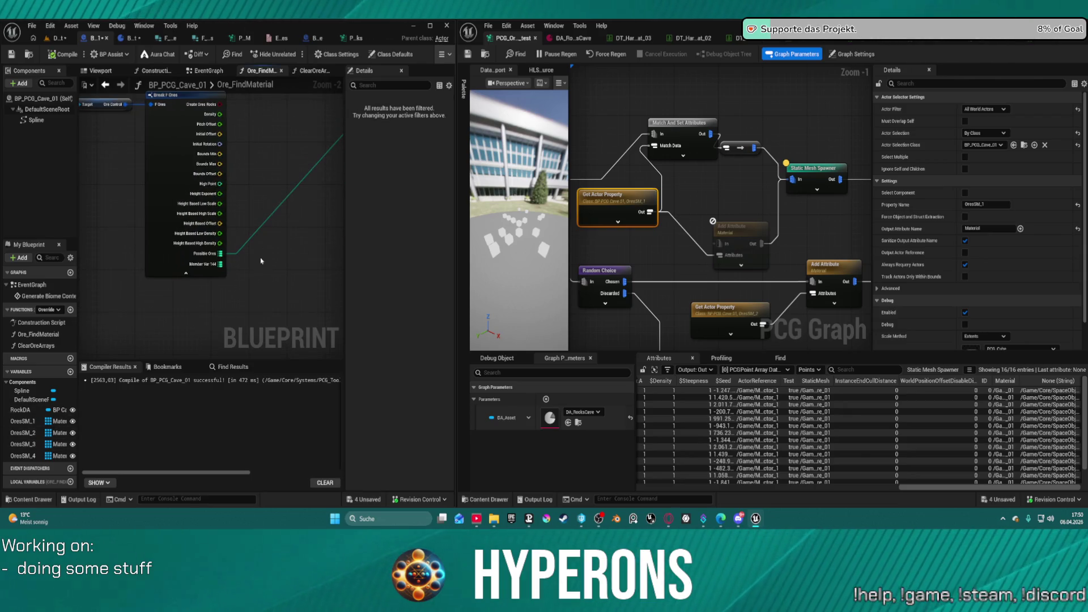
Promote Break F Ores' Possible Ores pin to a variable and feed its SET node into KEYS
right_click(221, 254)
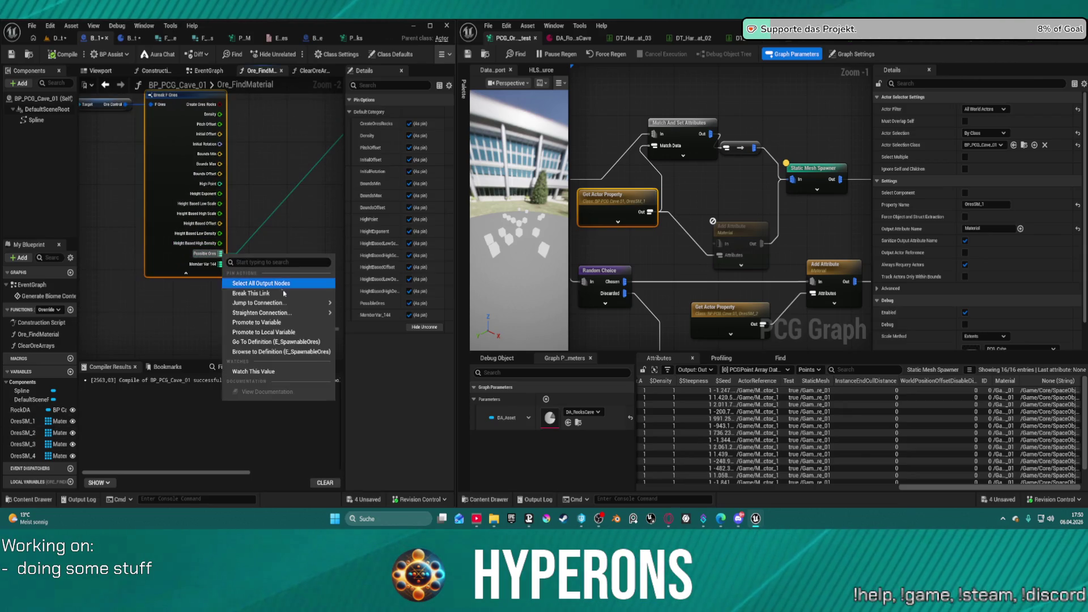
left_click(256, 322)
key("Return")
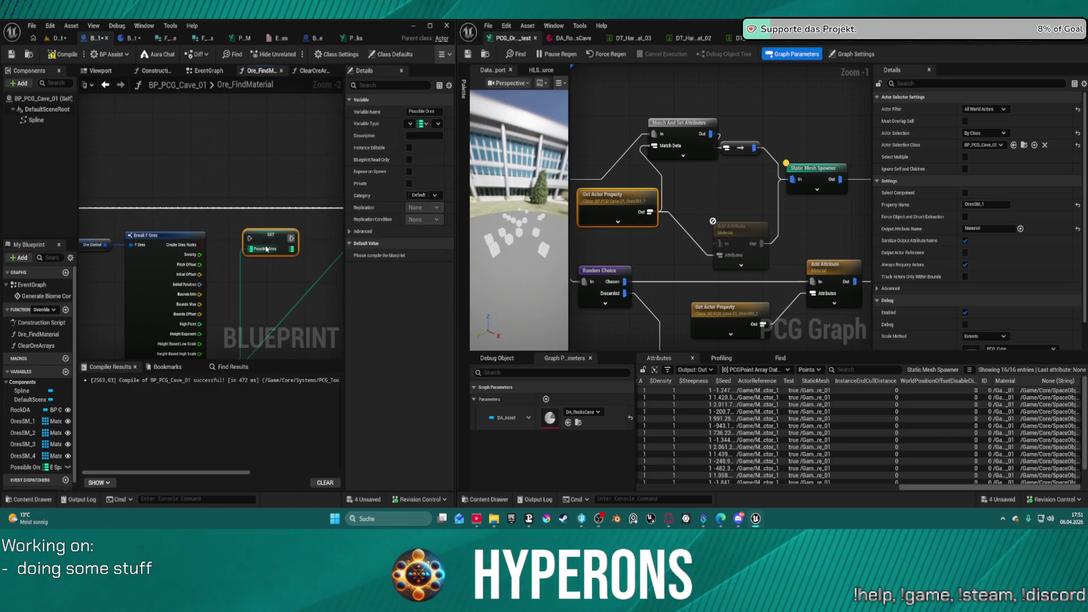
left_click_drag(266, 233, 276, 205)
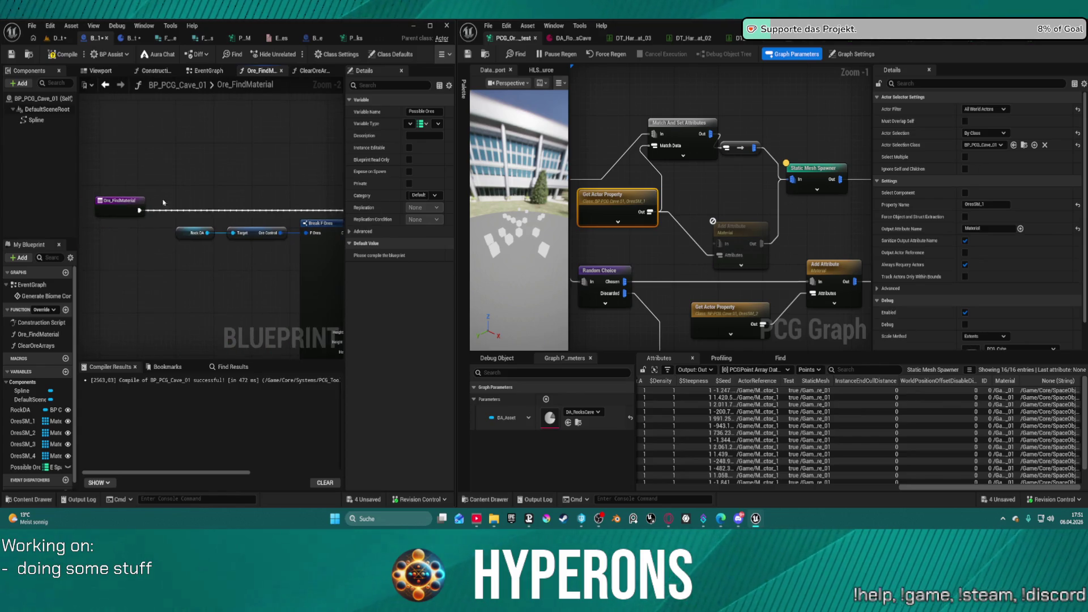
left_click(141, 224)
mouse_move(289, 202)
left_mouse_down()
mouse_move(212, 200)
mouse_move(298, 197)
left_mouse_up()
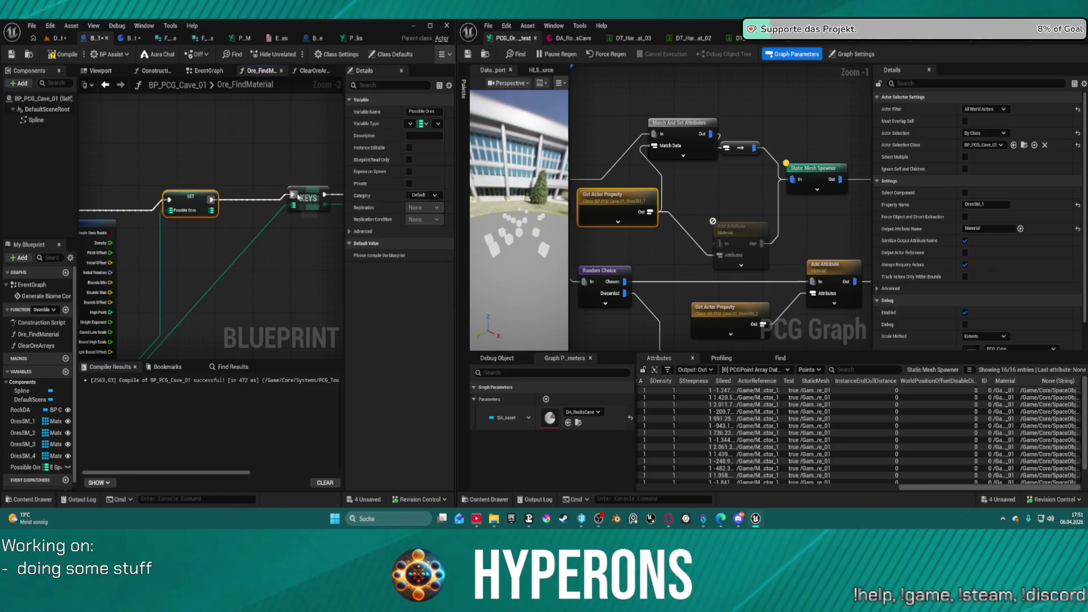
Make the Possible Ores variable instance editable and review the actor filter options
left_click(69, 468)
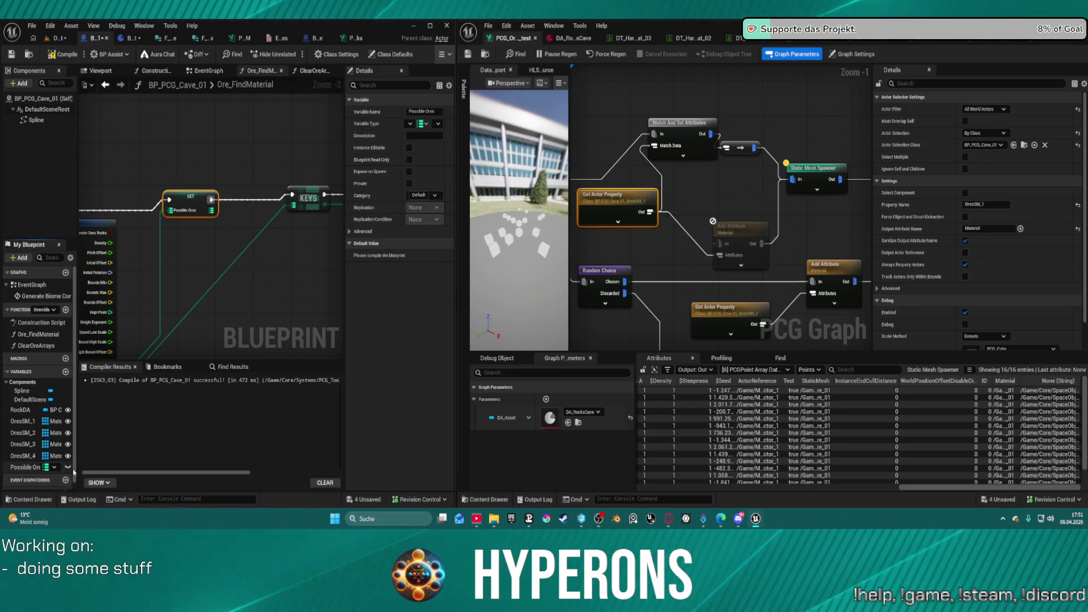
left_click(424, 111)
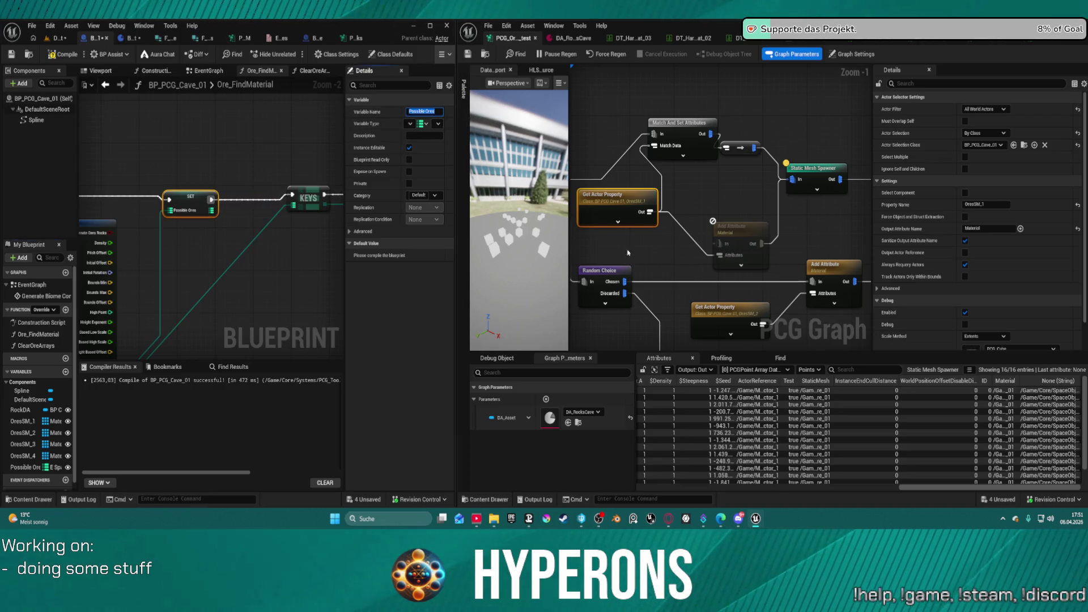
key("Return")
left_click(986, 109)
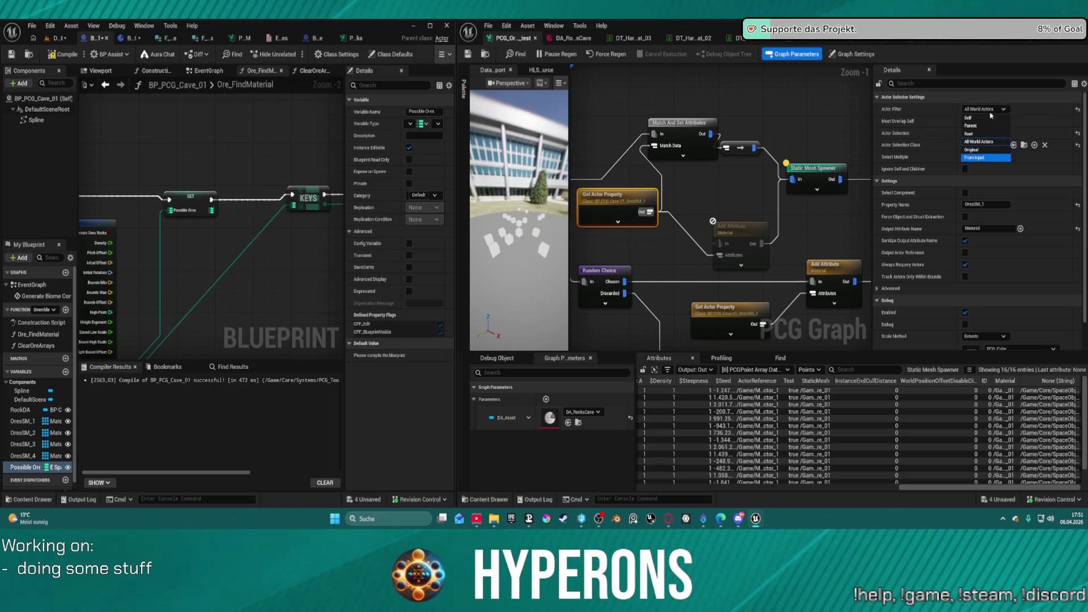
left_click(614, 197)
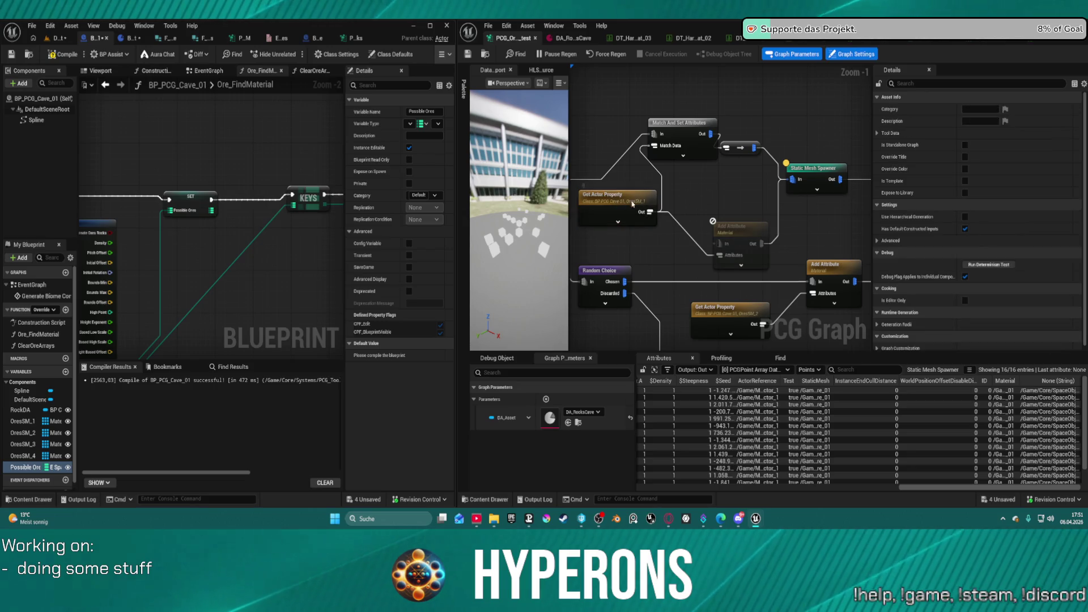
Set the upper Get Actor Property node's Property Name to 'Possible Ores' and compile
left_click(601, 212)
left_click(974, 204)
type("Possible Ores")
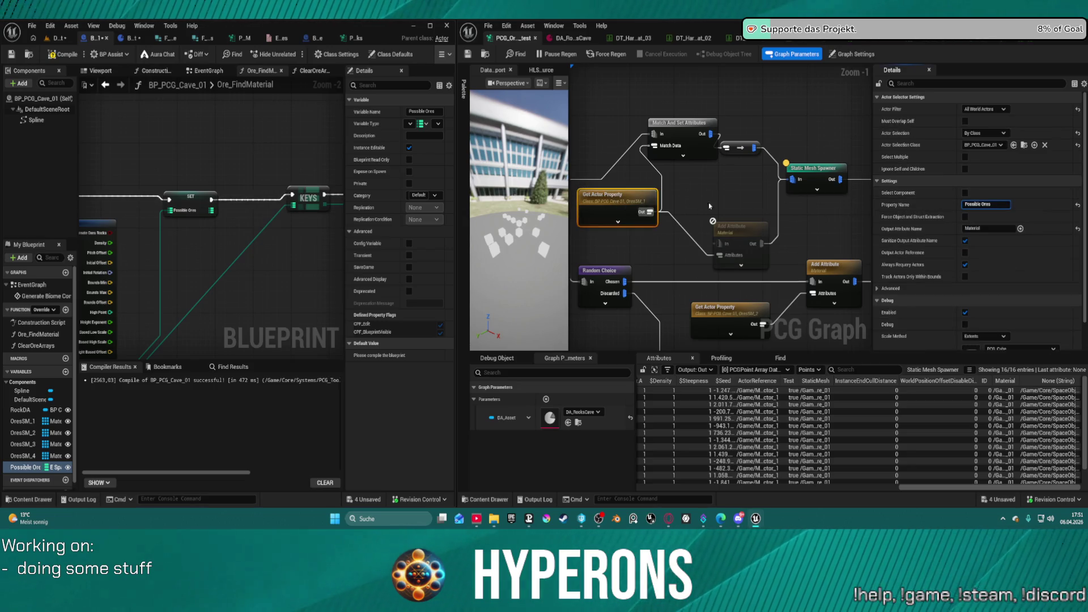
left_click(63, 54)
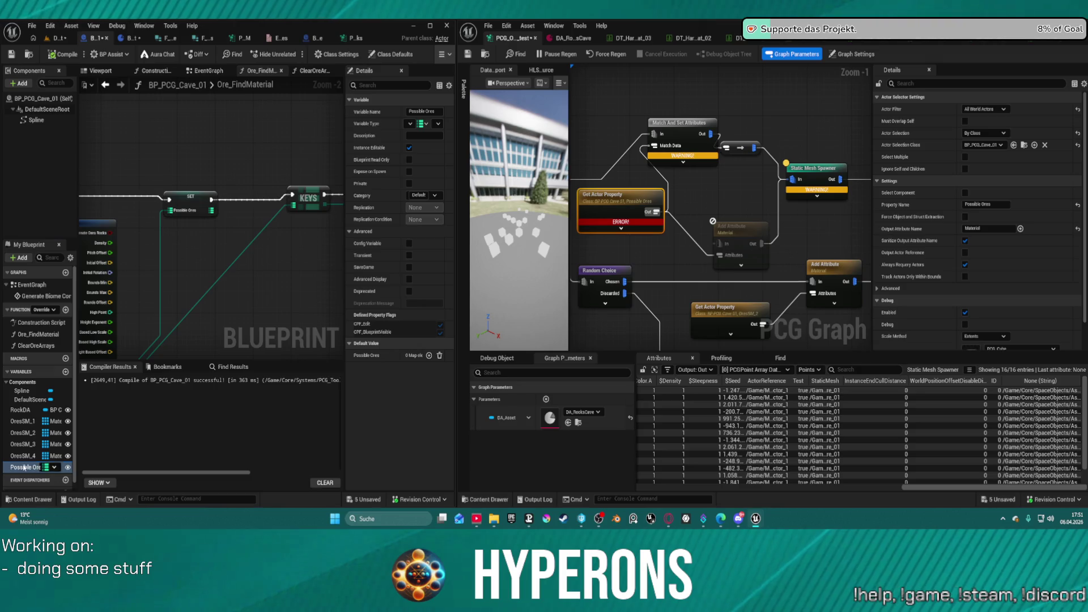
Rename the blueprint variable to PossibleOres and recompile
left_click(43, 469)
key("Return")
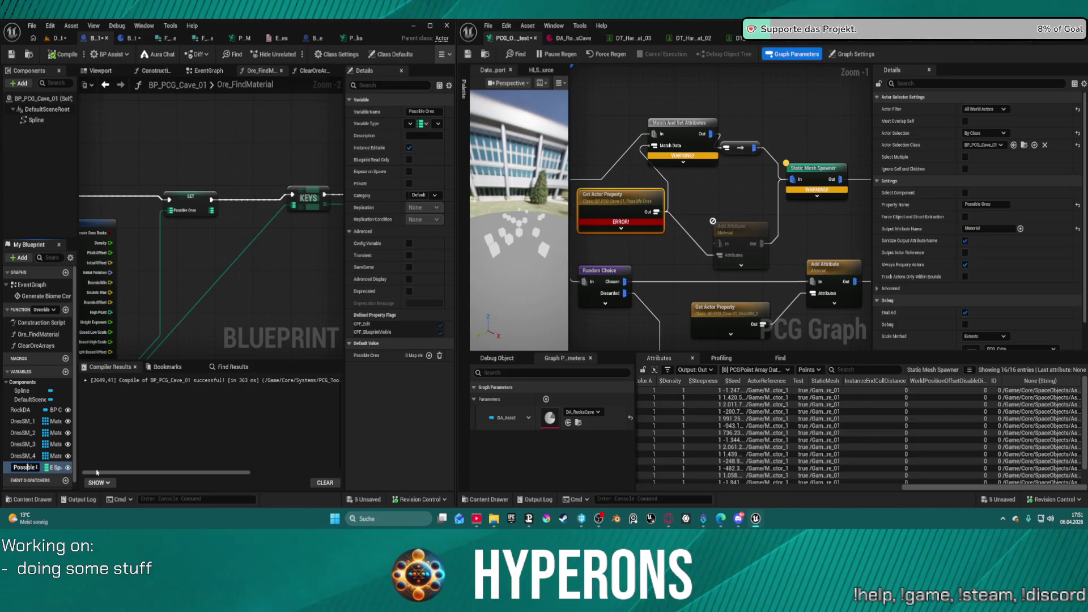
key("Return")
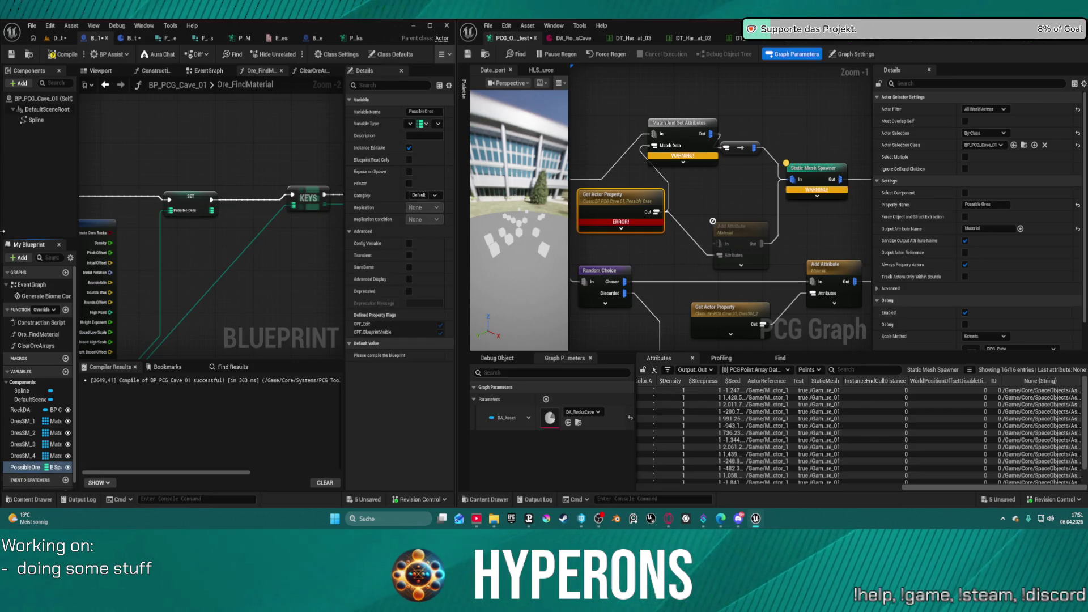
left_click(66, 56)
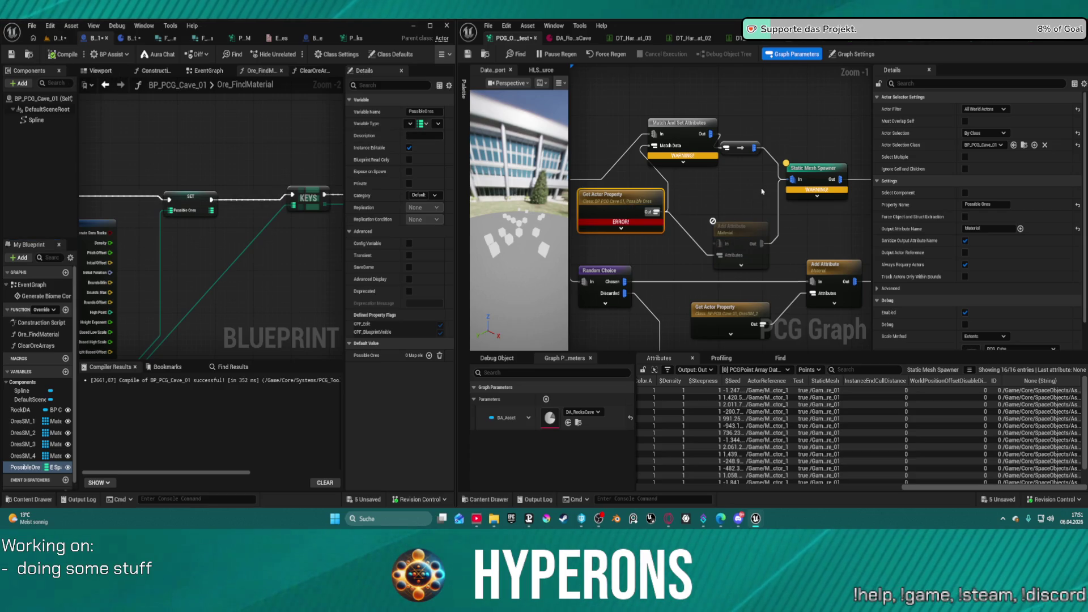
Change the node's Property Name to PossibleOres, then undo the last extraction setting change
left_click(986, 204)
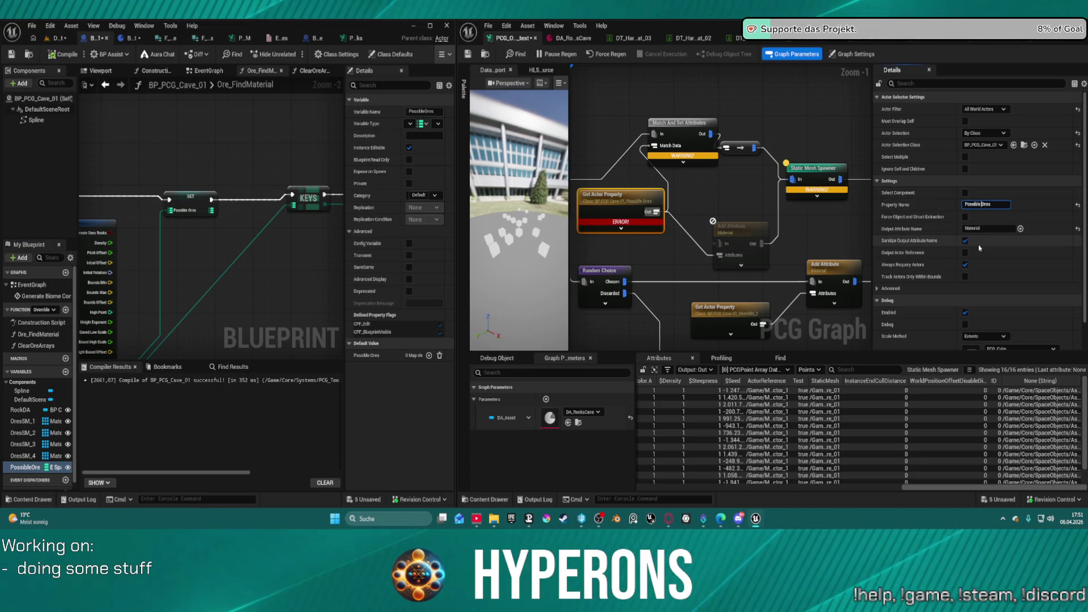
key("ctrl+a")
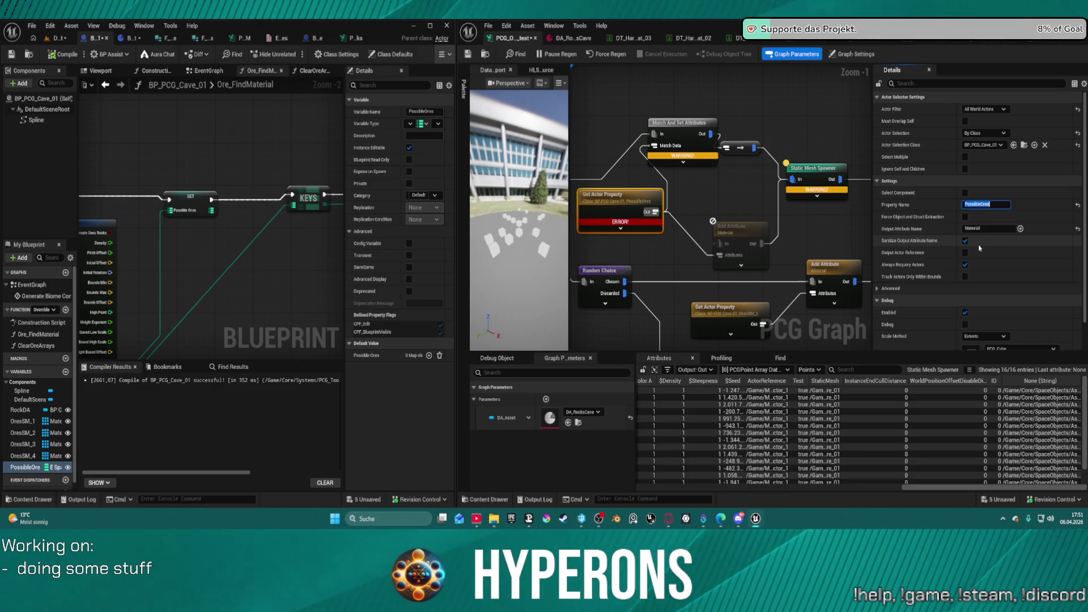
key("Return")
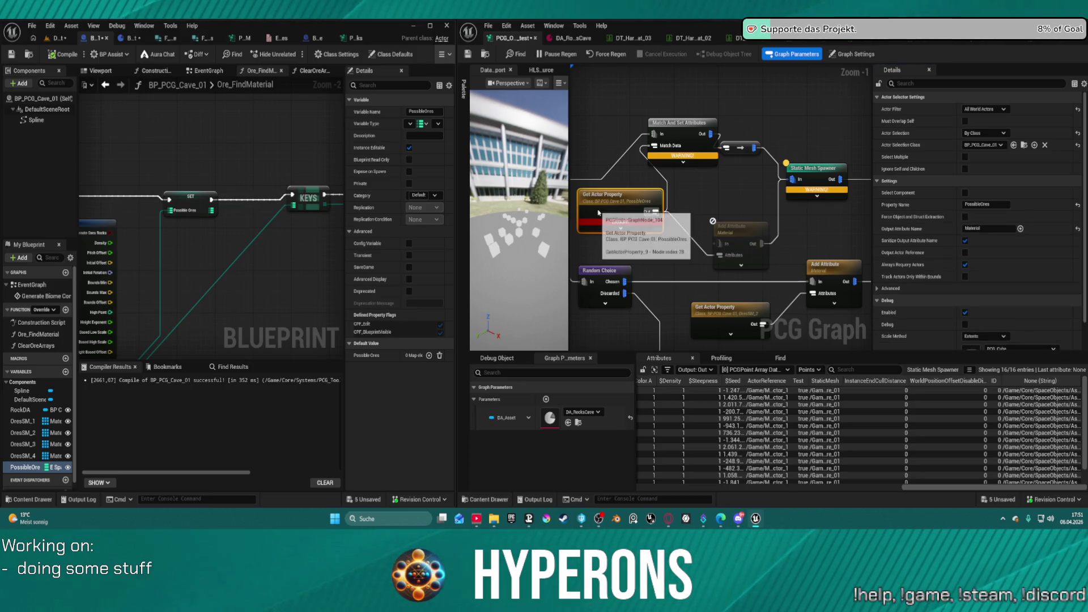
mouse_move(596, 222)
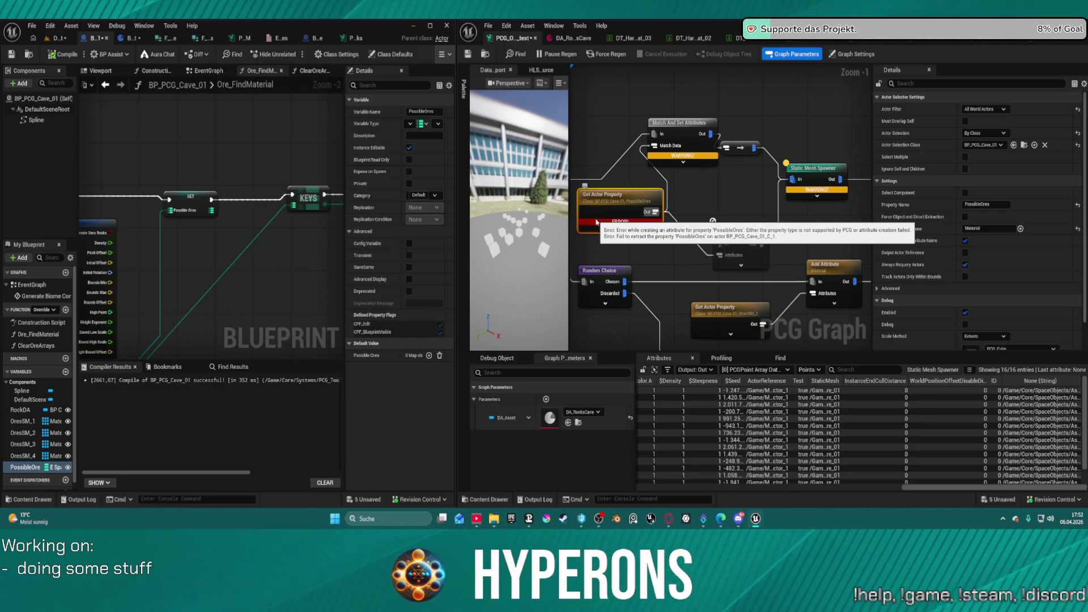
key("ctrl+z")
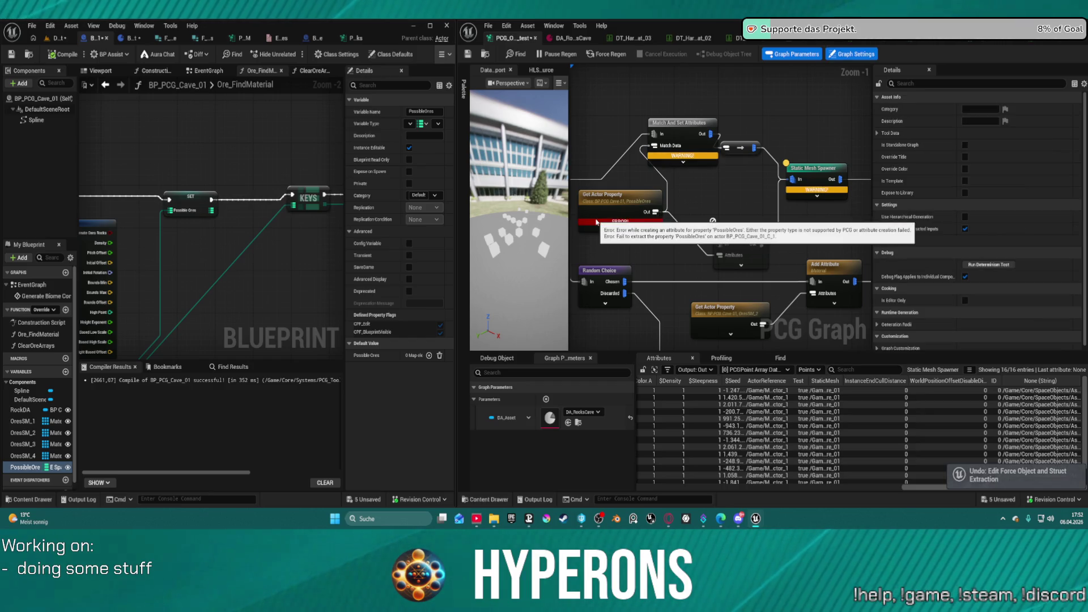